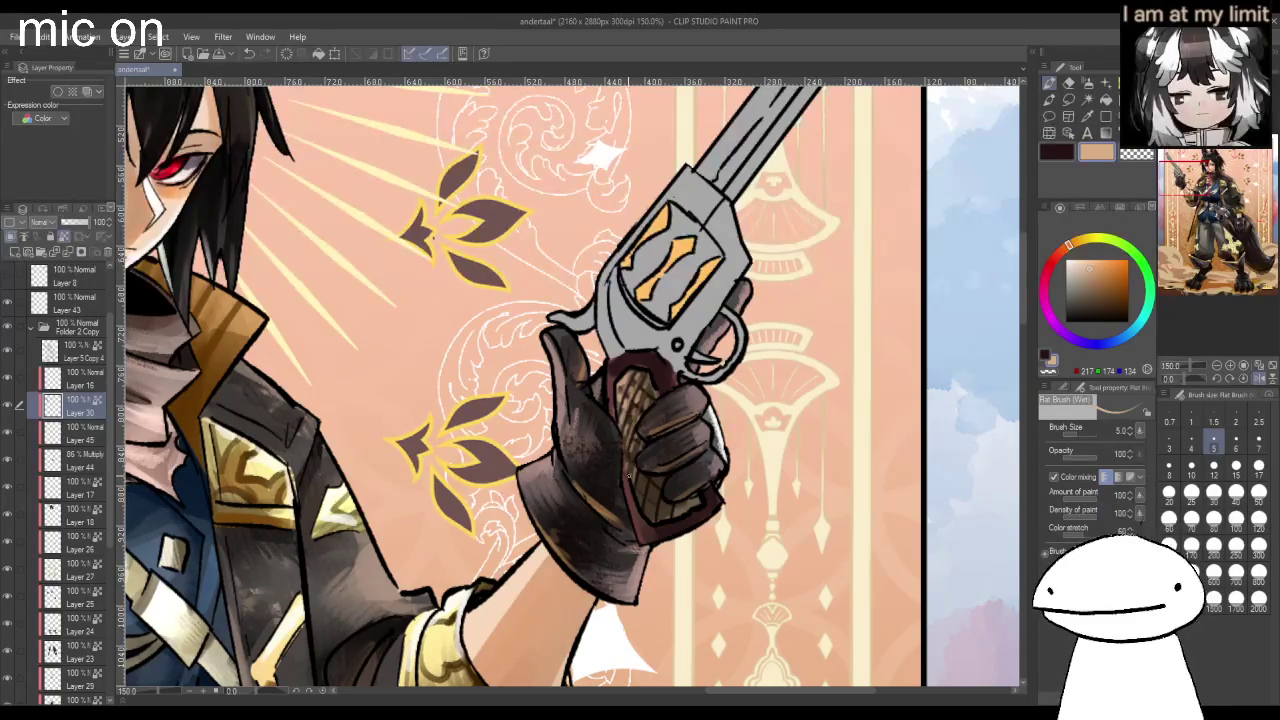
# Eyedrop the gun grey and shade the revolver frame and barrel with darker grey at brush size 70.
pyautogui.scroll(-4, 632, 445)
pyautogui.scroll(3, 642, 463)
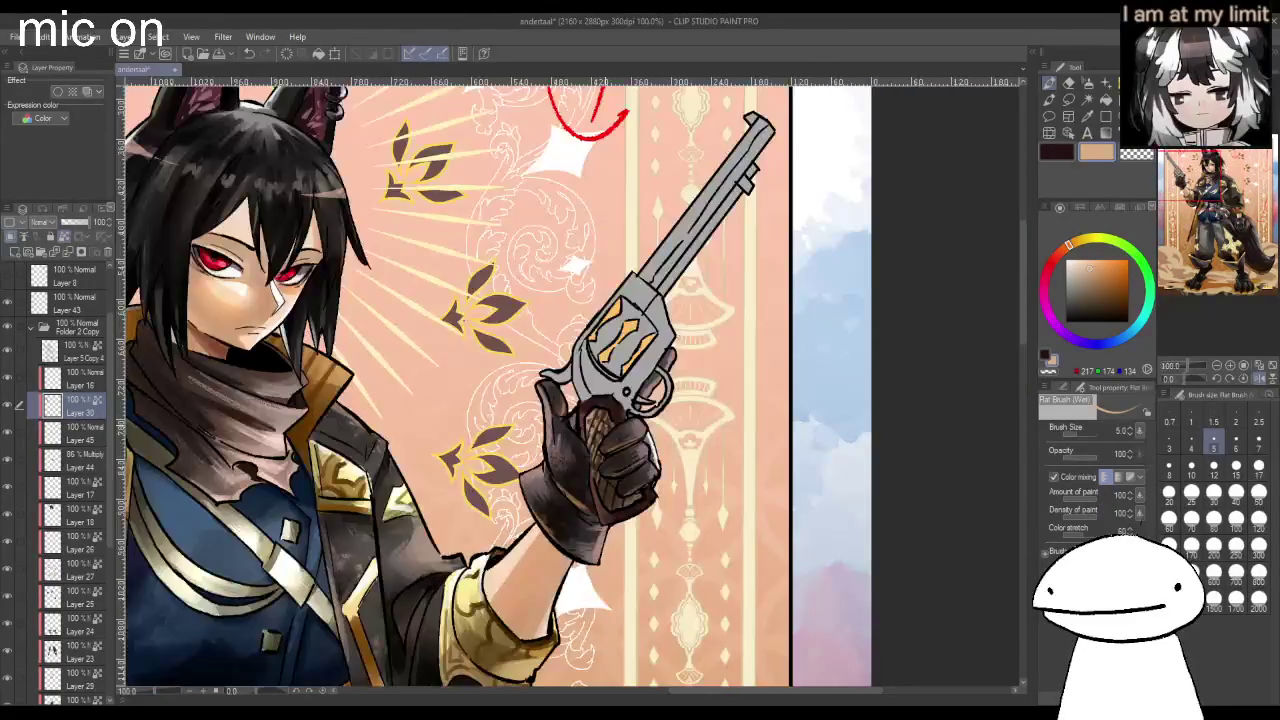
pyautogui.scroll(-2, 642, 463)
pyautogui.scroll(2, 635, 480)
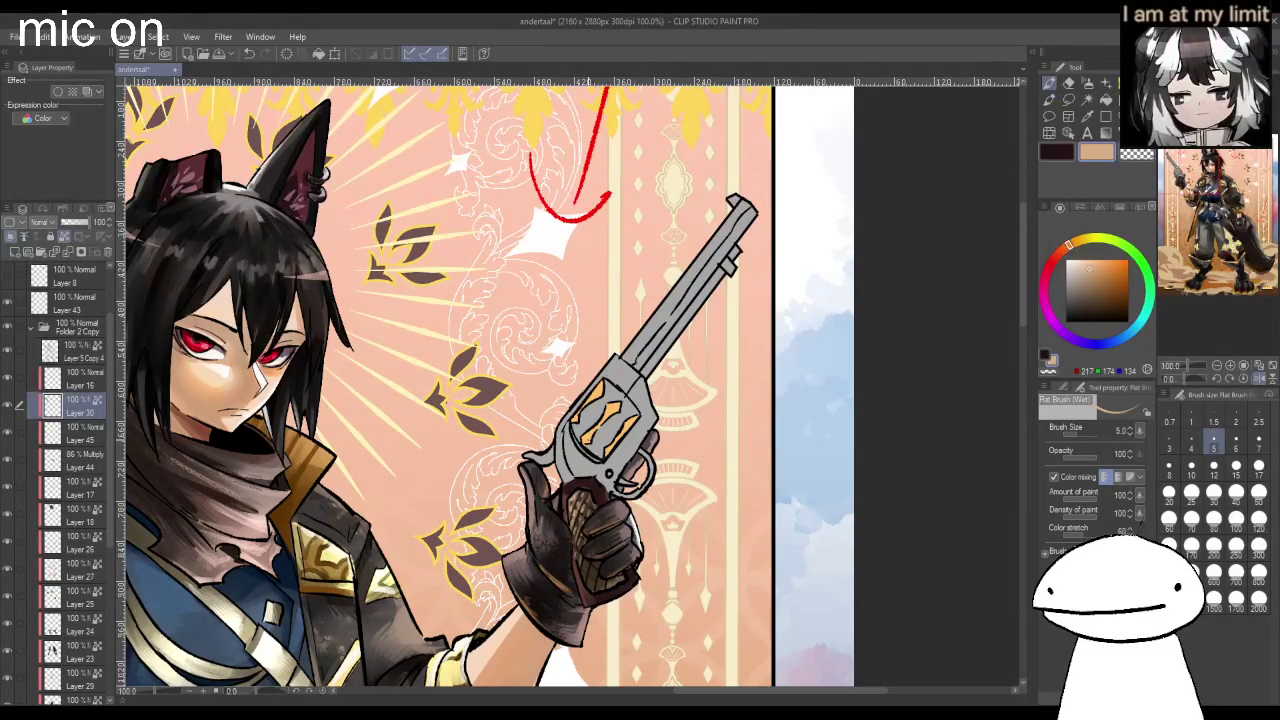
pyautogui.scroll(-2, 608, 490)
pyautogui.scroll(2, 608, 490)
pyautogui.scroll(2, 608, 490)
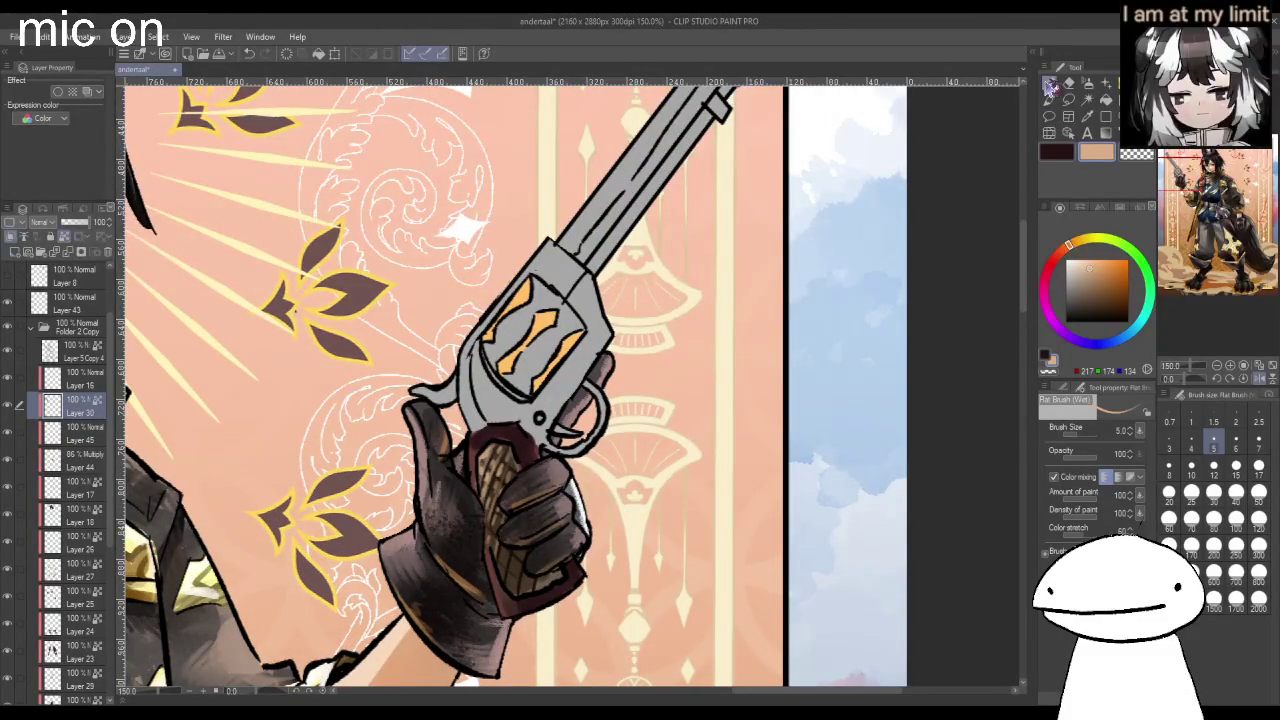
pyautogui.keyDown('alt'); pyautogui.click(553, 400); pyautogui.keyUp('alt')
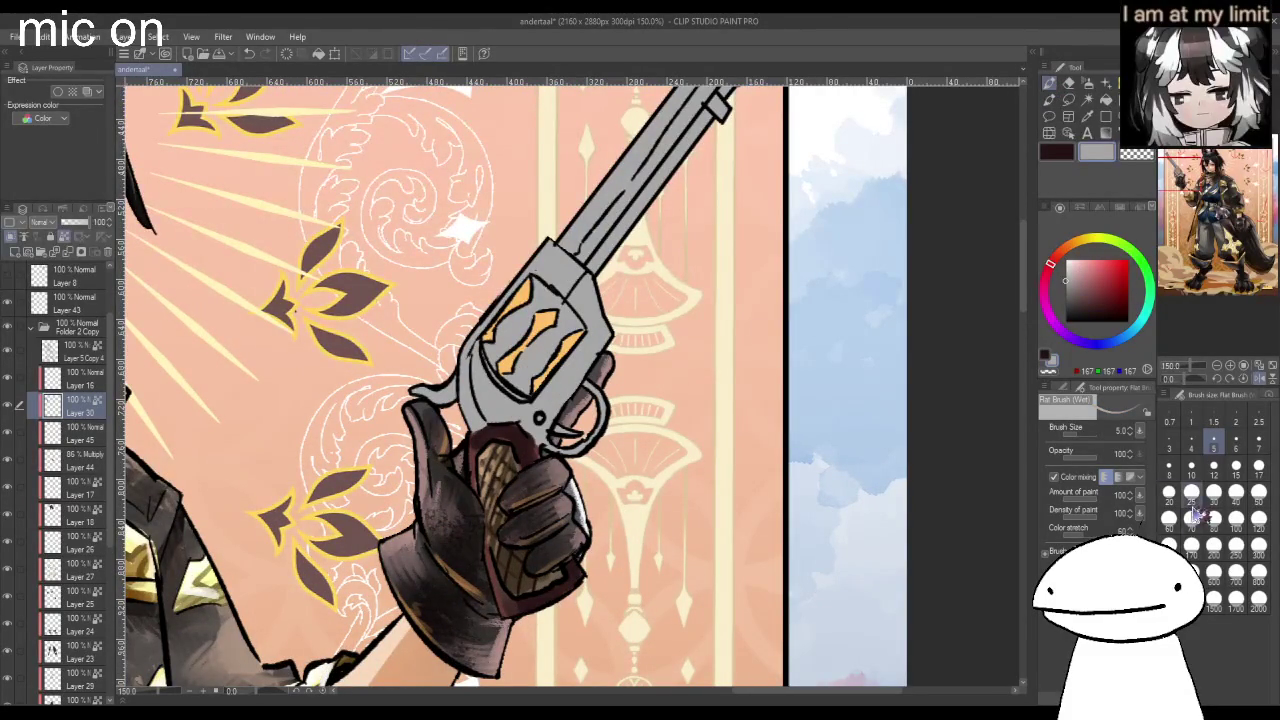
pyautogui.click(1191, 518)
pyautogui.click(1065, 290)
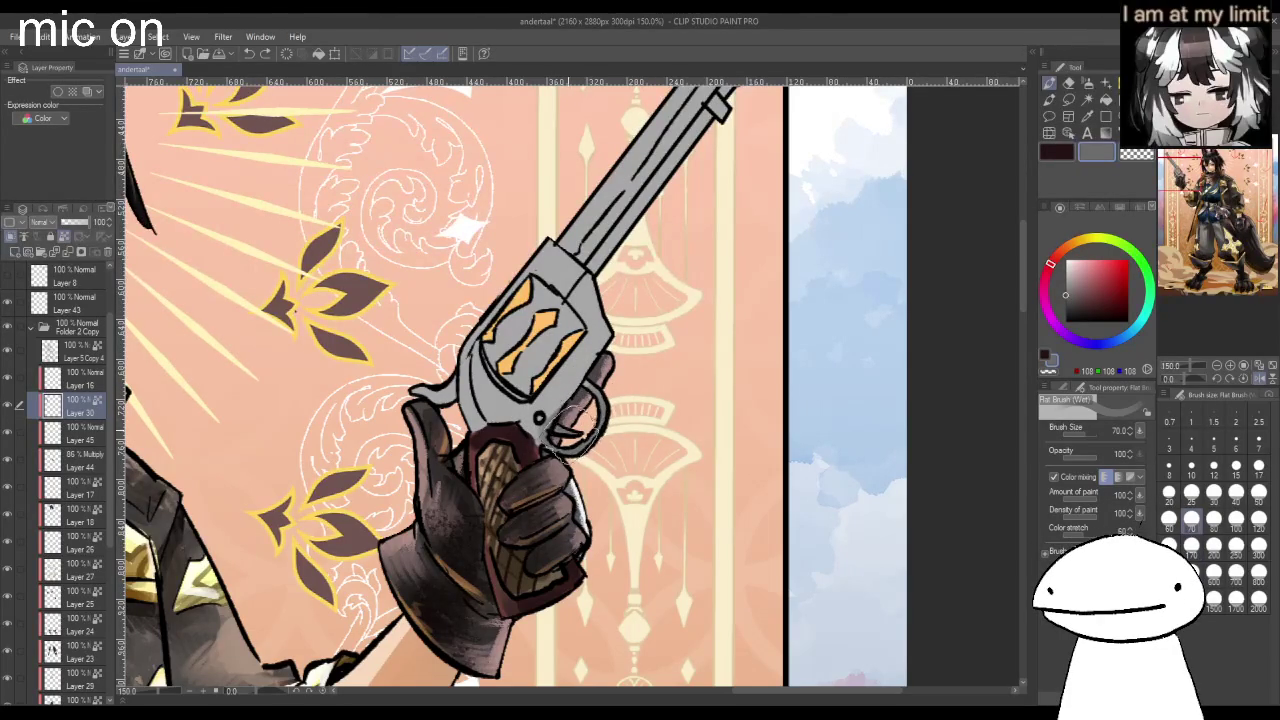
pyautogui.moveTo(575, 415)
pyautogui.mouseDown()
pyautogui.moveTo(560, 330)
pyautogui.moveTo(712, 122)
pyautogui.moveTo(610, 245)
pyautogui.mouseUp()
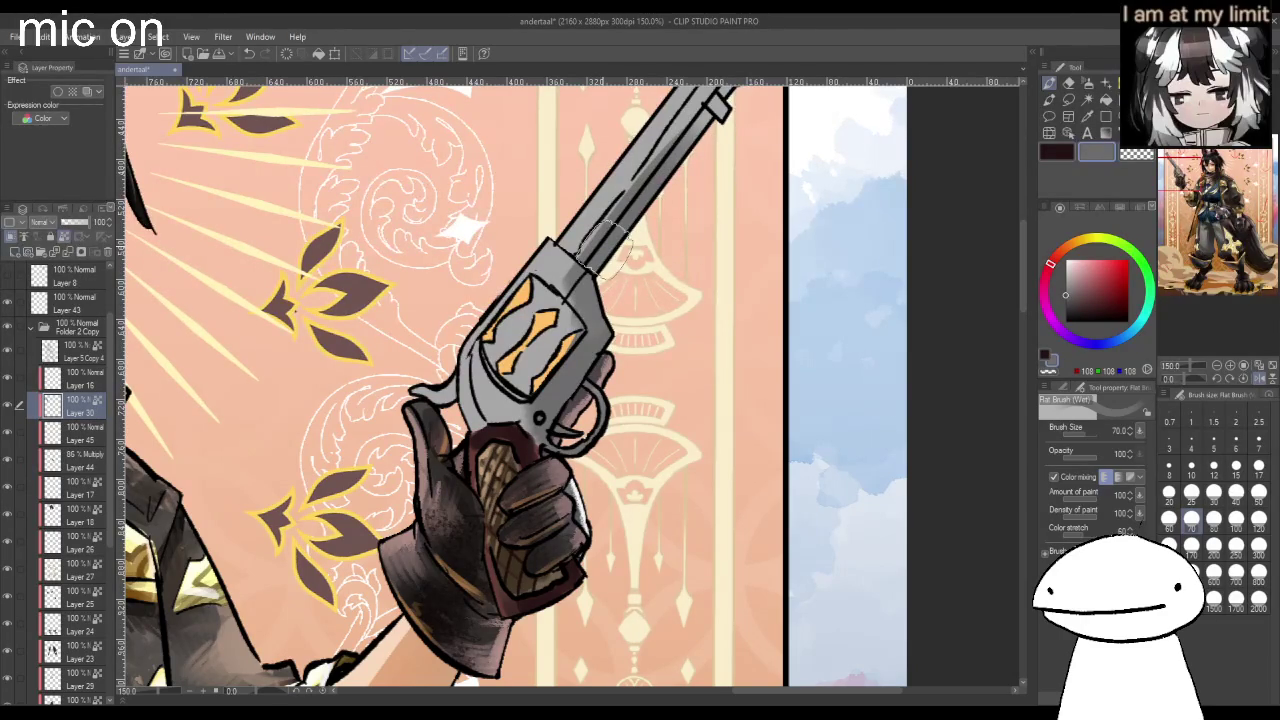
# Reduce the Flat Brush (Wet) size to 15 for finer barrel detail.
pyautogui.scroll(-1, 606, 247)
pyautogui.scroll(-1, 606, 247)
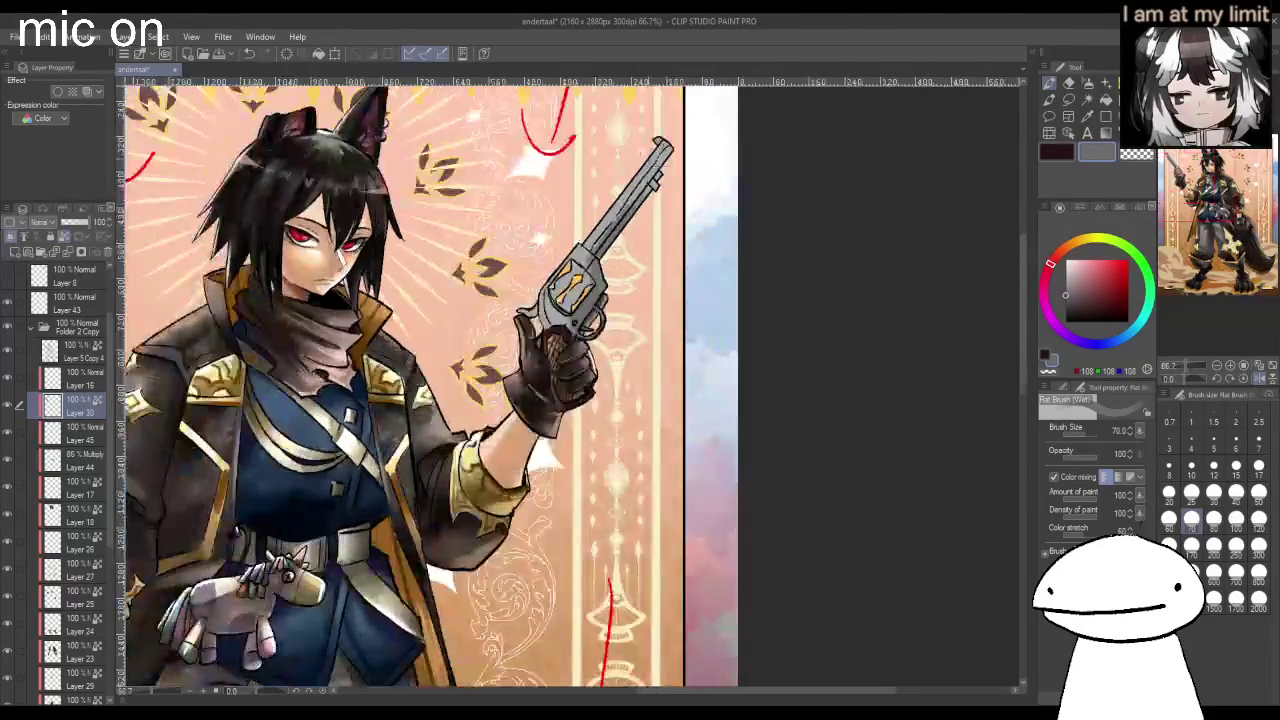
pyautogui.scroll(1, 640, 210)
pyautogui.scroll(-1, 660, 190)
pyautogui.scroll(1, 670, 170)
pyautogui.scroll(1, 697, 125)
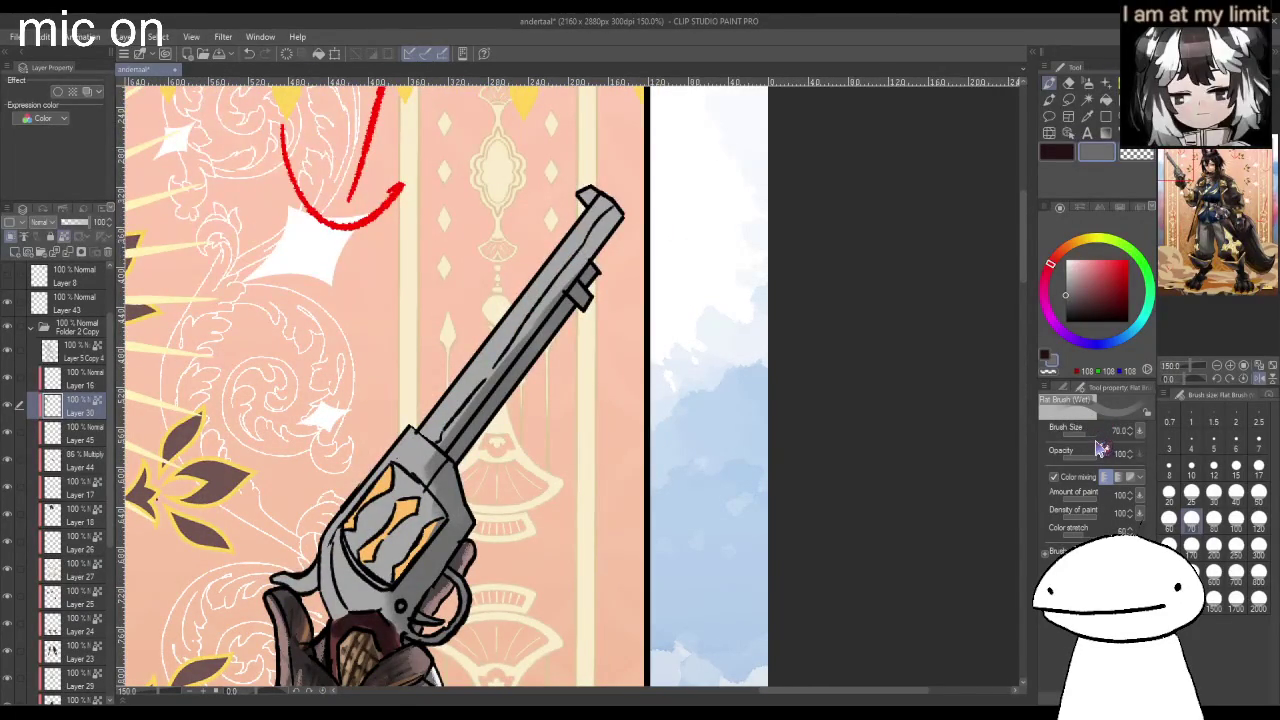
pyautogui.click(1225, 467)
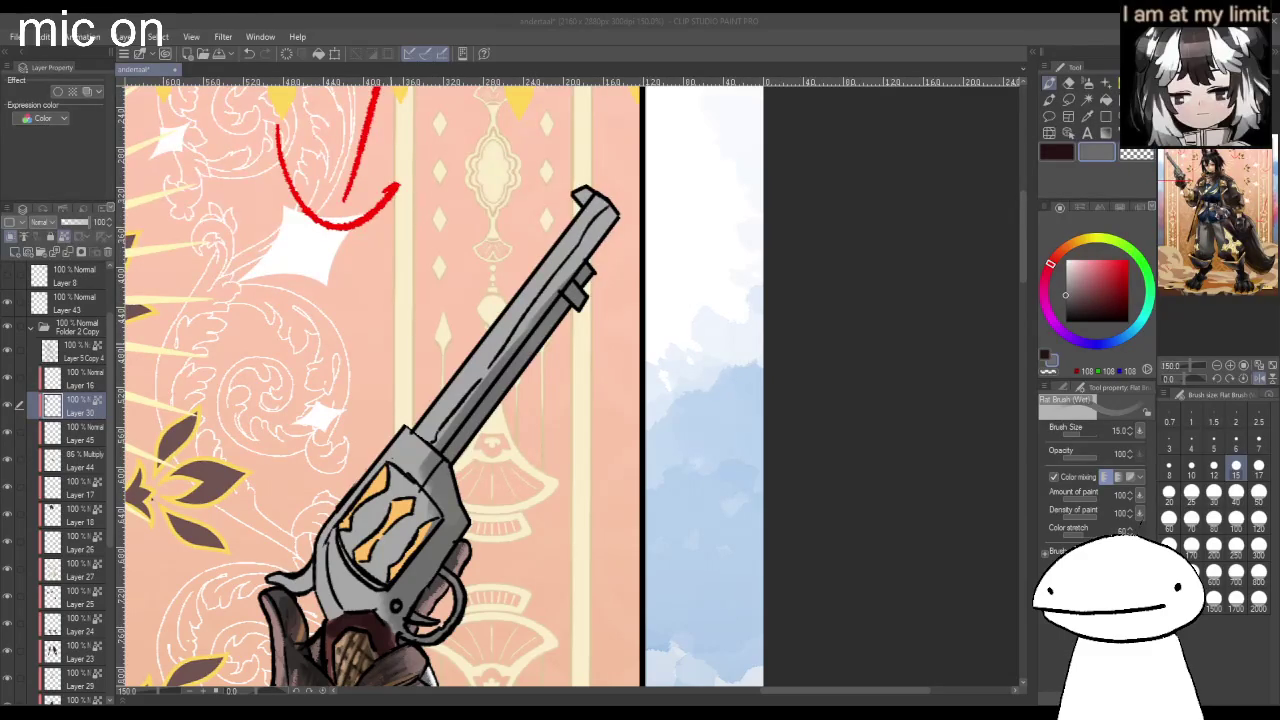
# Stroke shading along the barrel from its middle toward the muzzle.
pyautogui.moveTo(428, 440); pyautogui.dragTo(484, 366)
pyautogui.moveTo(420, 442); pyautogui.dragTo(480, 362)
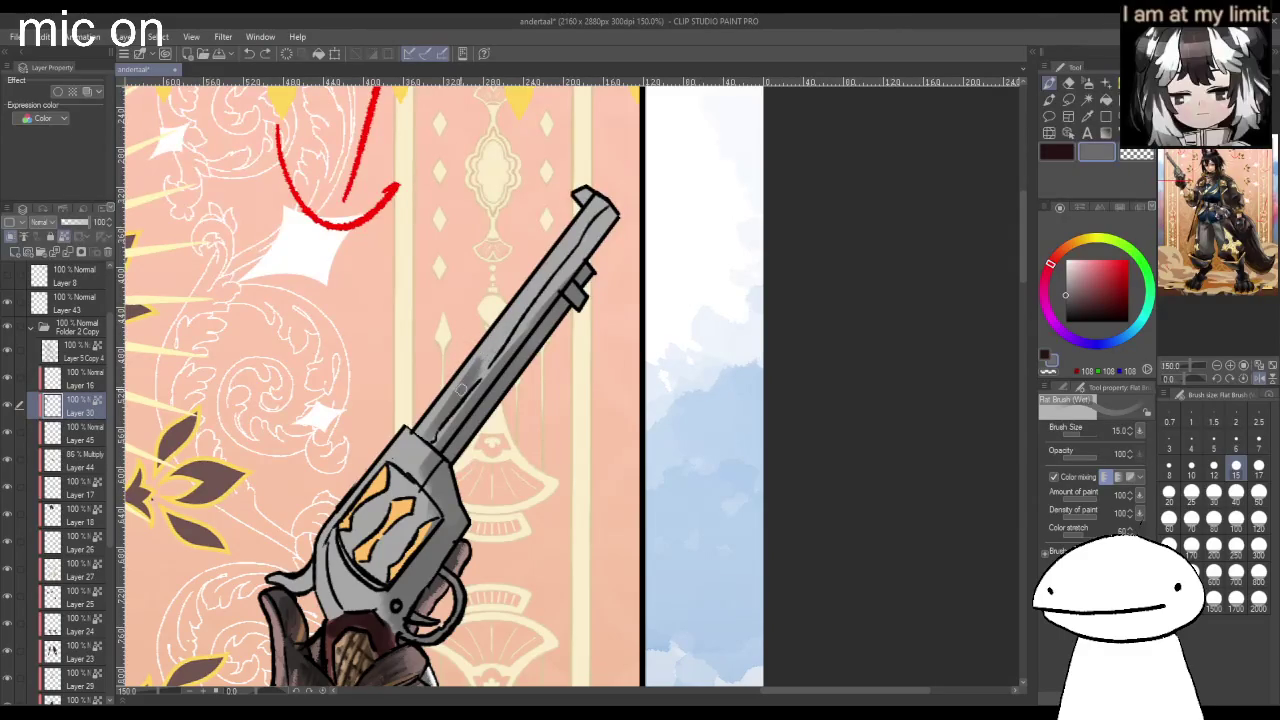
pyautogui.moveTo(484, 358); pyautogui.dragTo(582, 234)
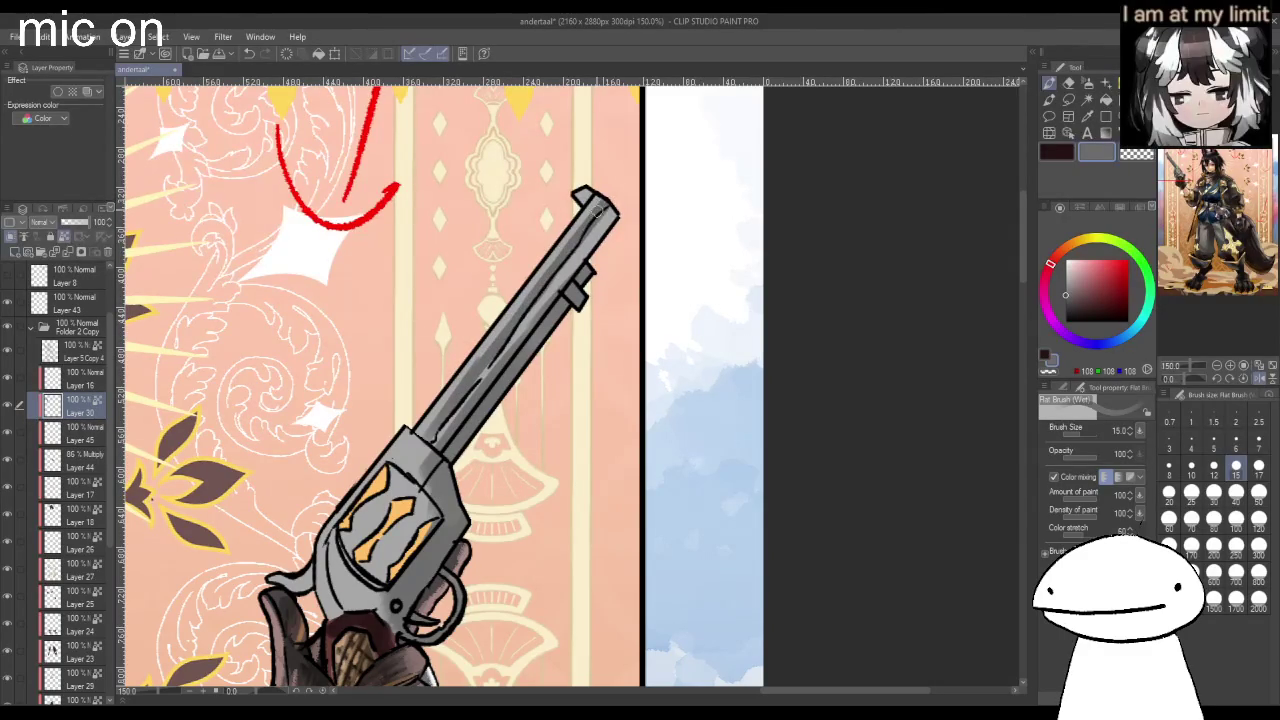
pyautogui.moveTo(503, 346); pyautogui.dragTo(560, 262)
pyautogui.moveTo(452, 433); pyautogui.dragTo(590, 230)
pyautogui.moveTo(525, 330); pyautogui.dragTo(612, 200)
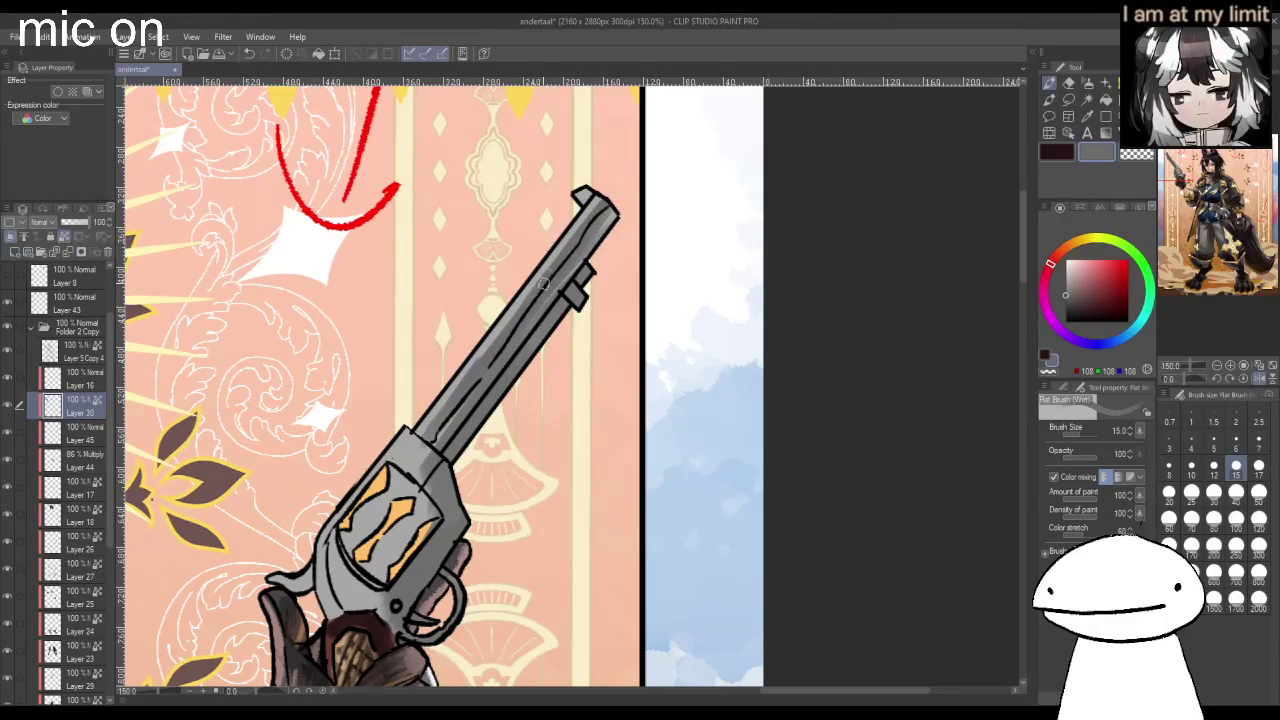
pyautogui.moveTo(527, 314); pyautogui.dragTo(577, 246)
# Build up darker grey streaks along the barrel, adding a lighter grey stroke near the muzzle.
pyautogui.click(1066, 304)
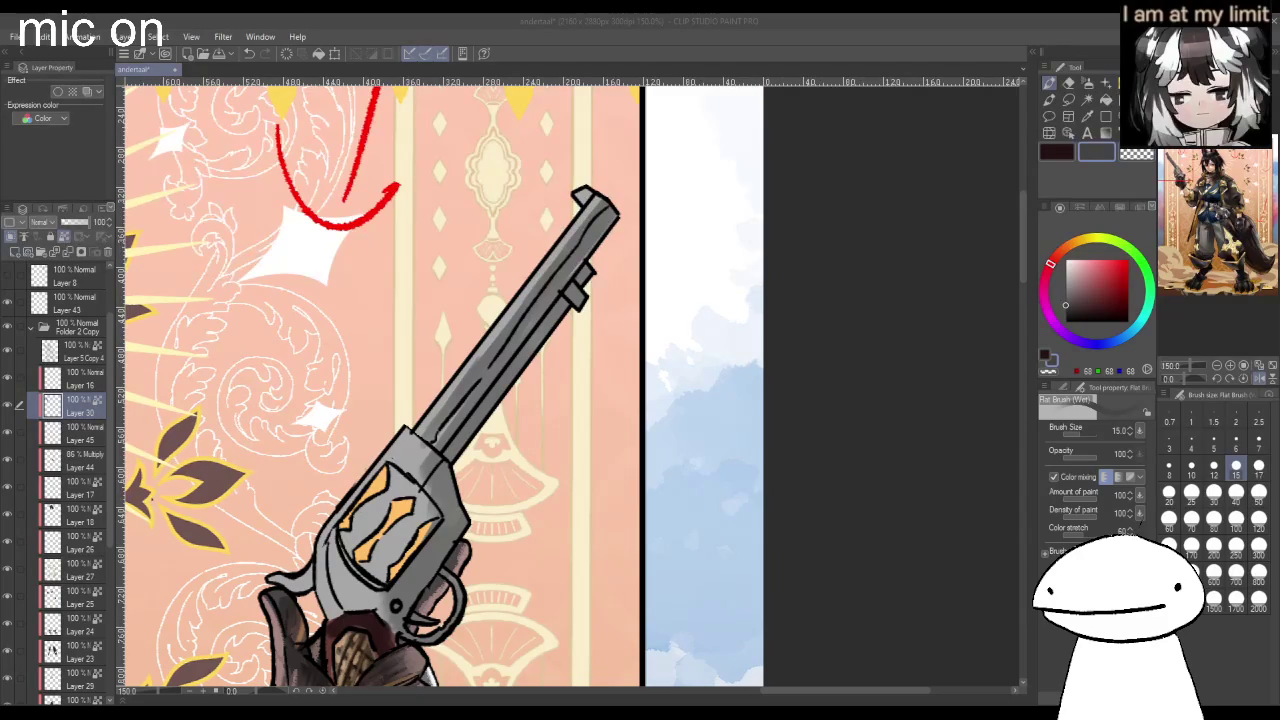
pyautogui.moveTo(436, 436); pyautogui.dragTo(520, 315)
pyautogui.moveTo(478, 380); pyautogui.dragTo(525, 306)
pyautogui.moveTo(490, 352); pyautogui.dragTo(570, 250)
pyautogui.moveTo(445, 404)
pyautogui.mouseDown()
pyautogui.moveTo(595, 208)
pyautogui.moveTo(572, 248)
pyautogui.mouseUp()
pyautogui.moveTo(525, 312)
pyautogui.mouseDown()
pyautogui.moveTo(600, 214)
pyautogui.moveTo(576, 246)
pyautogui.mouseUp()
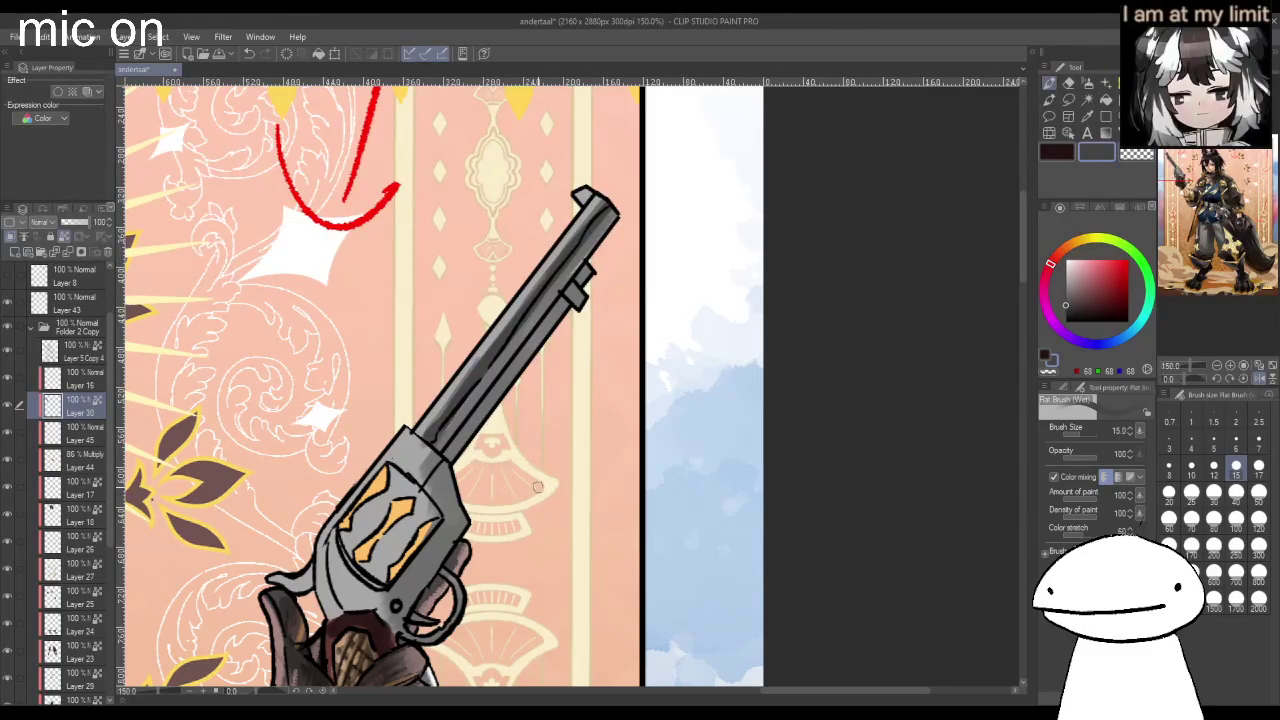
pyautogui.keyDown('alt'); pyautogui.click(457, 392); pyautogui.keyUp('alt')
pyautogui.moveTo(560, 268)
pyautogui.mouseDown()
pyautogui.moveTo(461, 418)
pyautogui.moveTo(578, 288)
pyautogui.mouseUp()
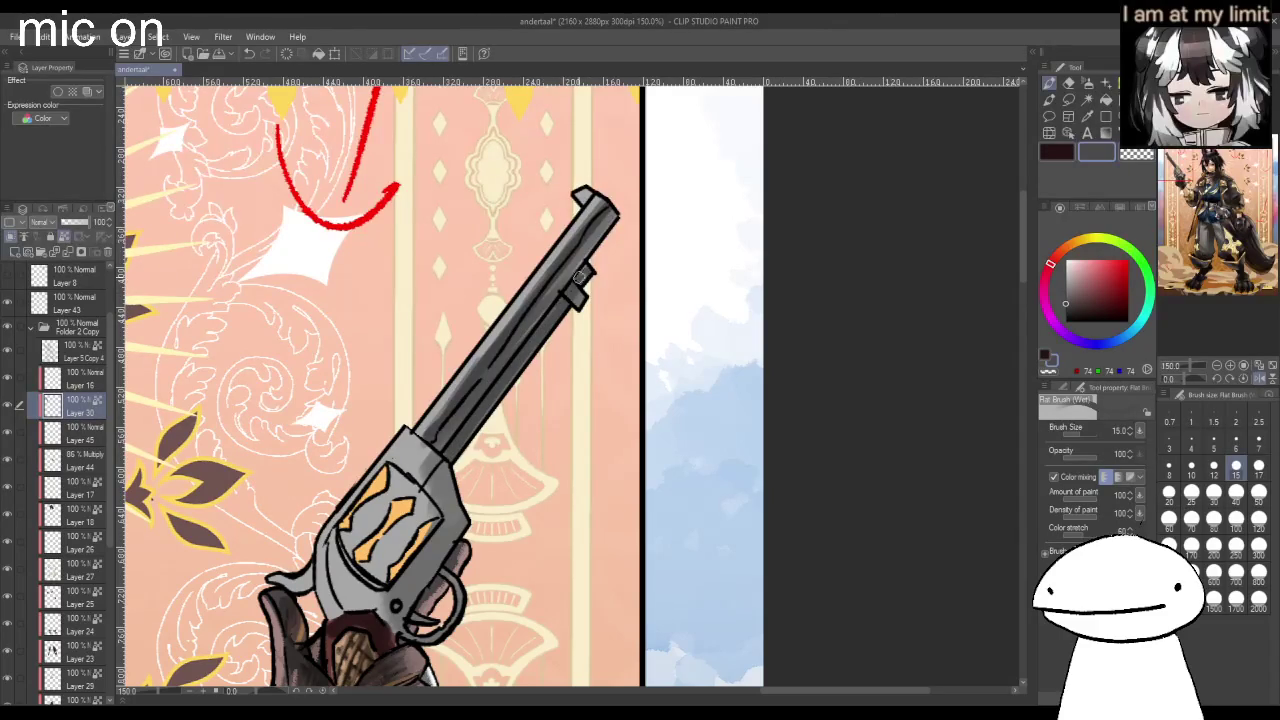
pyautogui.scroll(-3, 590, 260)
# Darken below the cylinder and lasso-fill darker shading shapes over it with Quick Lasso Fill.
pyautogui.scroll(2, 550, 272)
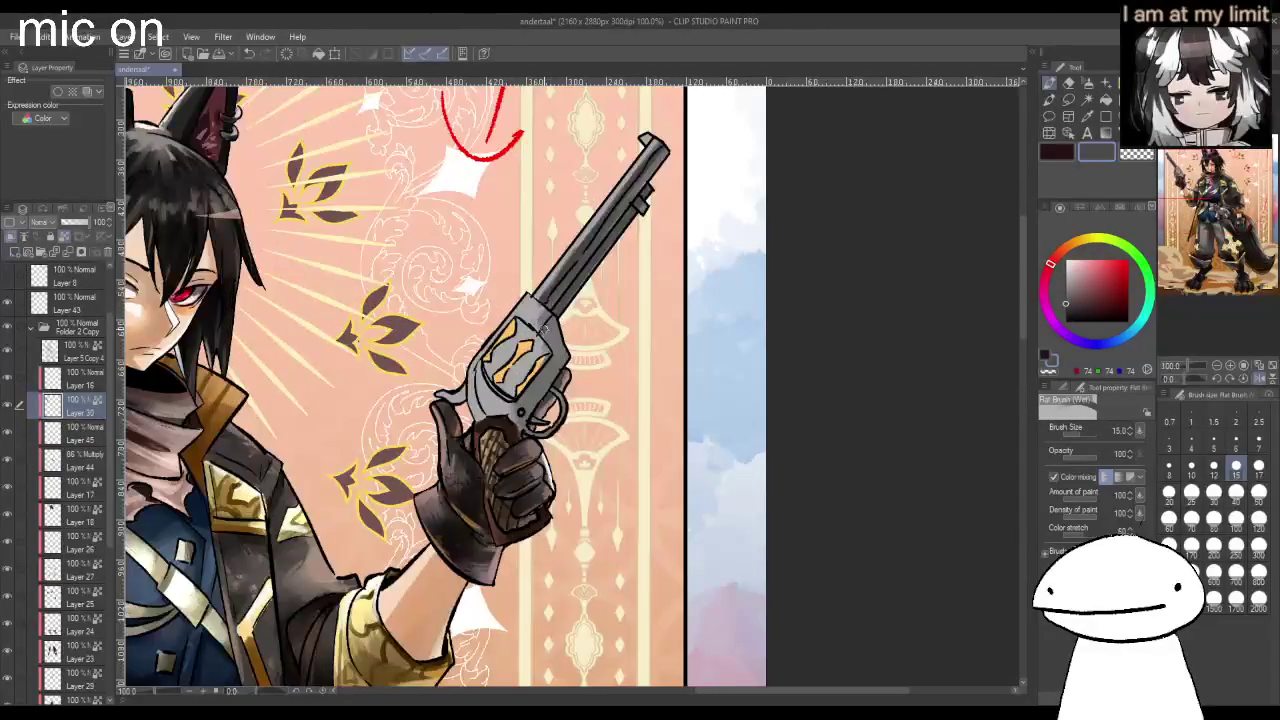
pyautogui.moveTo(548, 362); pyautogui.dragTo(511, 425)
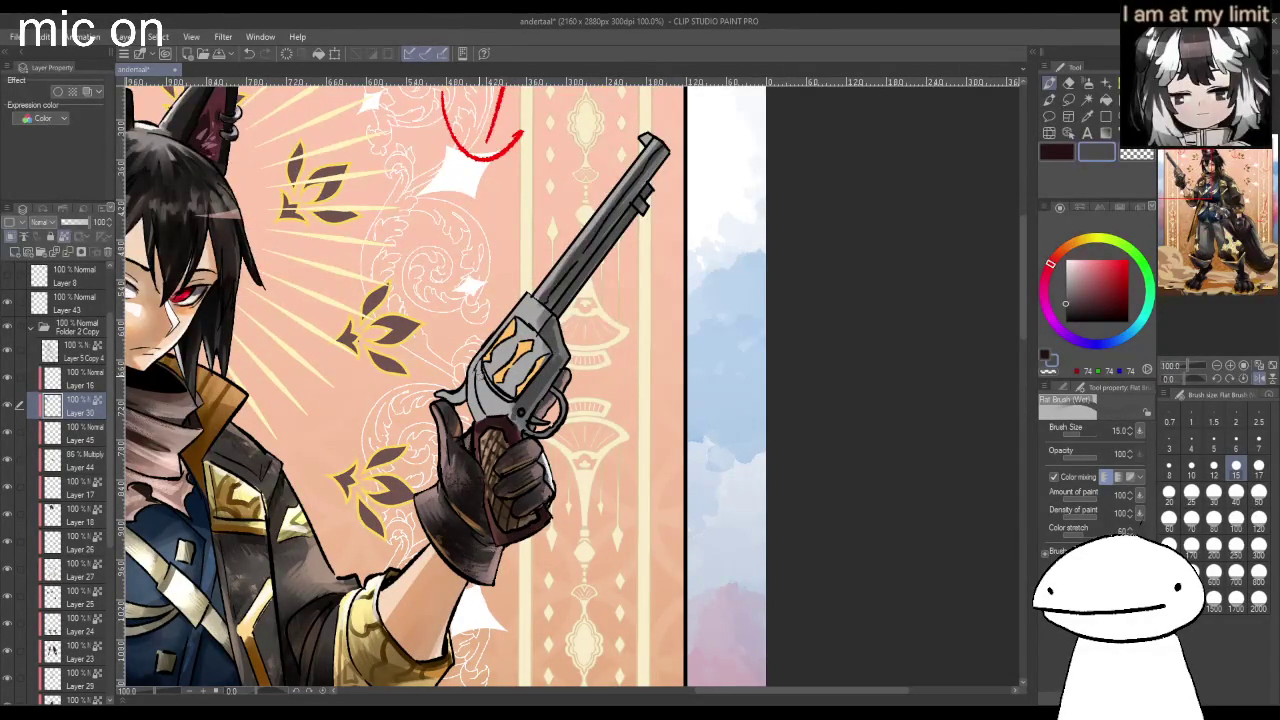
pyautogui.press('u')
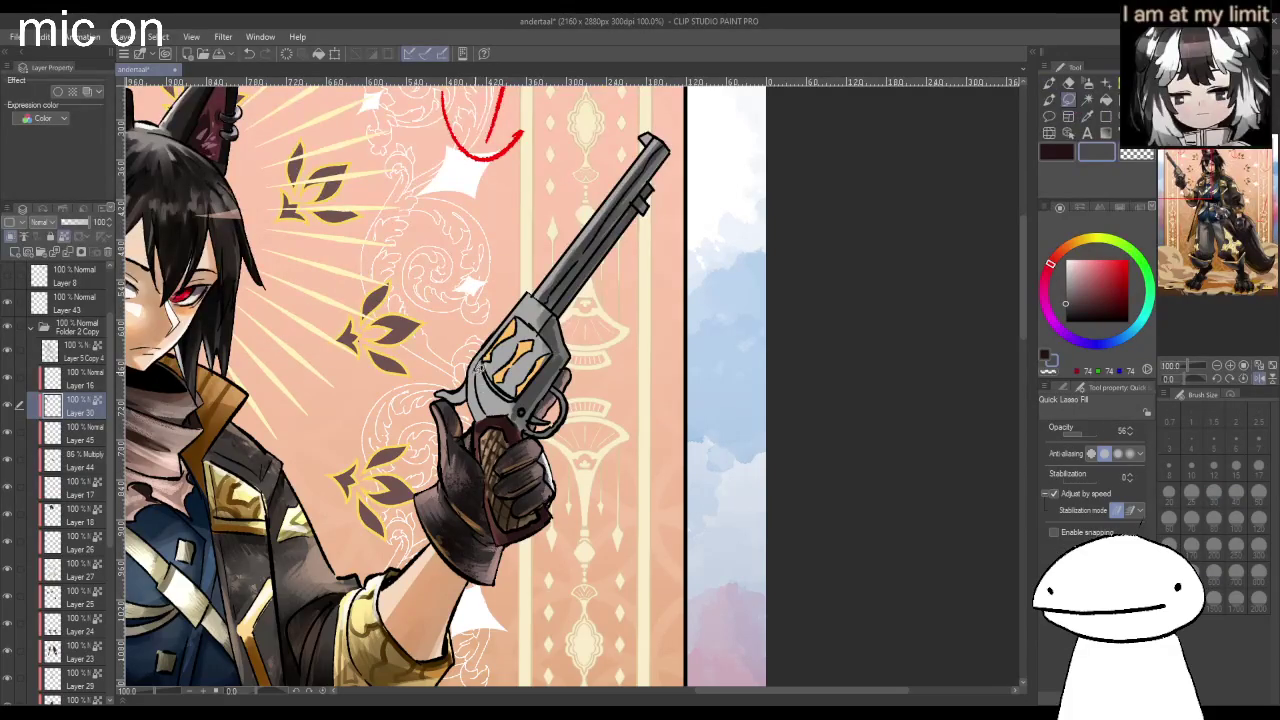
pyautogui.moveTo(536, 345)
pyautogui.mouseDown()
pyautogui.moveTo(545, 325)
pyautogui.moveTo(495, 370)
pyautogui.mouseUp()
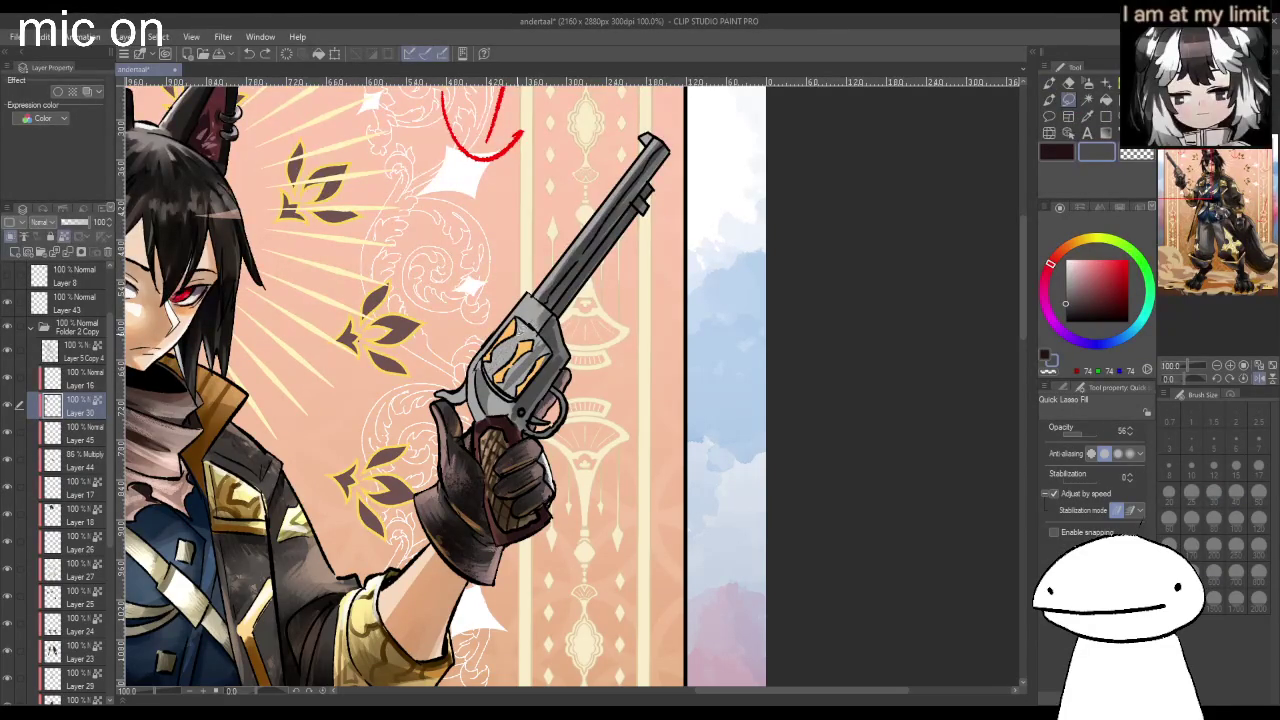
pyautogui.moveTo(534, 322); pyautogui.dragTo(543, 318)
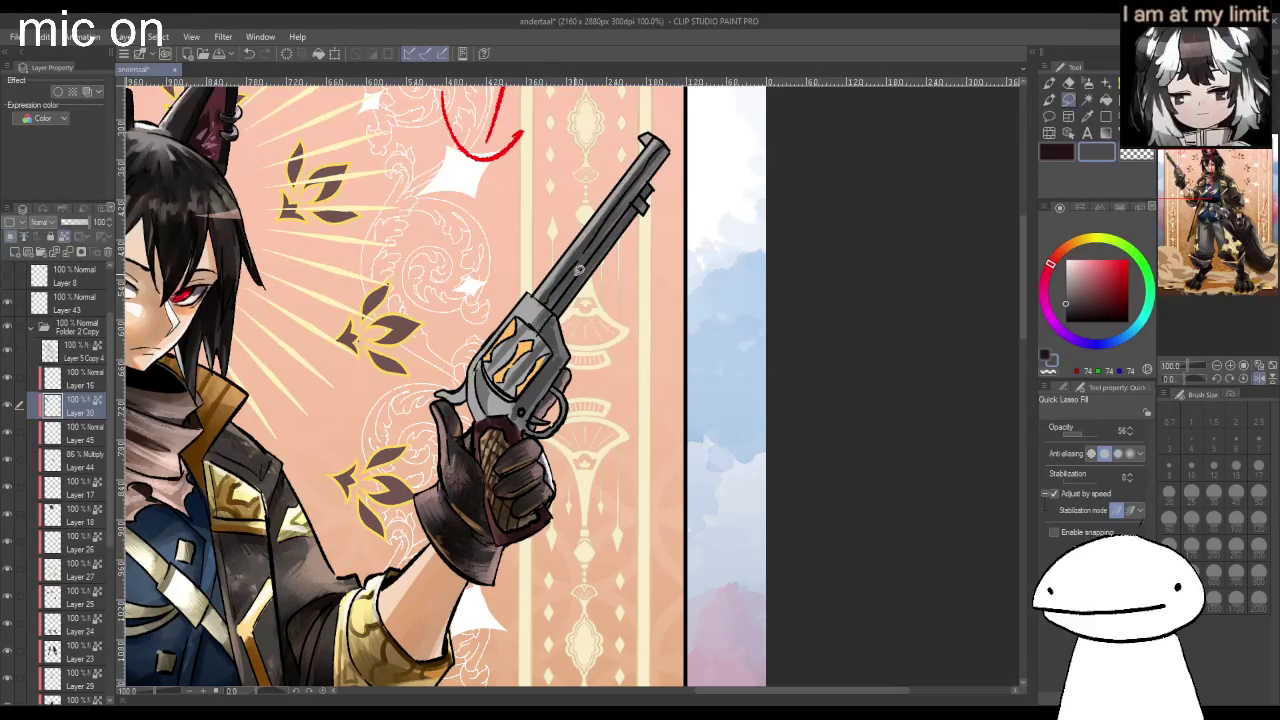
# With near-black selected, discard trial cylinder highlights and paint a dark line along the barrel's middle.
pyautogui.click(1065, 318)
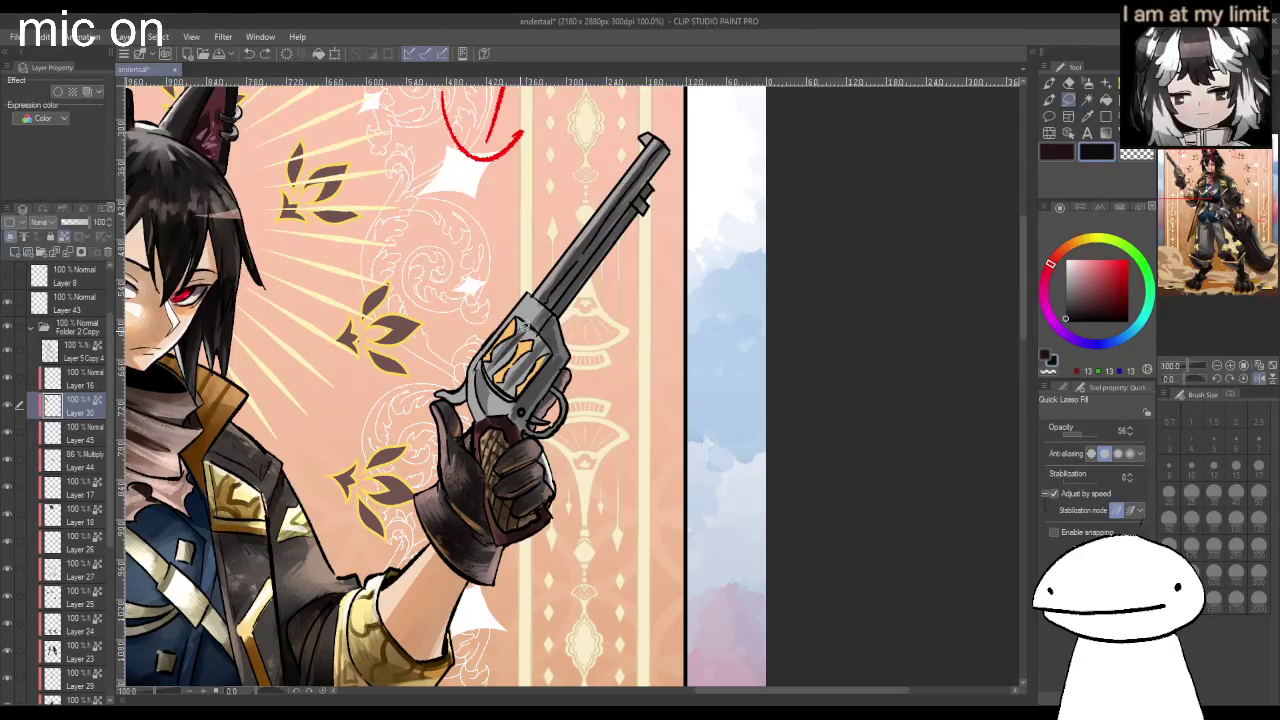
pyautogui.moveTo(520, 372); pyautogui.dragTo(548, 340)
pyautogui.hotkey('ctrl', 'z')
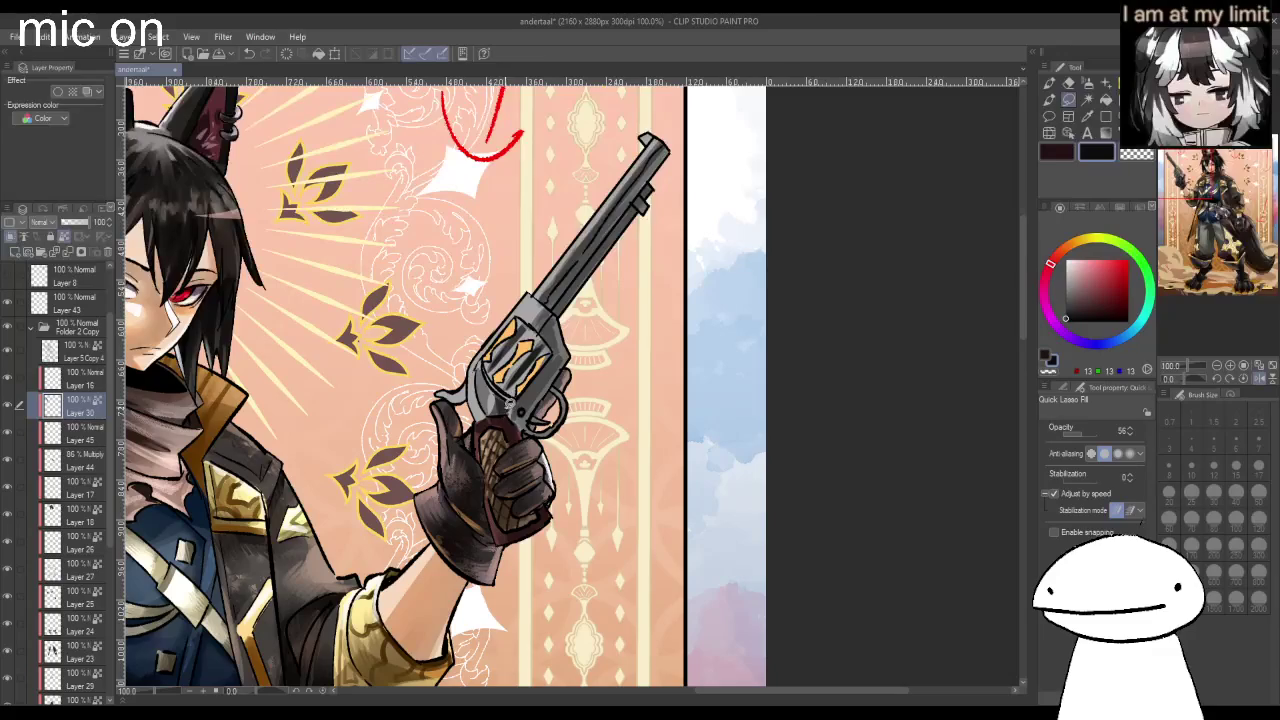
pyautogui.moveTo(552, 355); pyautogui.dragTo(532, 398)
pyautogui.hotkey('ctrl', 'z')
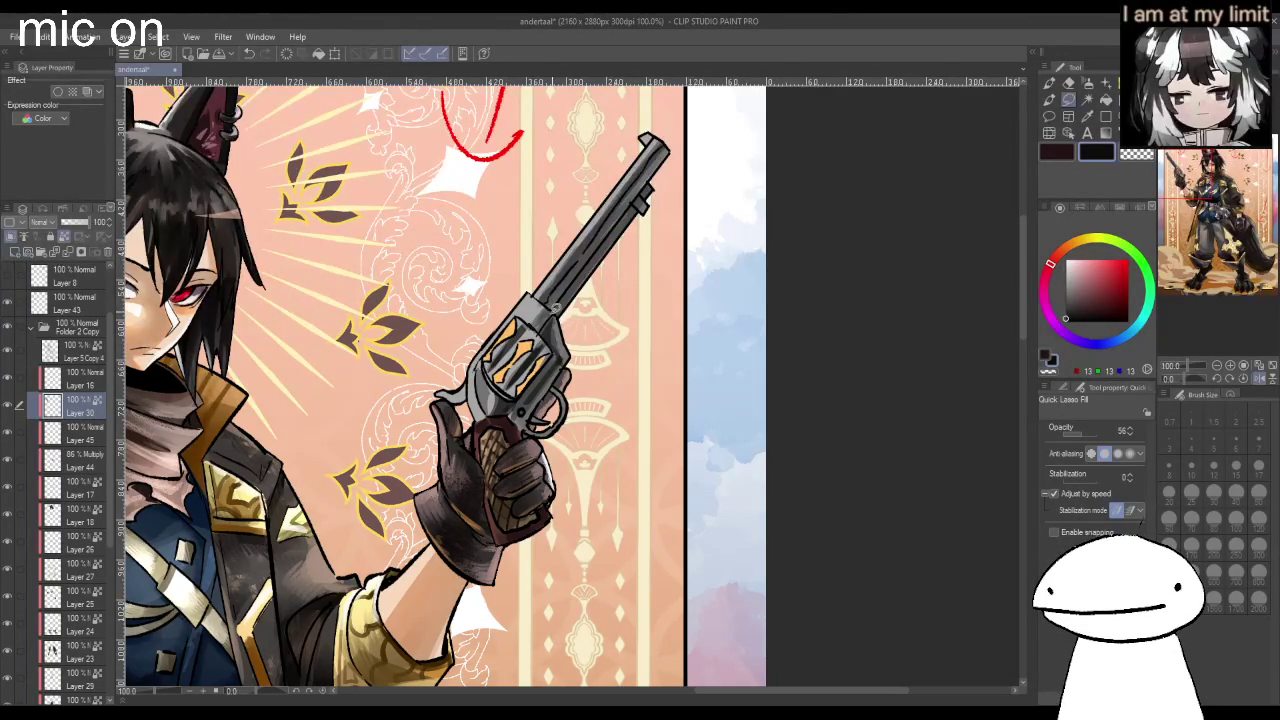
pyautogui.moveTo(584, 276); pyautogui.dragTo(632, 206)
pyautogui.scroll(1, 488, 386)
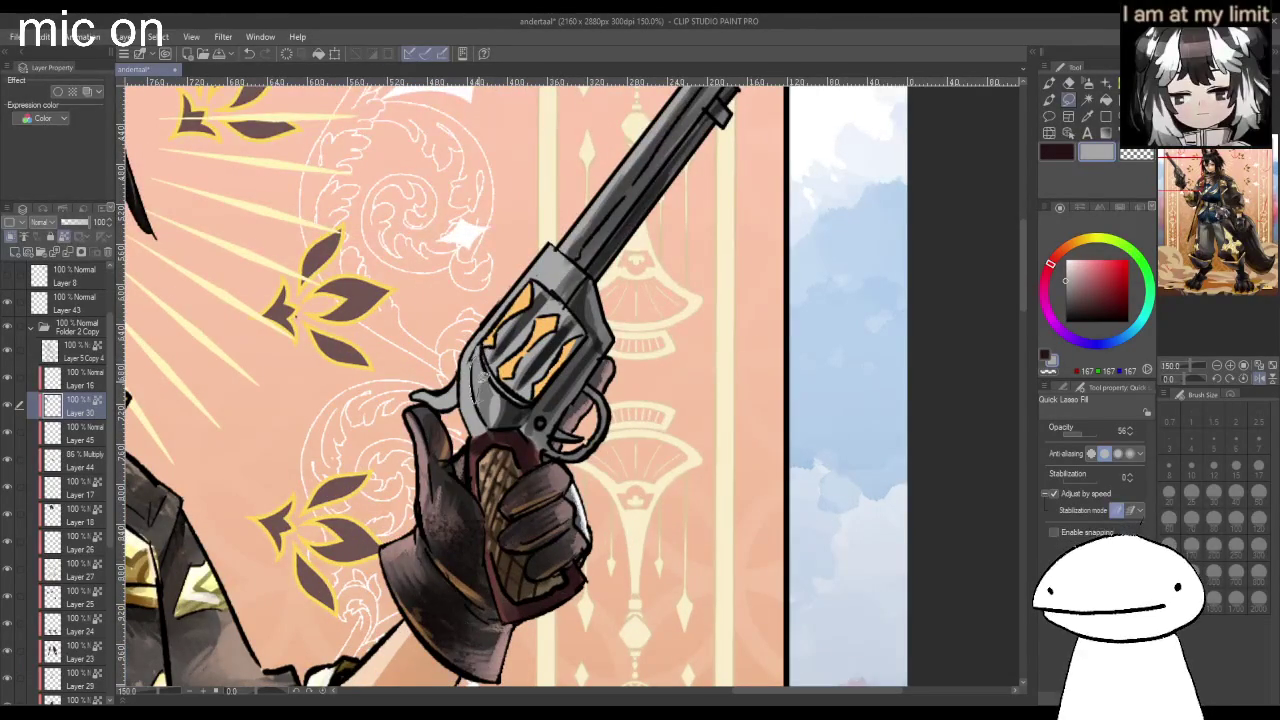
# Try lasso-filled highlights on the cylinder's left edge, undoing each attempt.
pyautogui.moveTo(478, 418)
pyautogui.mouseDown()
pyautogui.moveTo(482, 350)
pyautogui.moveTo(535, 305)
pyautogui.mouseUp()
pyautogui.hotkey('ctrl', 'z')
pyautogui.moveTo(505, 362); pyautogui.dragTo(540, 308)
pyautogui.hotkey('ctrl', 'z')
pyautogui.moveTo(505, 360); pyautogui.dragTo(538, 317)
pyautogui.hotkey('ctrl', 'z')
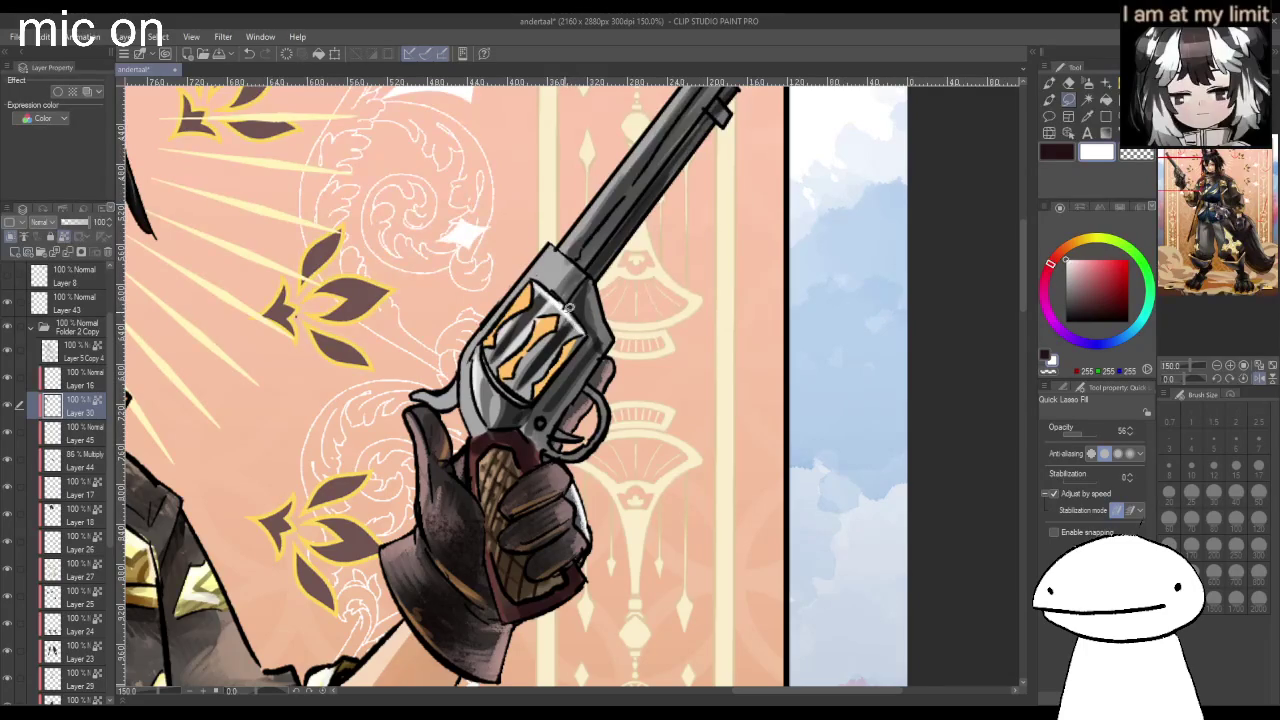
# Fill a light-grey highlight along the cylinder edge, then set white fill at 82 opacity.
pyautogui.scroll(-3, 576, 325)
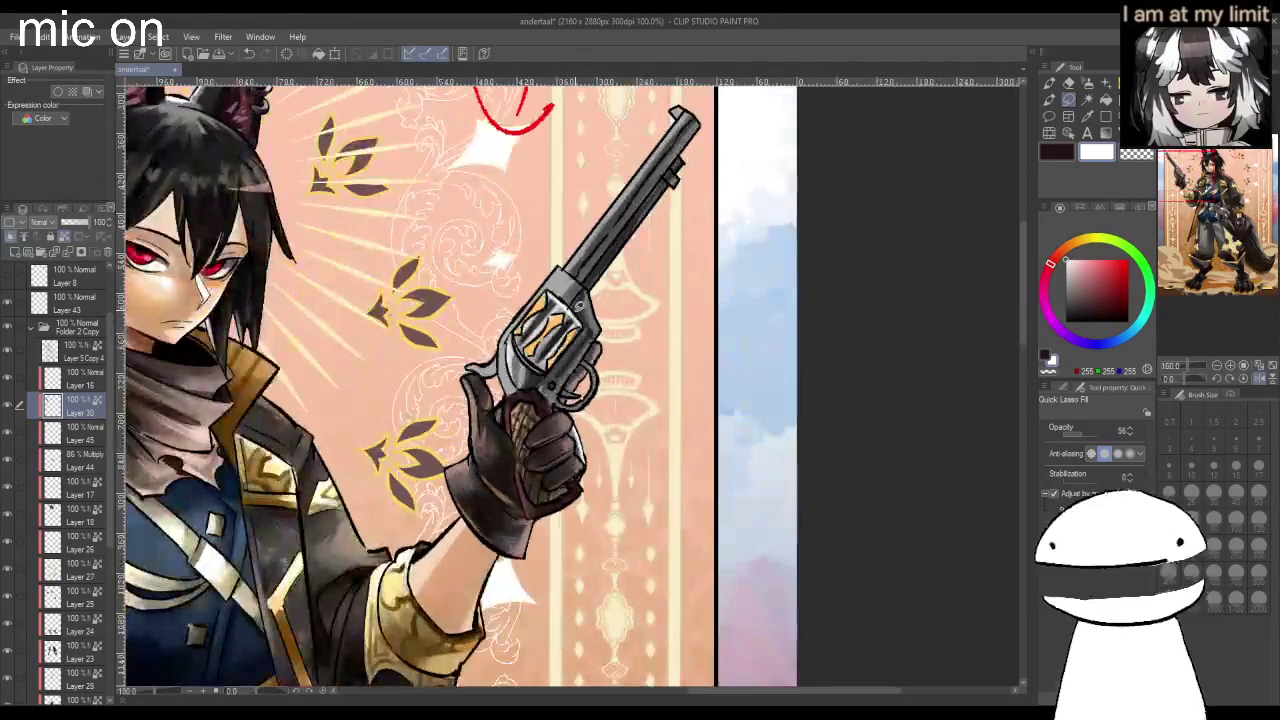
pyautogui.scroll(3, 576, 300)
pyautogui.keyDown('alt'); pyautogui.click(443, 357); pyautogui.keyUp('alt')
pyautogui.moveTo(495, 315)
pyautogui.mouseDown()
pyautogui.moveTo(527, 264)
pyautogui.moveTo(595, 225)
pyautogui.mouseUp()
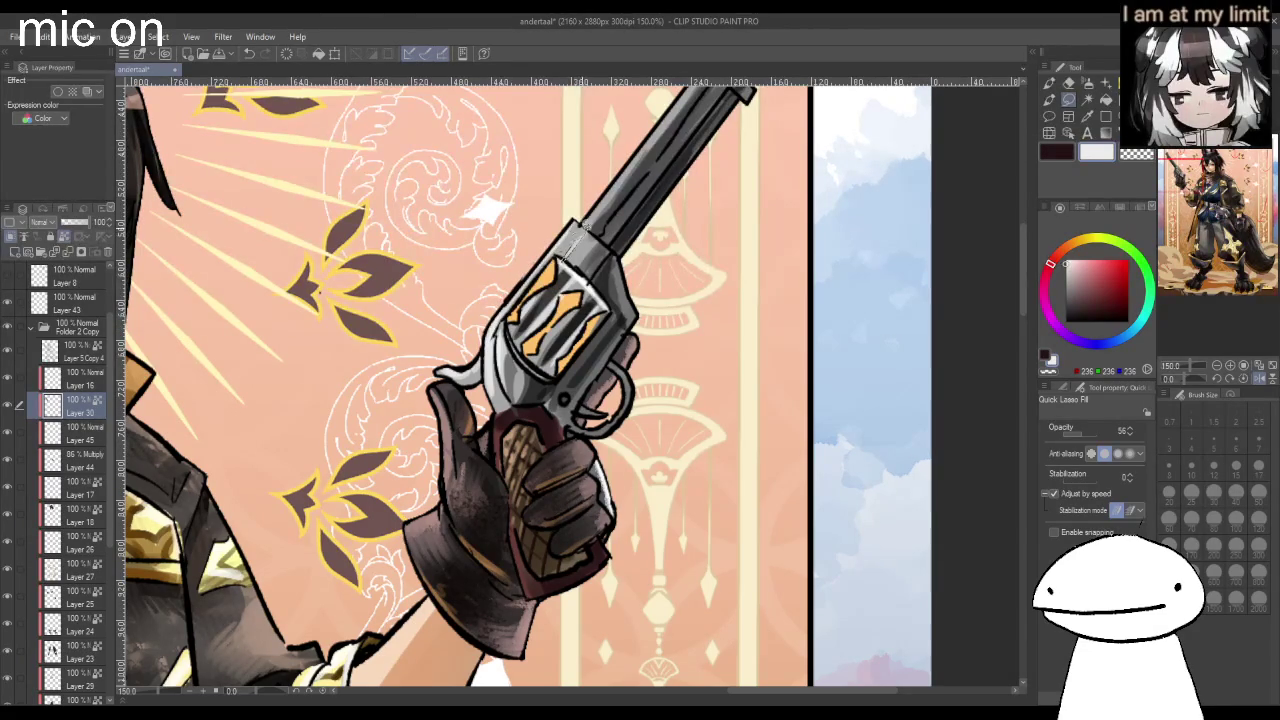
pyautogui.scroll(-5, 595, 225)
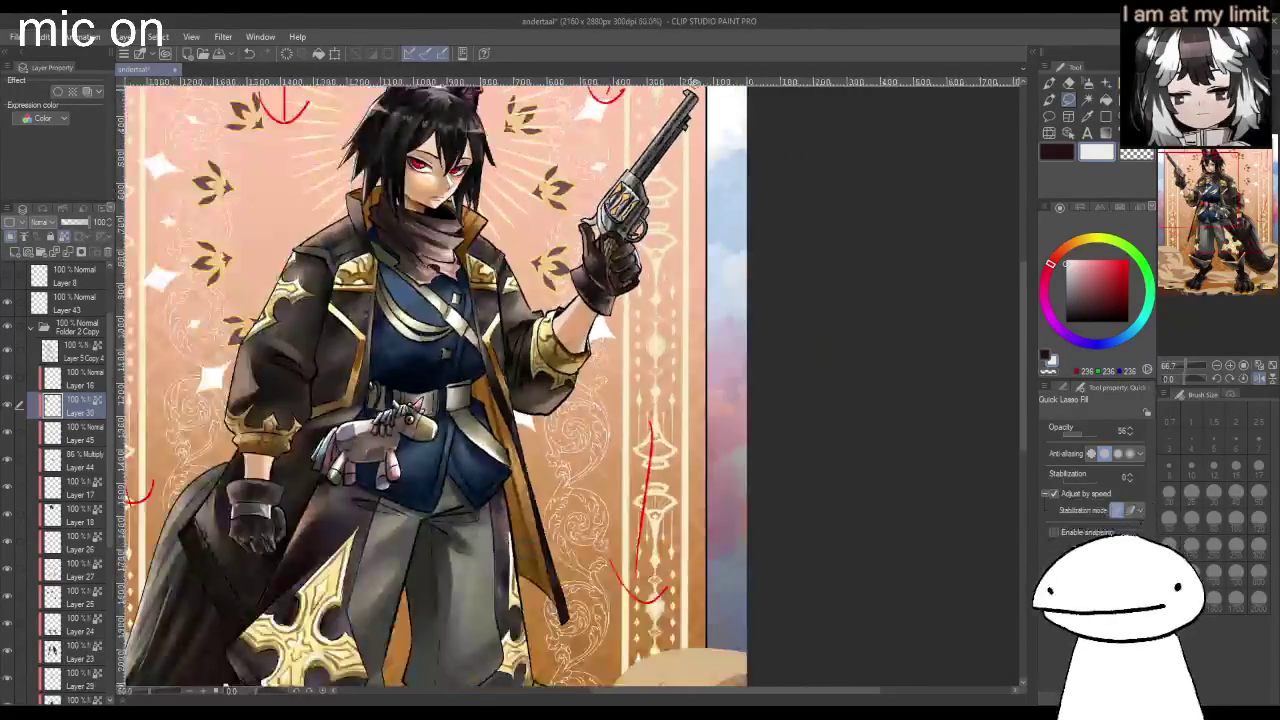
pyautogui.click(1066, 262)
pyautogui.click(1104, 434)
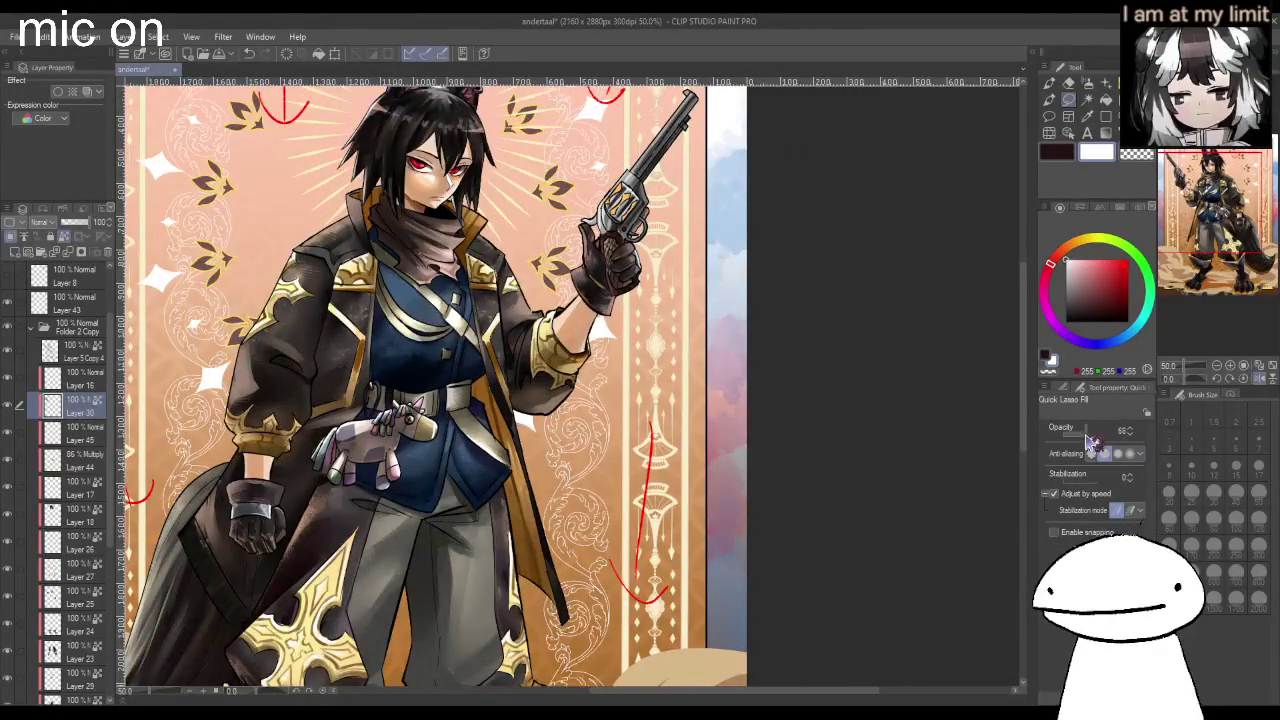
# Lasso-fill highlight shapes along the barrel's left edge and lower barrel.
pyautogui.scroll(3, 657, 175)
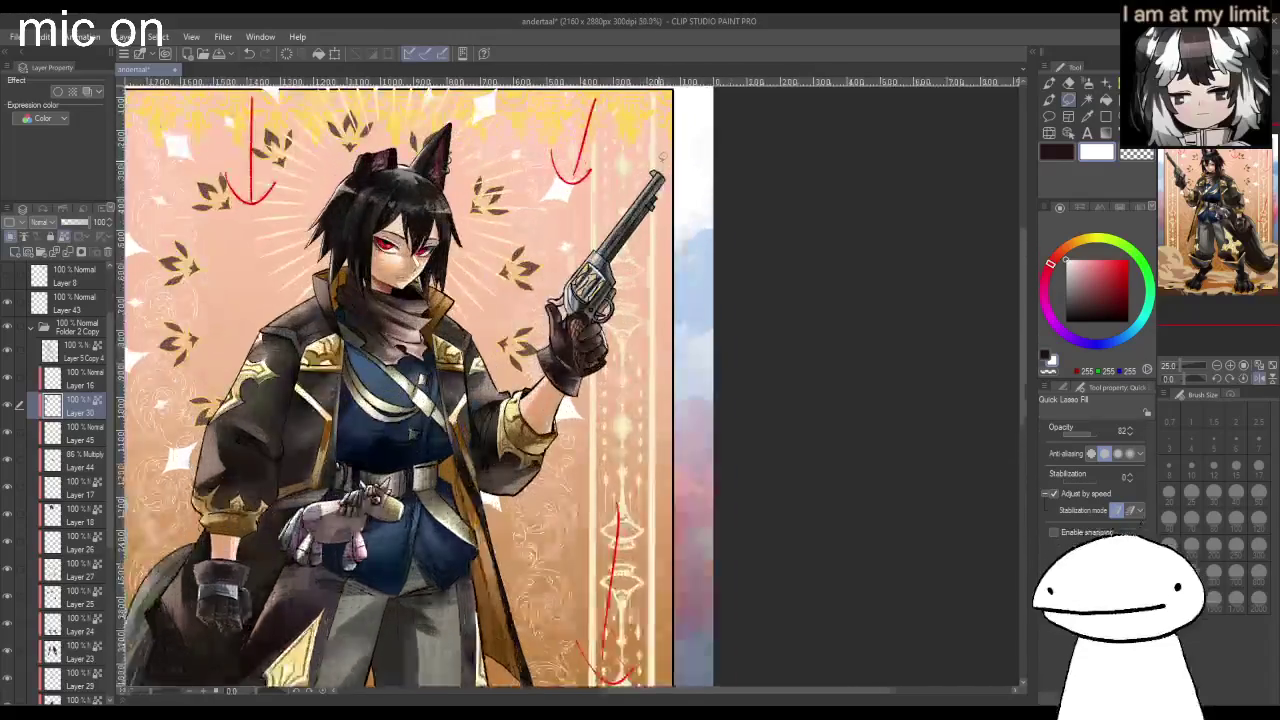
pyautogui.scroll(3, 657, 175)
pyautogui.moveTo(657, 181); pyautogui.dragTo(507, 366)
pyautogui.moveTo(489, 418)
pyautogui.mouseDown()
pyautogui.moveTo(660, 192)
pyautogui.moveTo(507, 364)
pyautogui.moveTo(495, 400)
pyautogui.moveTo(535, 428)
pyautogui.moveTo(640, 292)
pyautogui.moveTo(516, 455)
pyautogui.mouseUp()
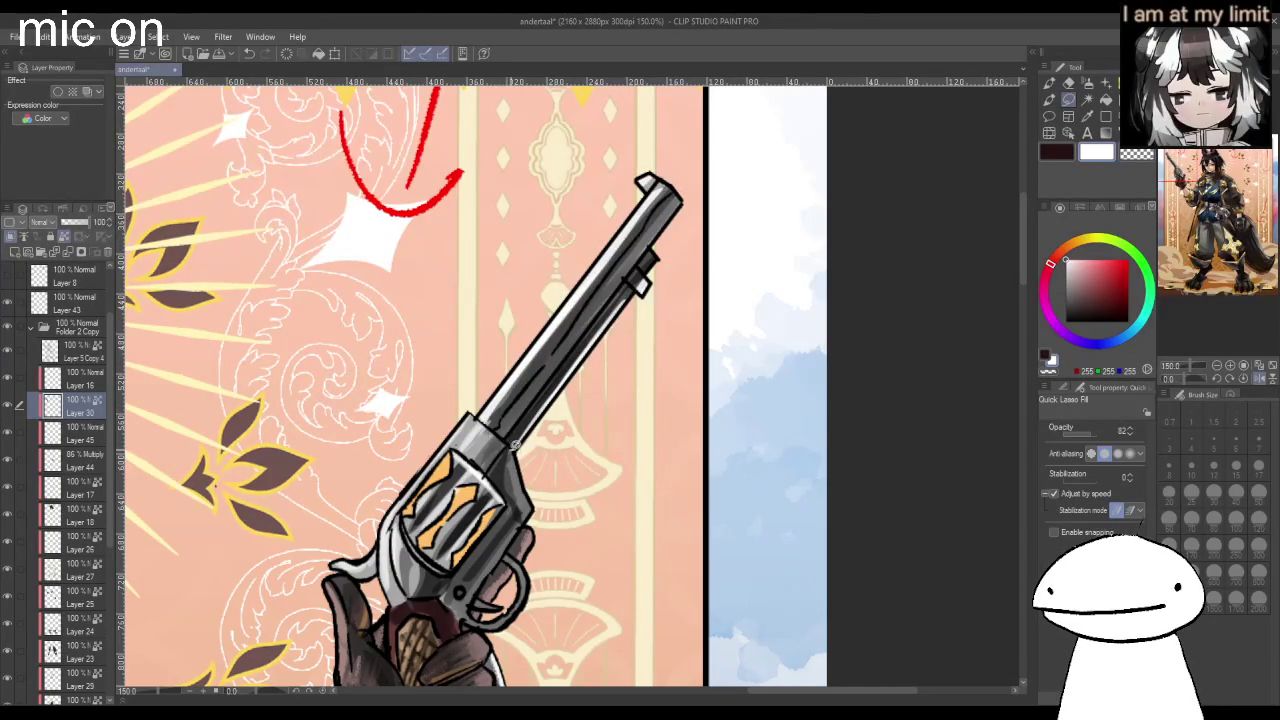
pyautogui.scroll(-1, 530, 450)
pyautogui.scroll(1, 530, 447)
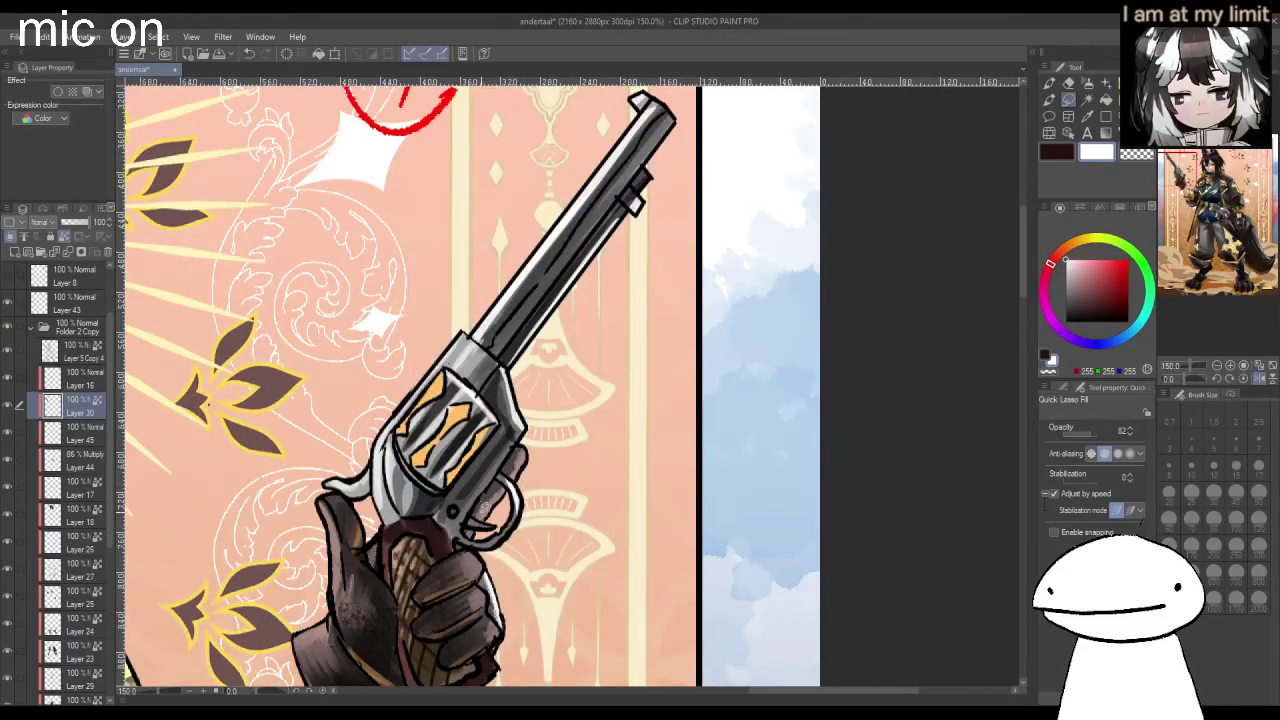
# Unflip the canvas, sample the barrel-tip grey and pick a darker grey, then zoom out.
pyautogui.keyDown('alt'); pyautogui.click(428, 548); pyautogui.keyUp('alt')
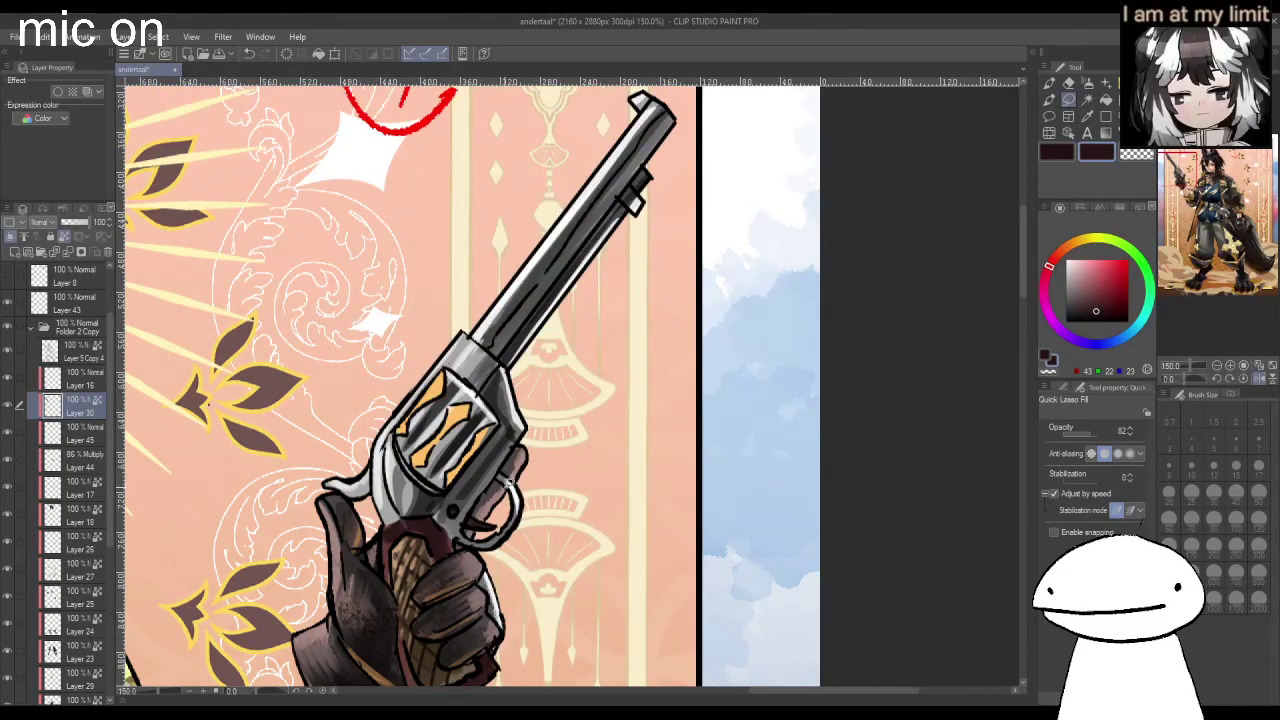
pyautogui.scroll(-2, 520, 465)
pyautogui.press('h')
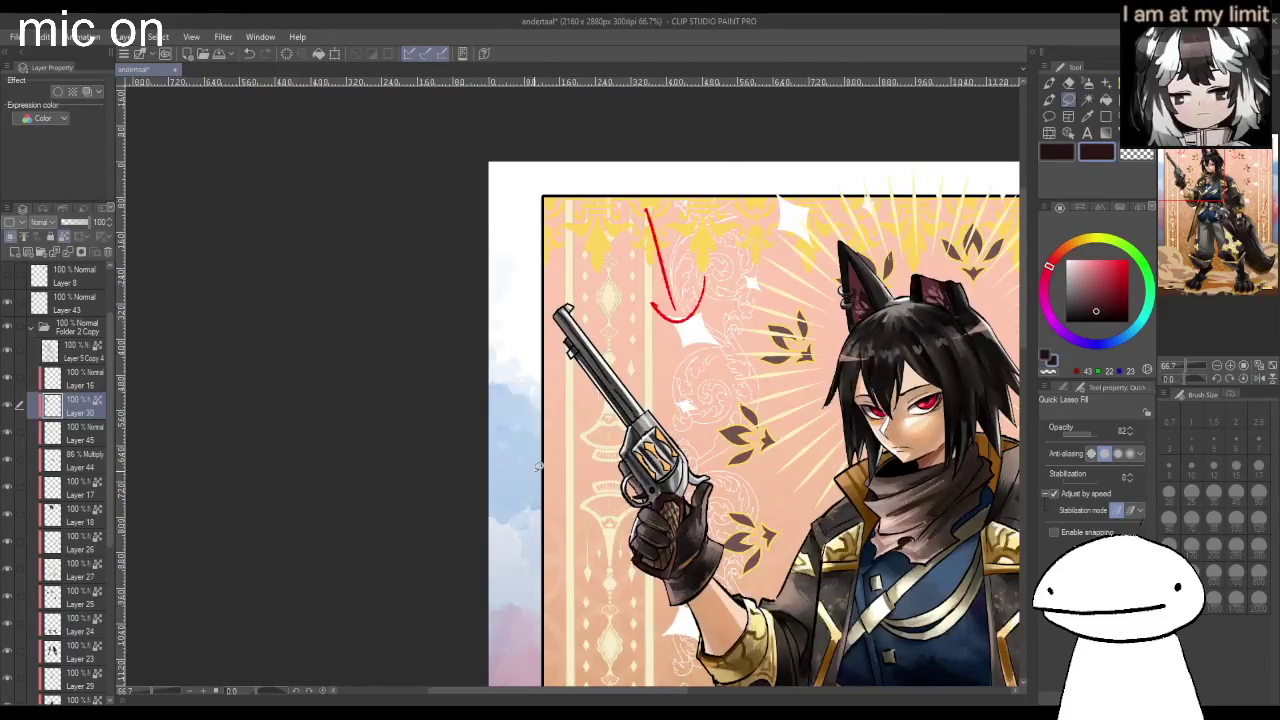
pyautogui.scroll(-1, 538, 466)
pyautogui.scroll(2, 540, 420)
pyautogui.scroll(2, 546, 326)
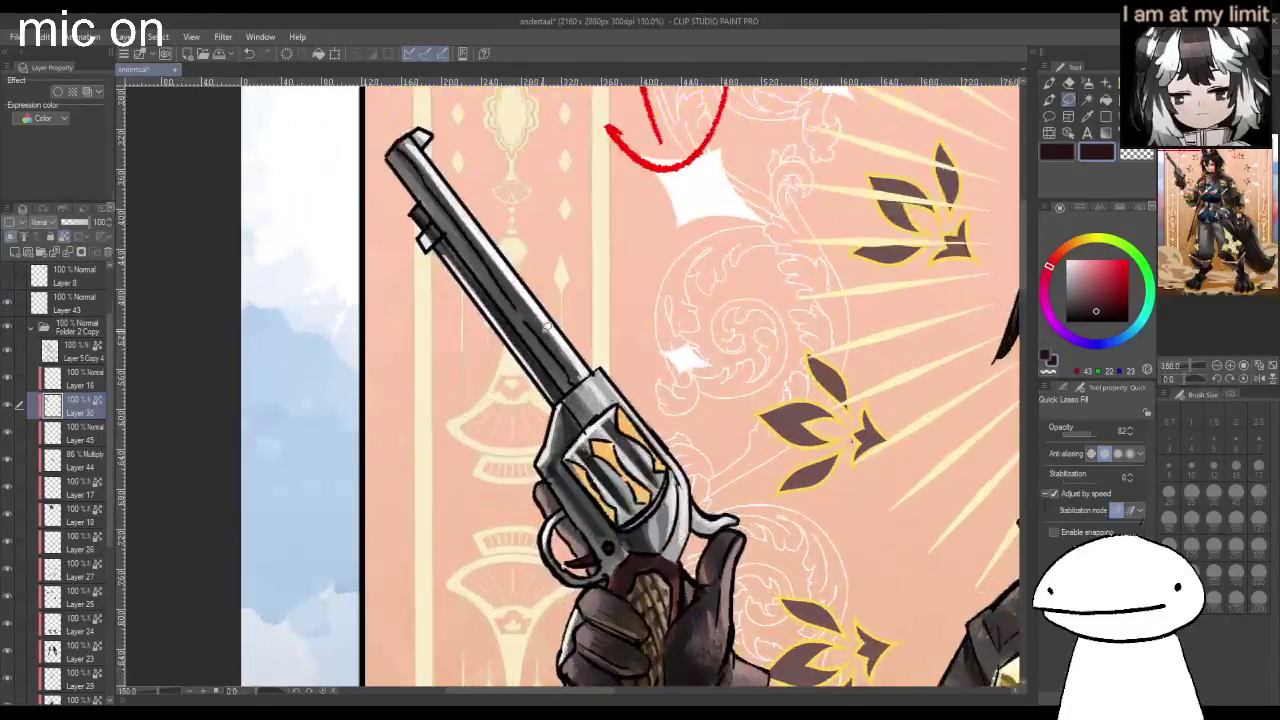
pyautogui.keyDown('alt'); pyautogui.click(422, 148); pyautogui.keyUp('alt')
pyautogui.keyDown('alt'); pyautogui.click(441, 181); pyautogui.keyUp('alt')
pyautogui.hotkey('ctrl', '-')
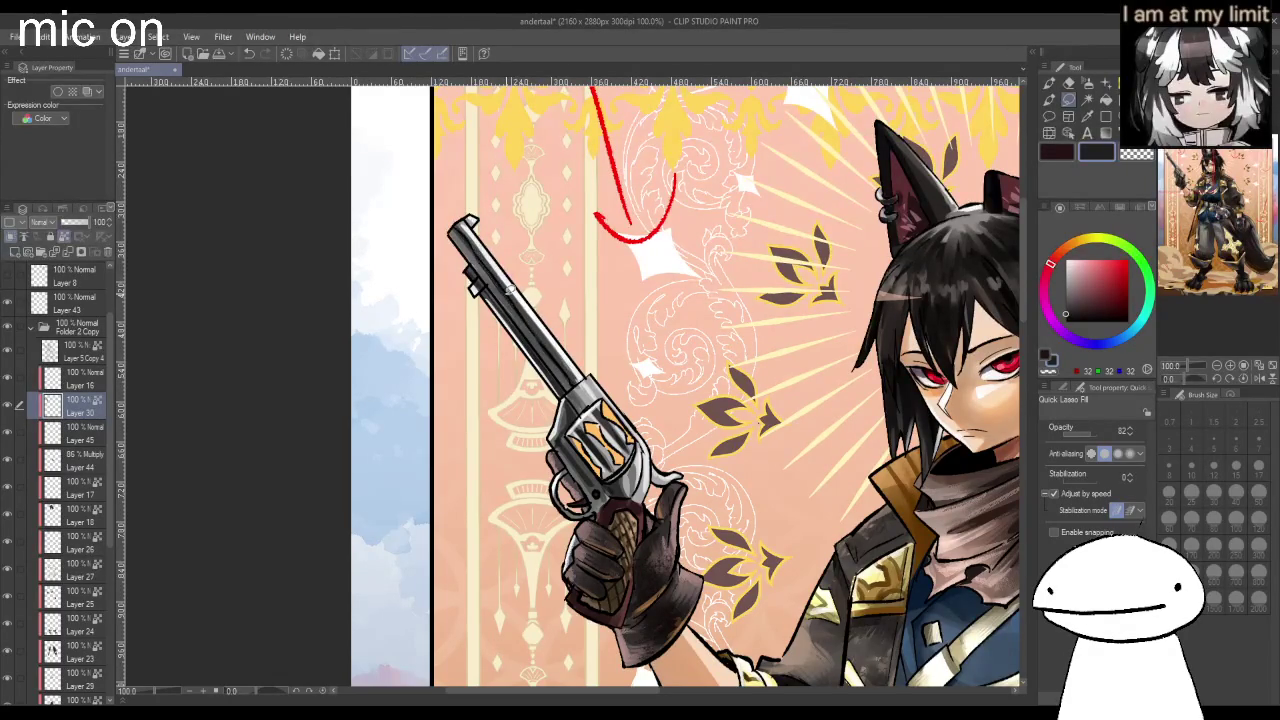
pyautogui.scroll(-1, 510, 294)
pyautogui.scroll(2, 560, 368)
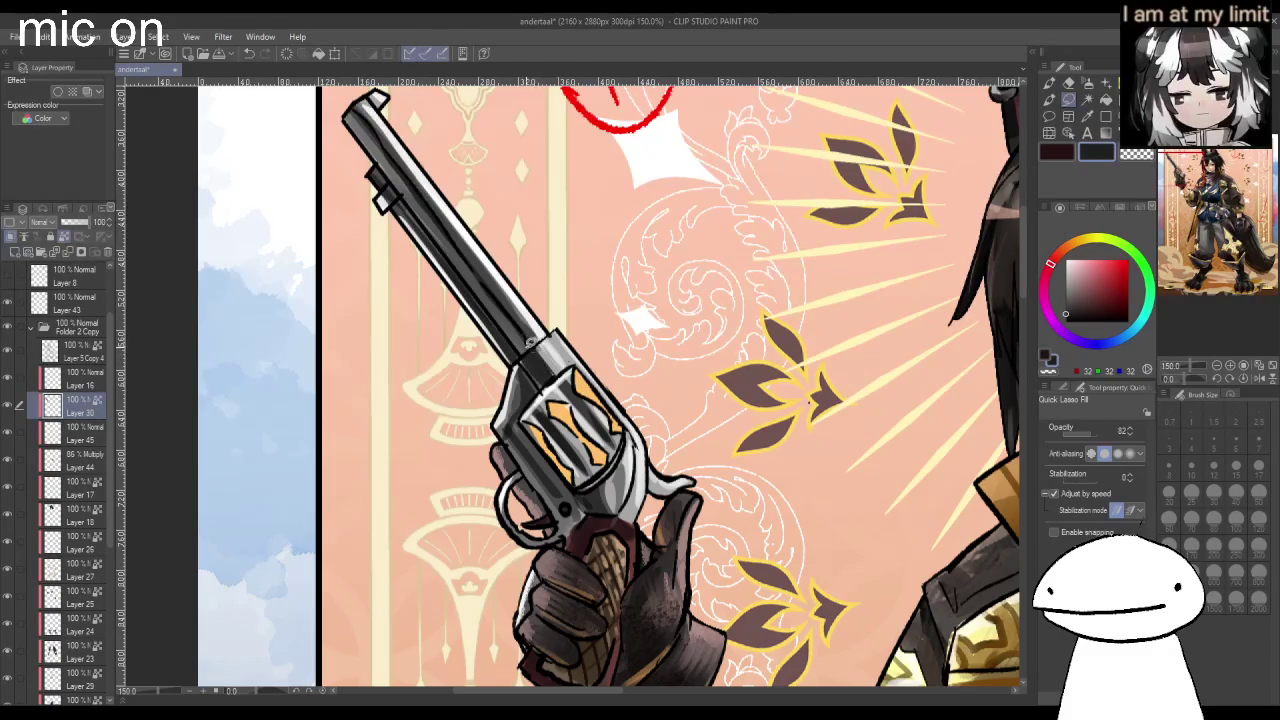
pyautogui.scroll(-2, 535, 345)
pyautogui.scroll(1, 525, 385)
pyautogui.scroll(1, 525, 385)
# Sample the cylinder's light grey and the barrel's dark grey.
pyautogui.keyDown('alt'); pyautogui.click(524, 382); pyautogui.keyUp('alt')
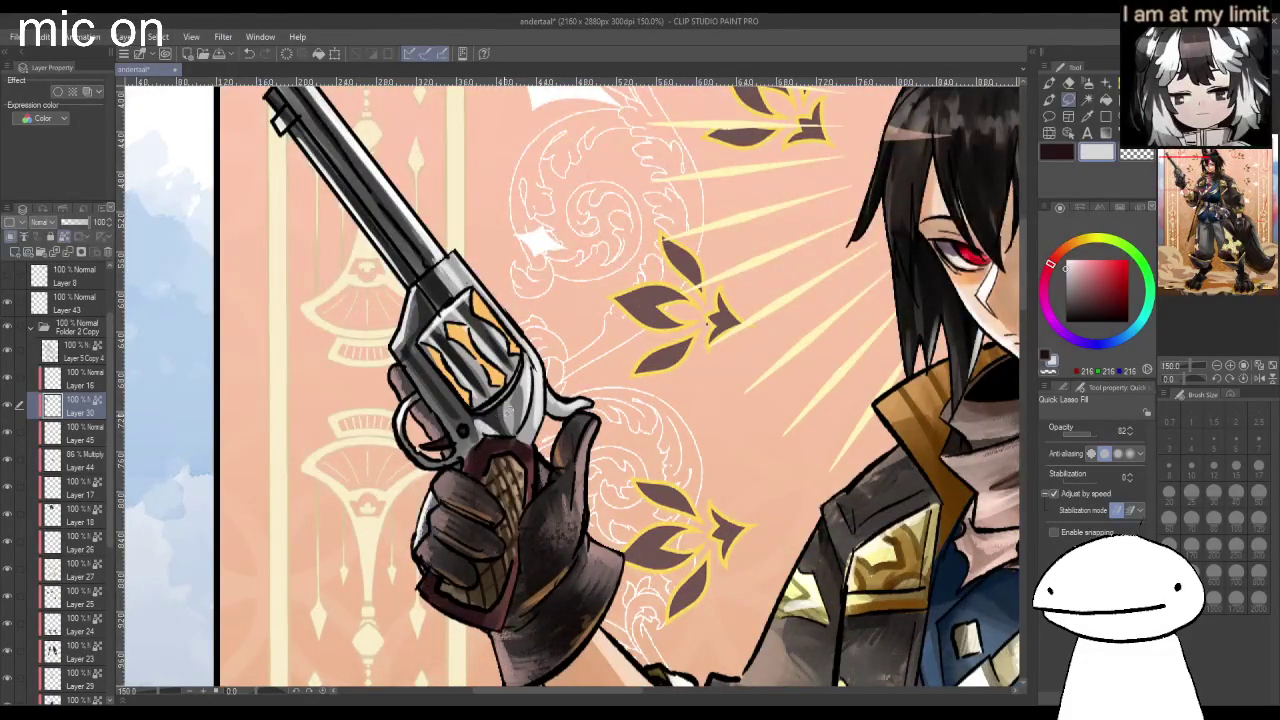
pyautogui.scroll(-2, 505, 410)
pyautogui.scroll(1, 490, 455)
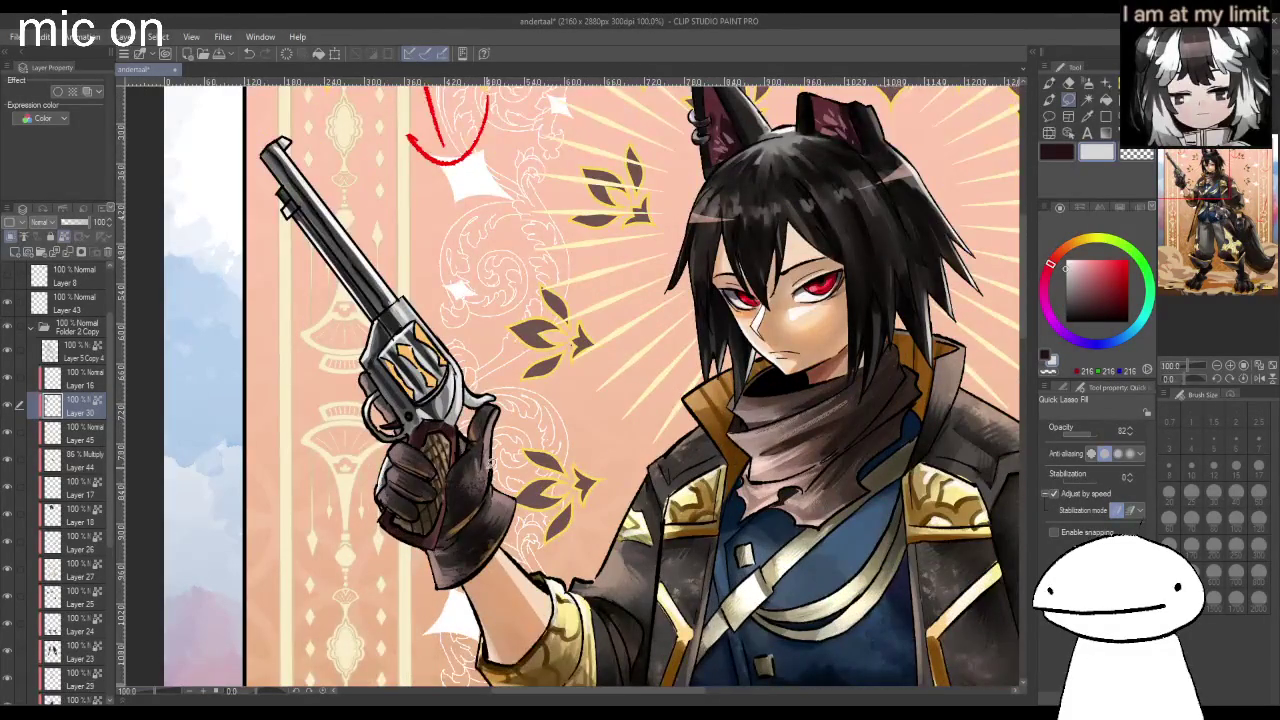
pyautogui.scroll(2, 300, 260)
pyautogui.scroll(2, 300, 250)
pyautogui.keyDown('alt'); pyautogui.click(312, 233); pyautogui.keyUp('alt')
pyautogui.scroll(-3, 312, 233)
pyautogui.scroll(-1, 480, 440)
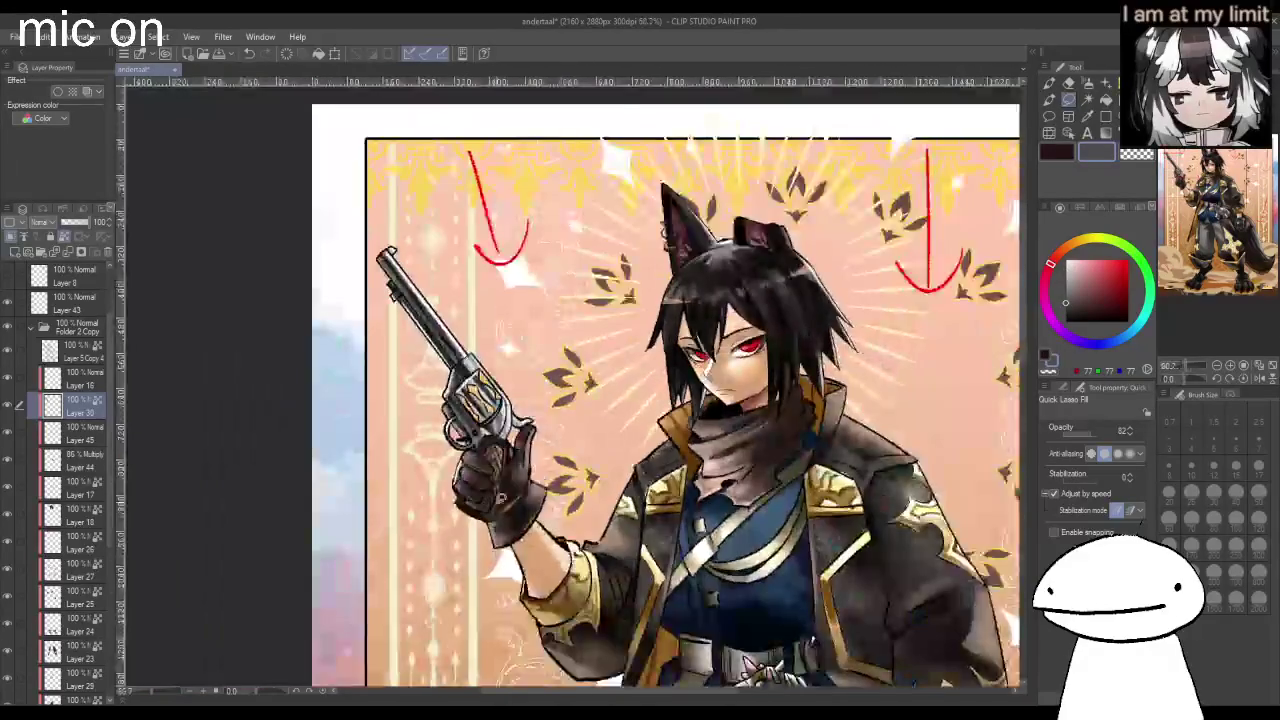
pyautogui.scroll(1, 480, 440)
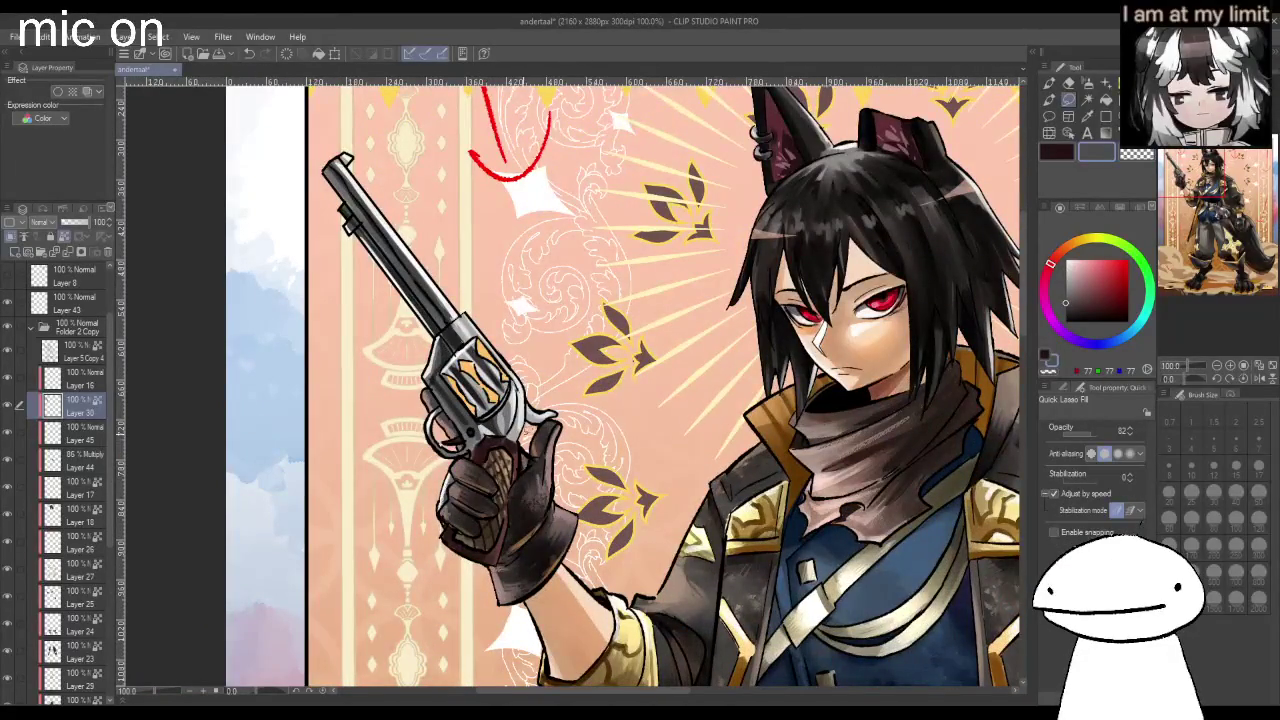
pyautogui.scroll(1, 457, 390)
pyautogui.scroll(1, 457, 390)
# Eyedrop and darken the inlay orange, then fill dark shading edges on the lower, upper and right stripes.
pyautogui.keyDown('alt'); pyautogui.click(438, 362); pyautogui.keyUp('alt')
pyautogui.moveTo(1122, 291); pyautogui.dragTo(1127, 295)
pyautogui.moveTo(389, 342); pyautogui.dragTo(434, 404)
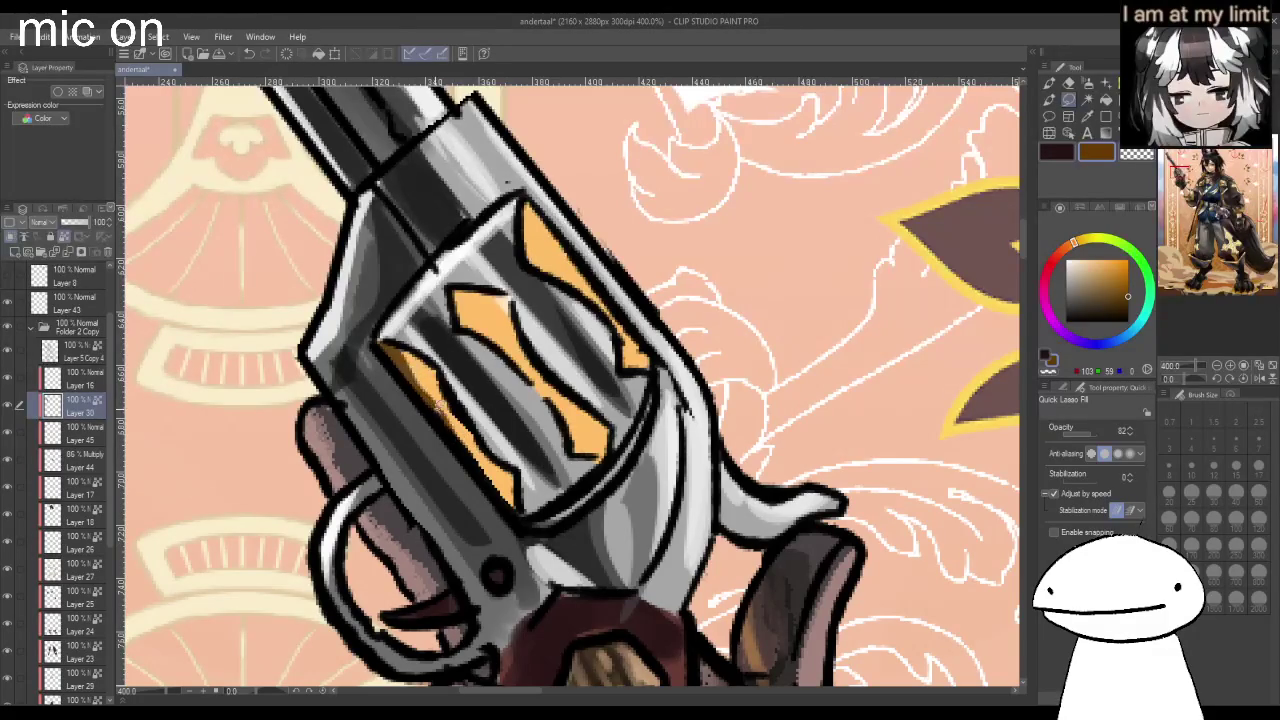
pyautogui.moveTo(442, 402)
pyautogui.mouseDown()
pyautogui.moveTo(516, 493)
pyautogui.moveTo(467, 450)
pyautogui.mouseUp()
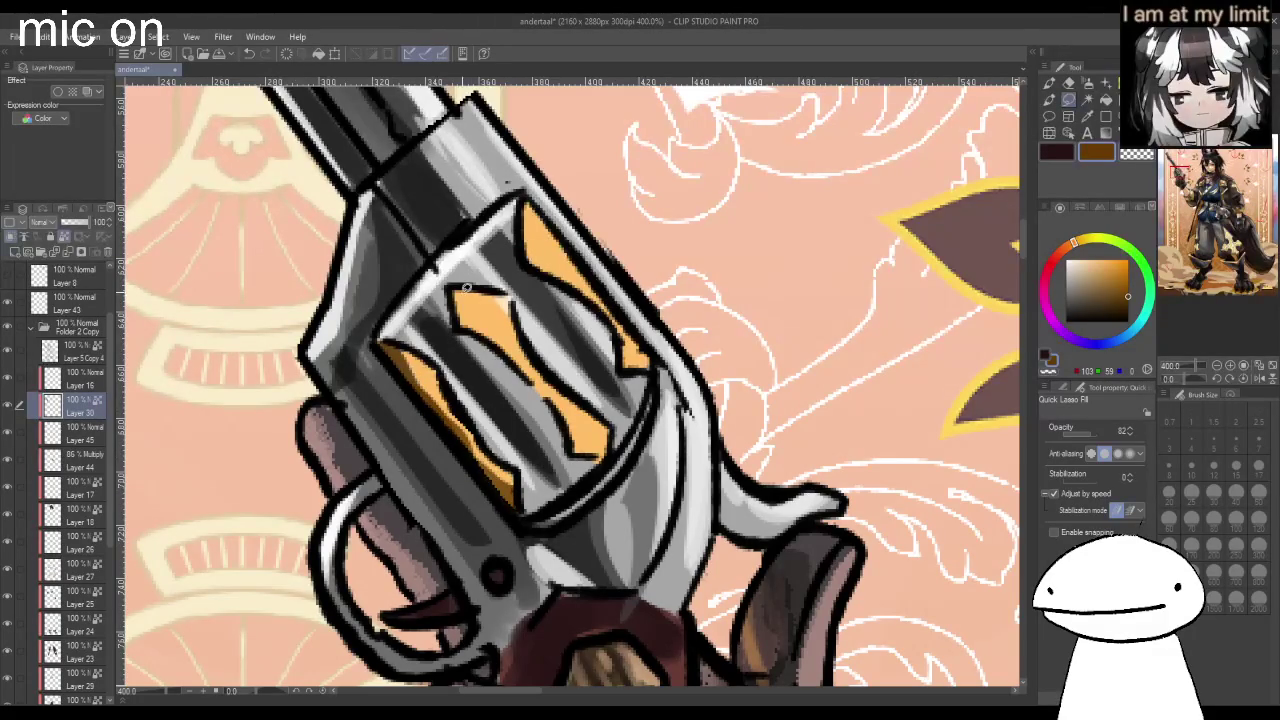
pyautogui.moveTo(496, 314); pyautogui.dragTo(475, 301)
pyautogui.moveTo(500, 346)
pyautogui.mouseDown()
pyautogui.moveTo(558, 396)
pyautogui.moveTo(549, 388)
pyautogui.mouseUp()
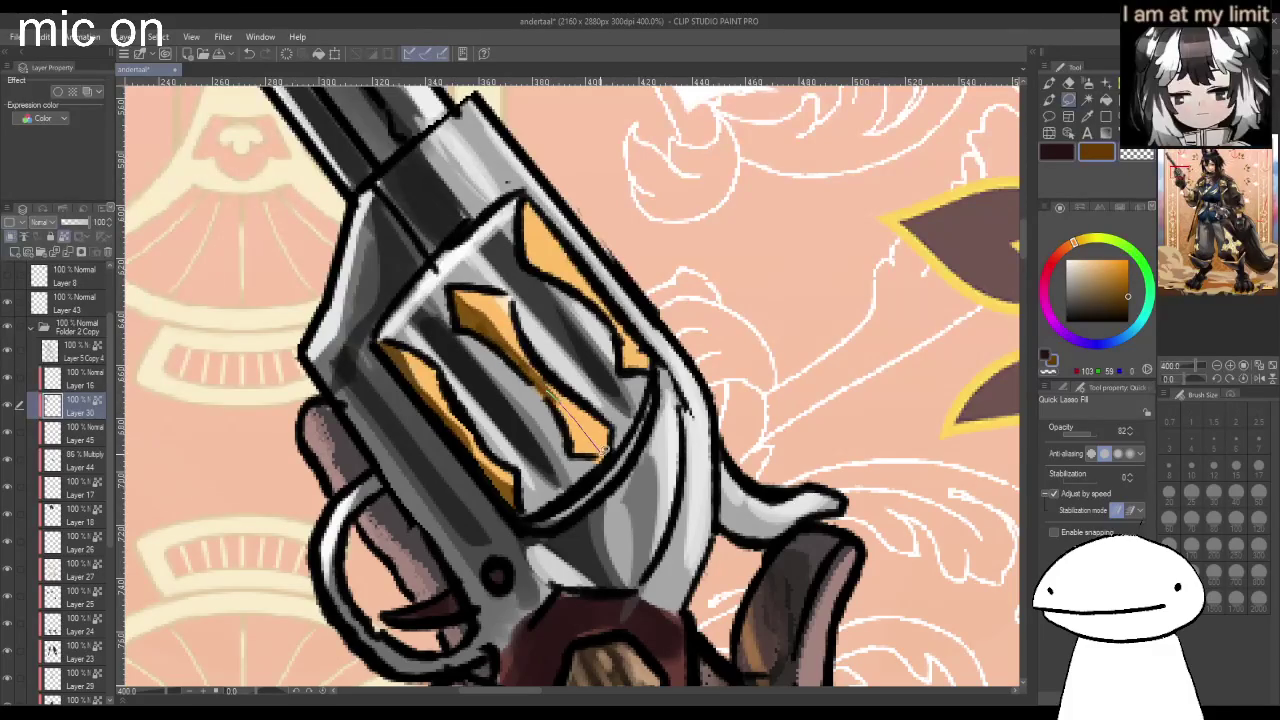
pyautogui.moveTo(604, 452); pyautogui.dragTo(566, 436)
pyautogui.moveTo(570, 270); pyautogui.dragTo(584, 290)
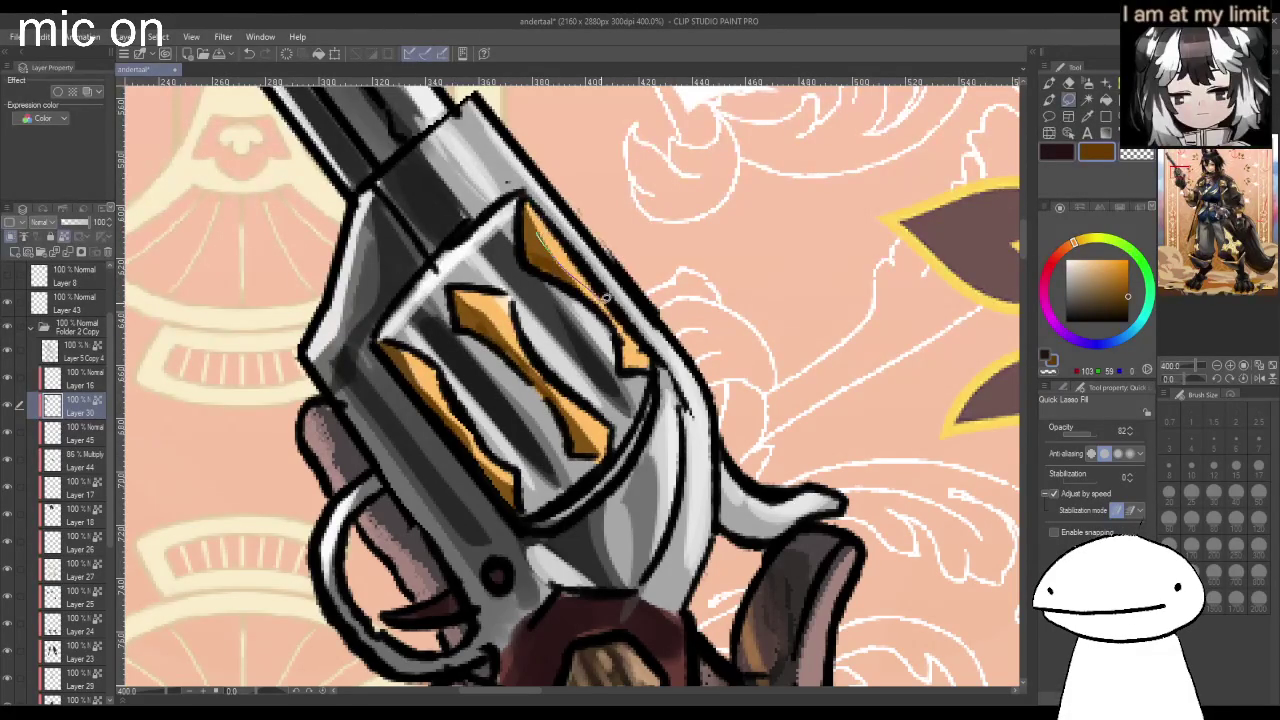
pyautogui.moveTo(543, 230); pyautogui.dragTo(605, 312)
# Add a light orange highlight on the cylinder inlay and mirror the canvas to check it.
pyautogui.scroll(-2, 604, 313)
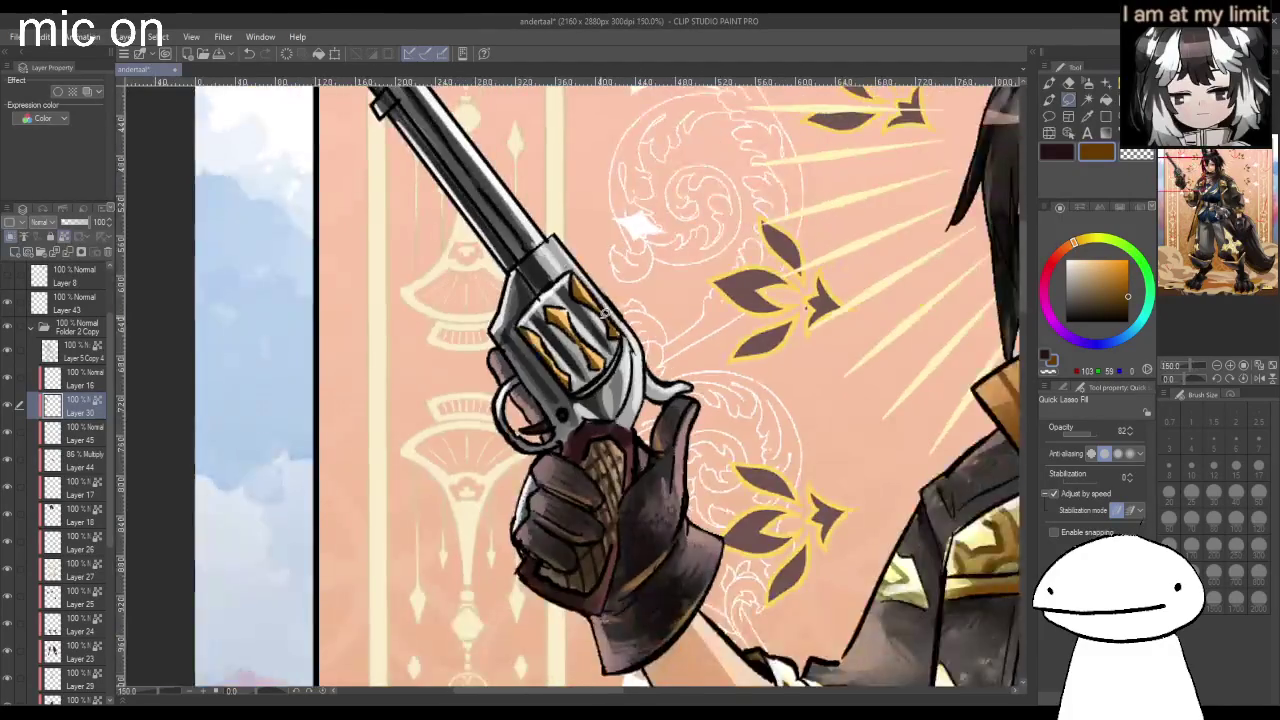
pyautogui.scroll(-2, 604, 313)
pyautogui.keyDown('alt'); pyautogui.click(605, 314); pyautogui.keyUp('alt')
pyautogui.moveTo(1108, 243); pyautogui.dragTo(1092, 260)
pyautogui.scroll(1, 556, 325)
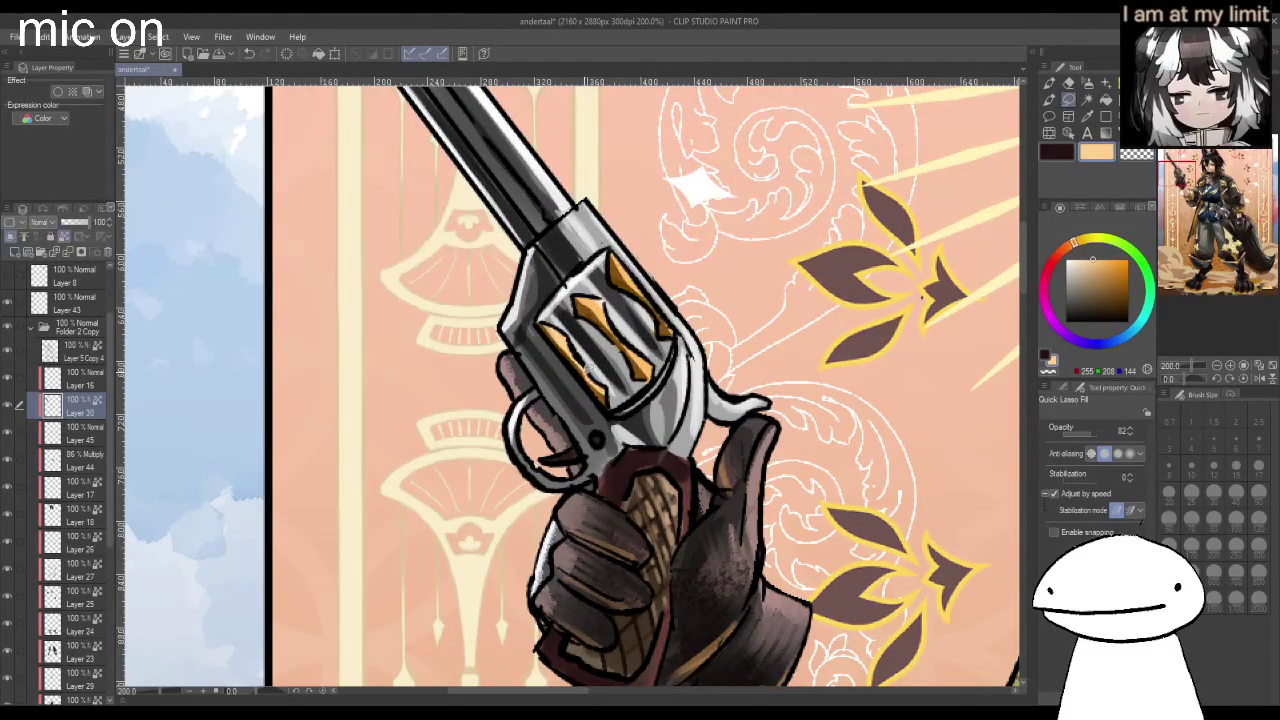
pyautogui.moveTo(608, 312); pyautogui.dragTo(614, 324)
pyautogui.scroll(-2, 660, 312)
pyautogui.press('h')
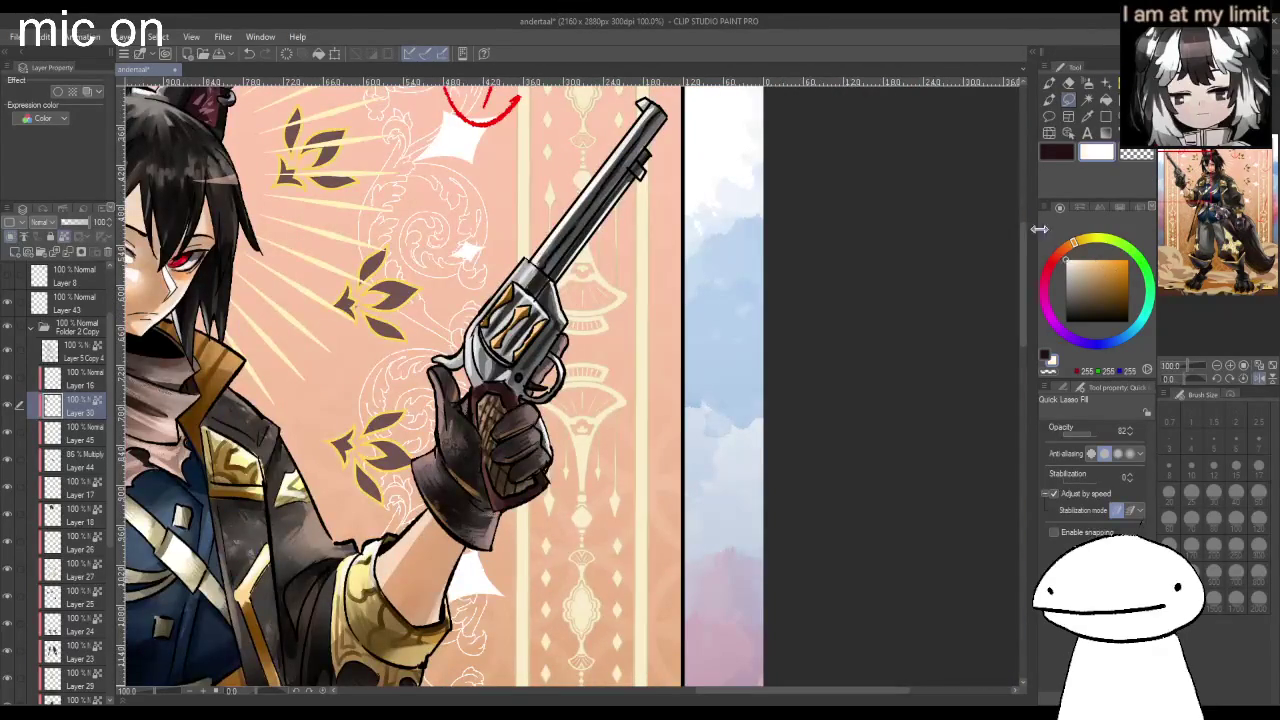
pyautogui.scroll(2, 515, 300)
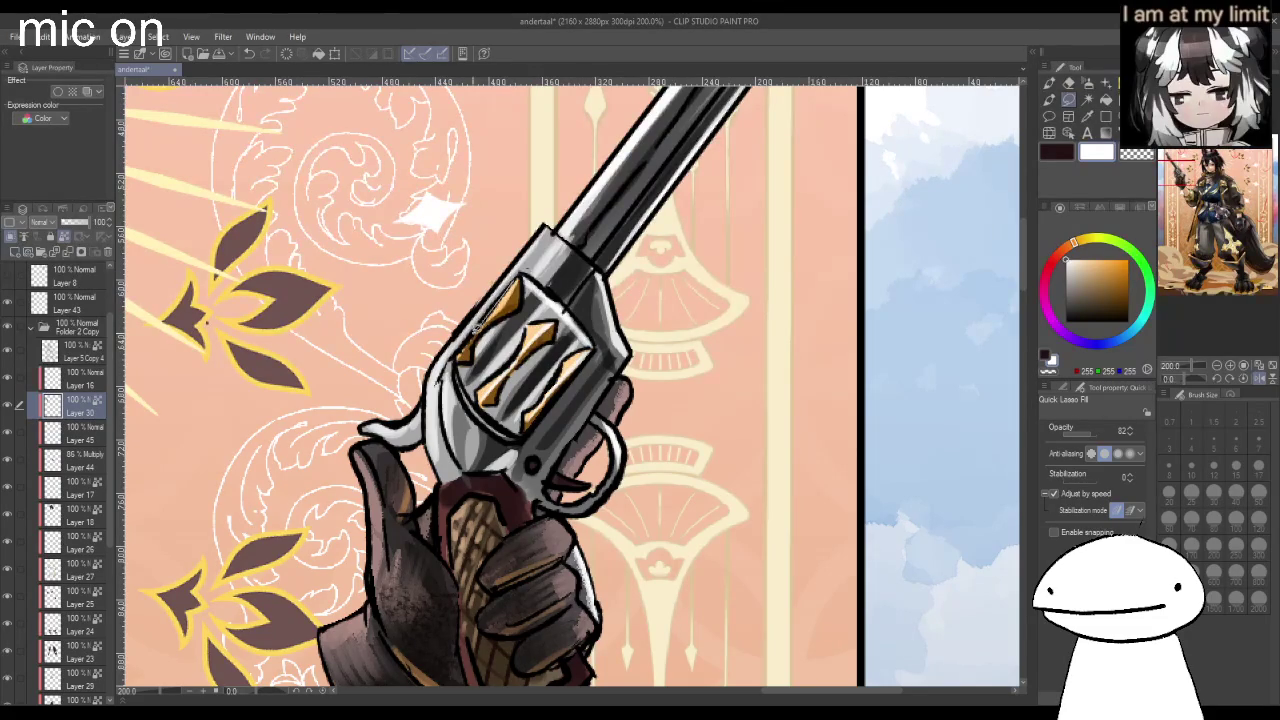
pyautogui.scroll(-2, 497, 305)
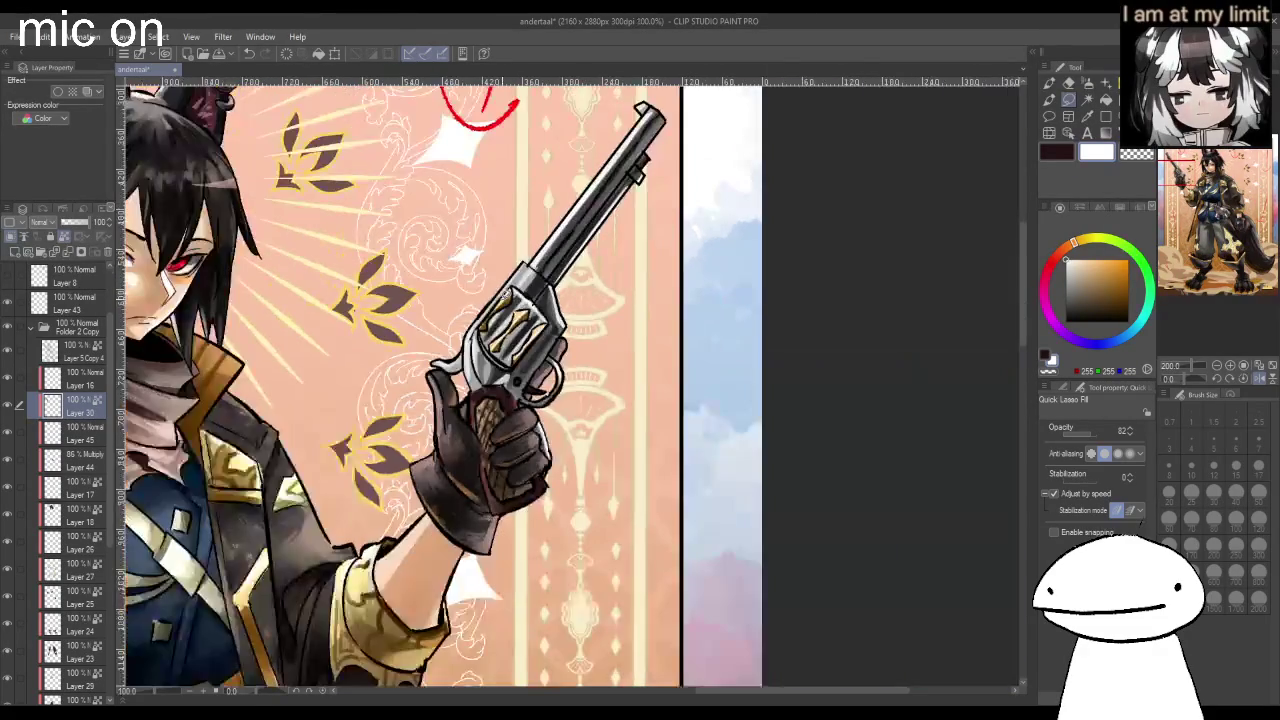
pyautogui.scroll(-2, 497, 305)
pyautogui.scroll(-1, 500, 308)
pyautogui.scroll(1, 512, 312)
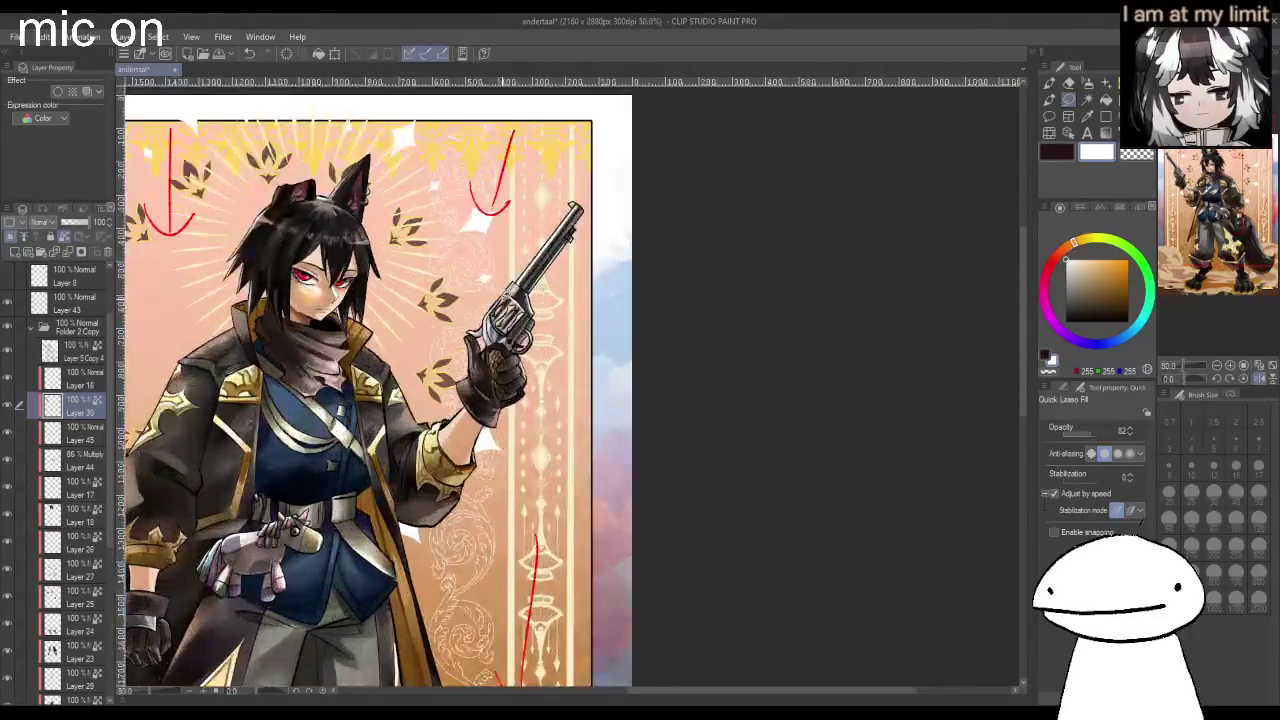
# Hide the red sketch layer, flip the canvas, and select Layer 5 Copy 4.
pyautogui.scroll(-1, 510, 310)
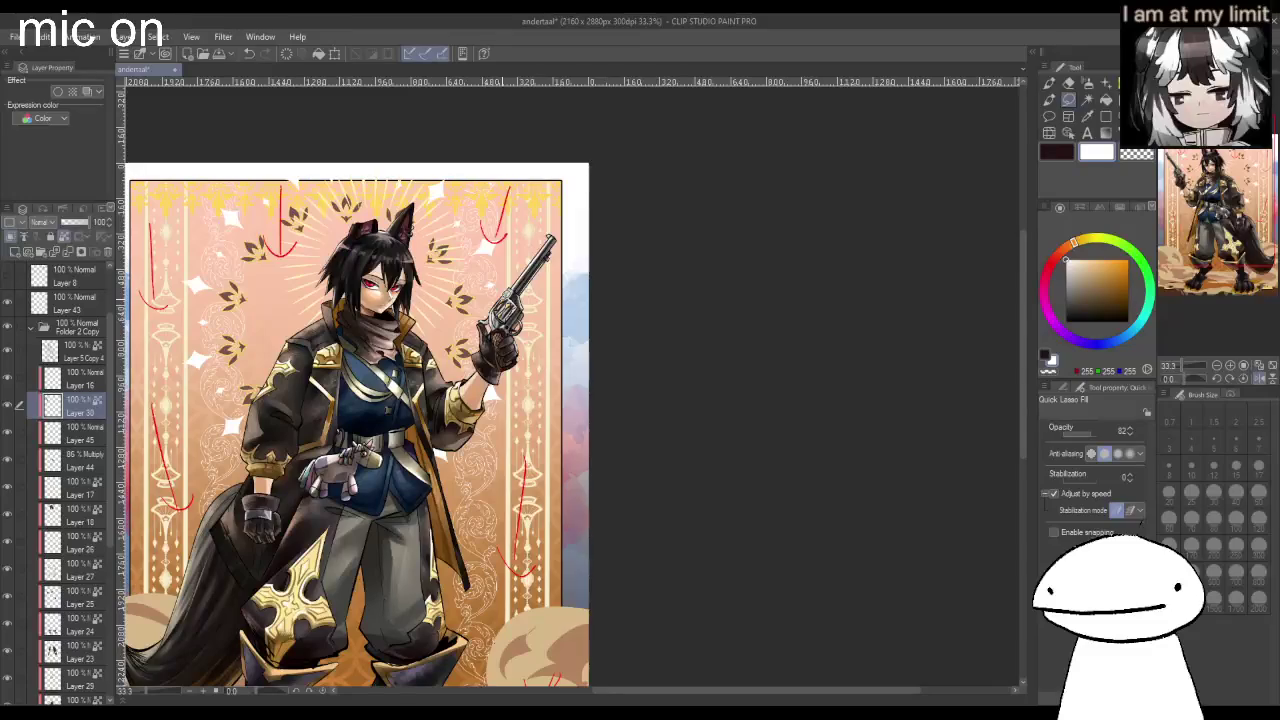
pyautogui.scroll(-1, 505, 315)
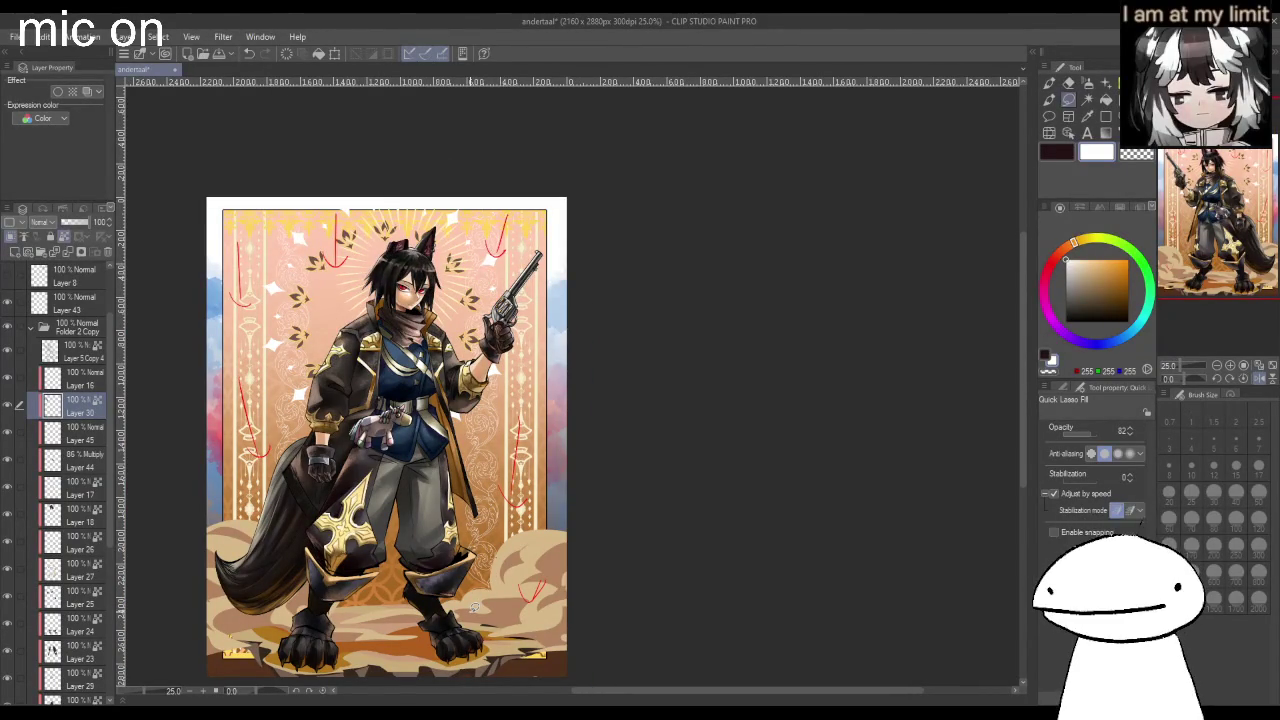
pyautogui.click(8, 304)
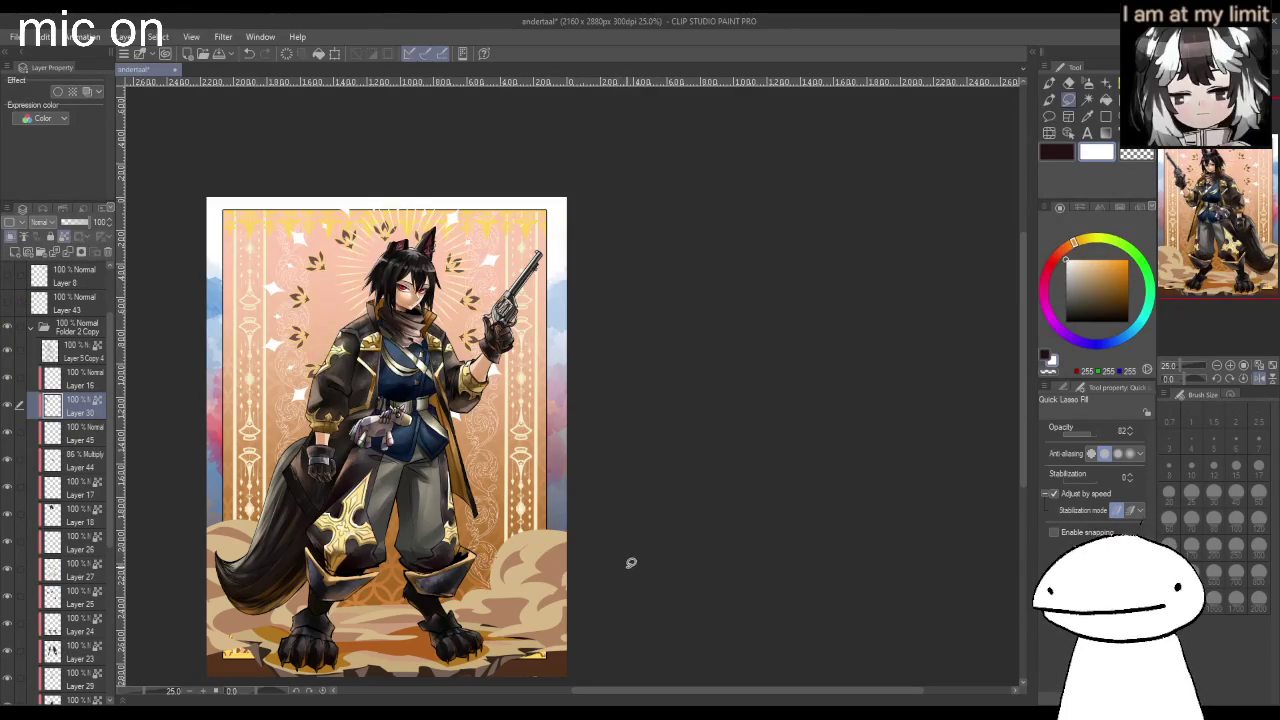
pyautogui.press('h')
pyautogui.scroll(-3, 850, 483)
pyautogui.scroll(4, 850, 483)
pyautogui.click(73, 353)
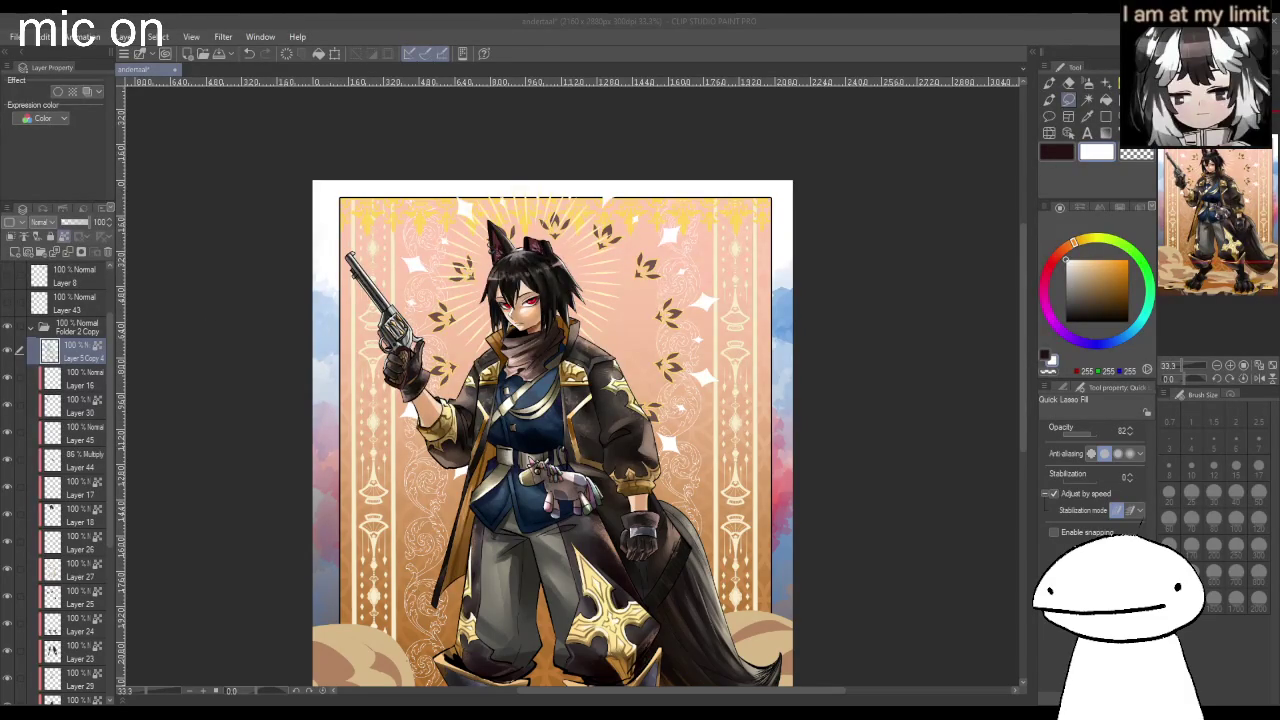
pyautogui.click(927, 377)
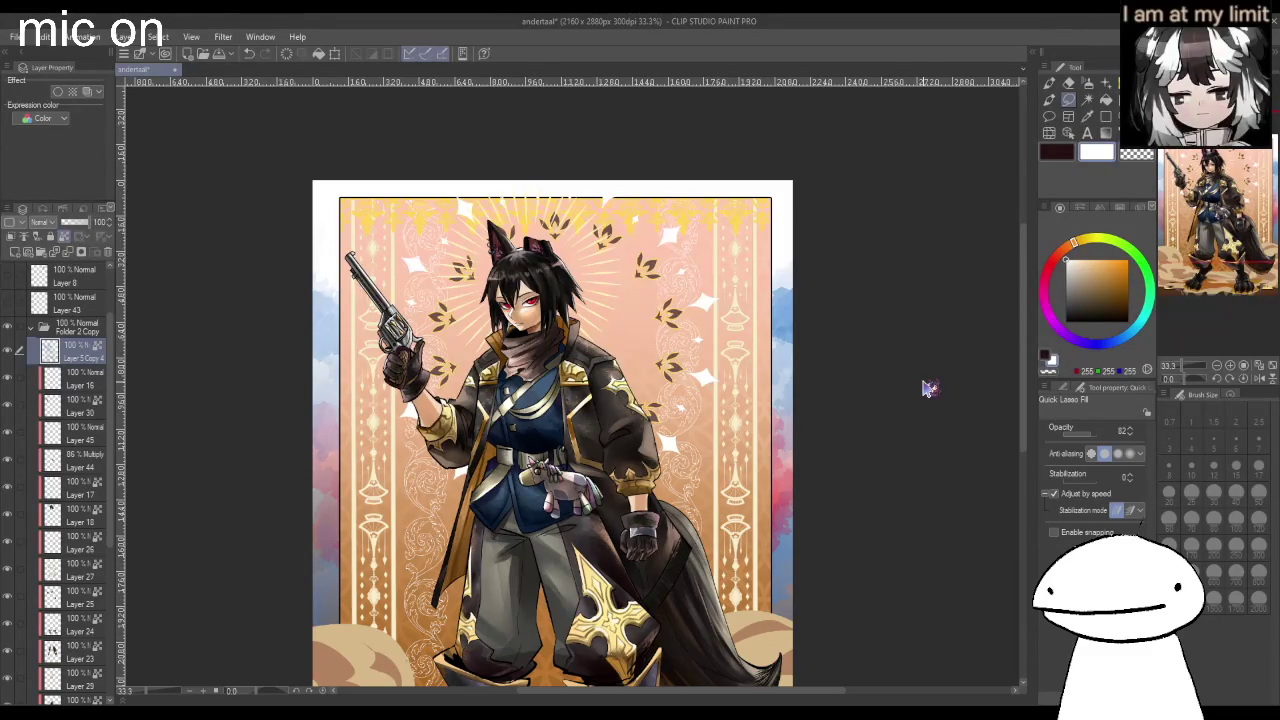
# Duplicate Layer 5 Copy 4, move the copy above Folder 2 Copy, and drop the original to 62% opacity.
pyautogui.hotkey('ctrl', 'c')
pyautogui.hotkey('ctrl', 'v')
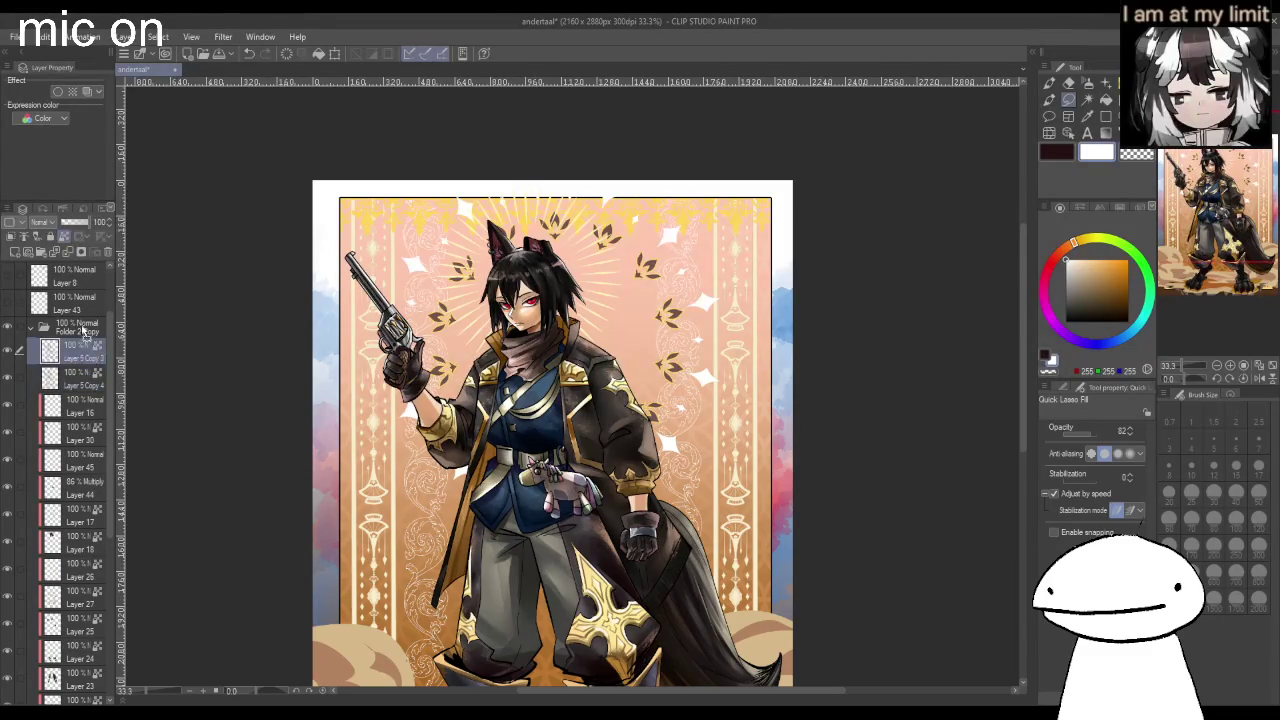
pyautogui.moveTo(85, 345); pyautogui.dragTo(85, 320)
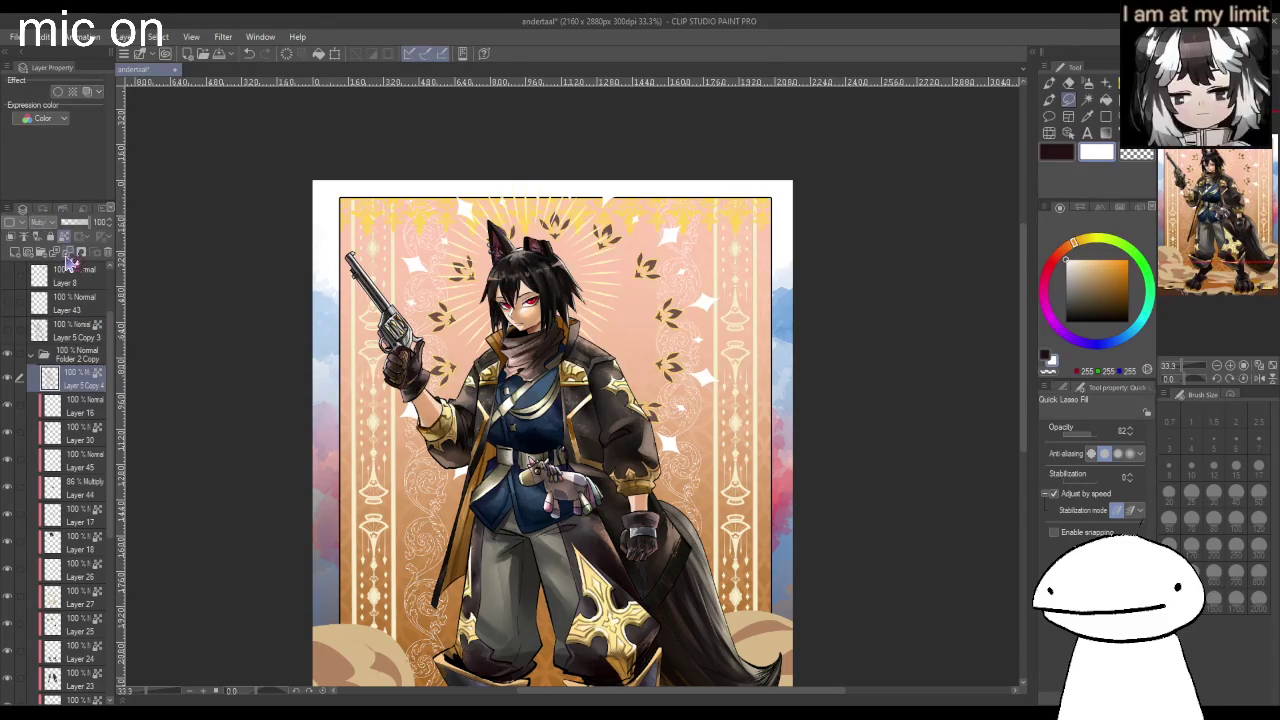
pyautogui.hotkey('ctrl', '+')
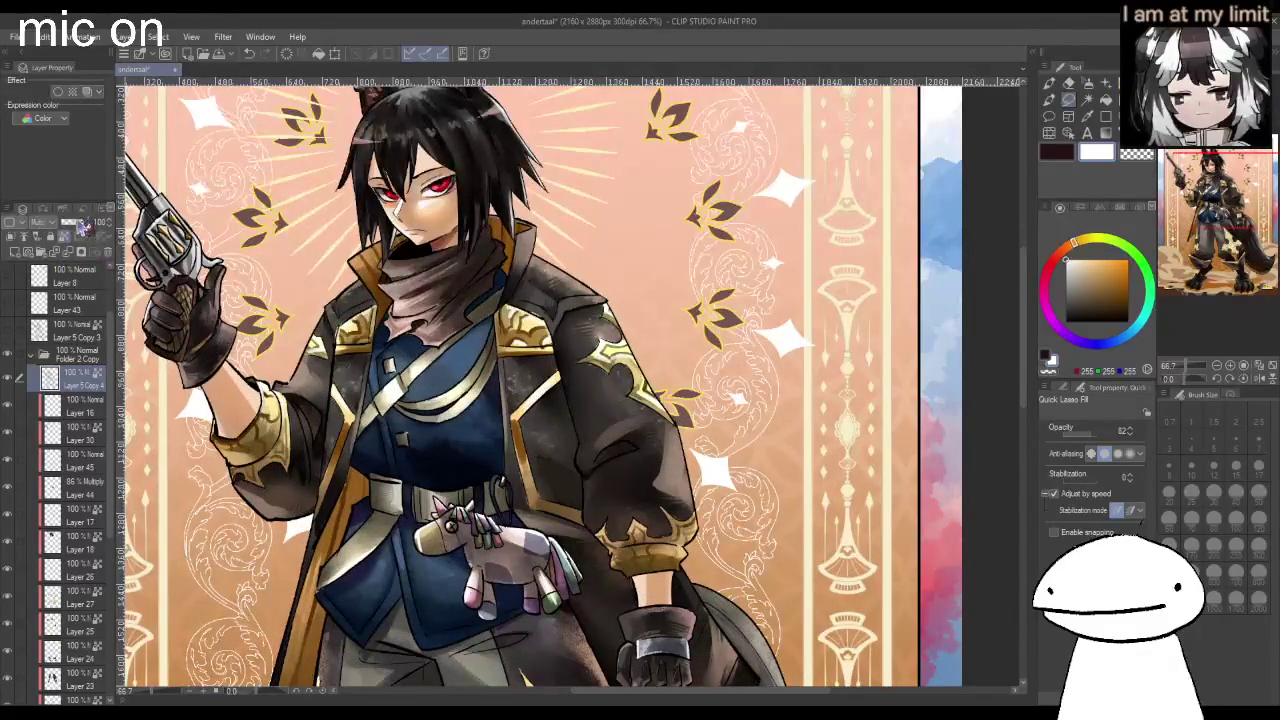
pyautogui.moveTo(87, 227); pyautogui.dragTo(88, 228)
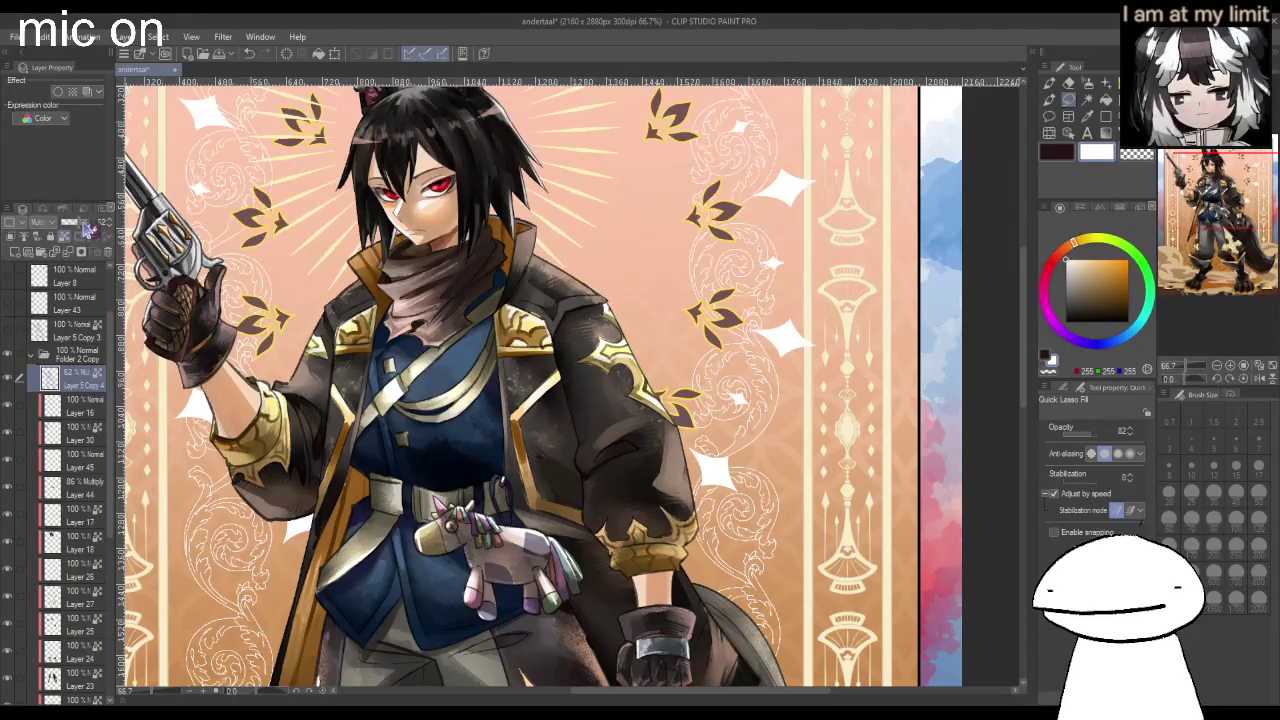
pyautogui.hotkey('ctrl', '-')
pyautogui.click(1050, 84)
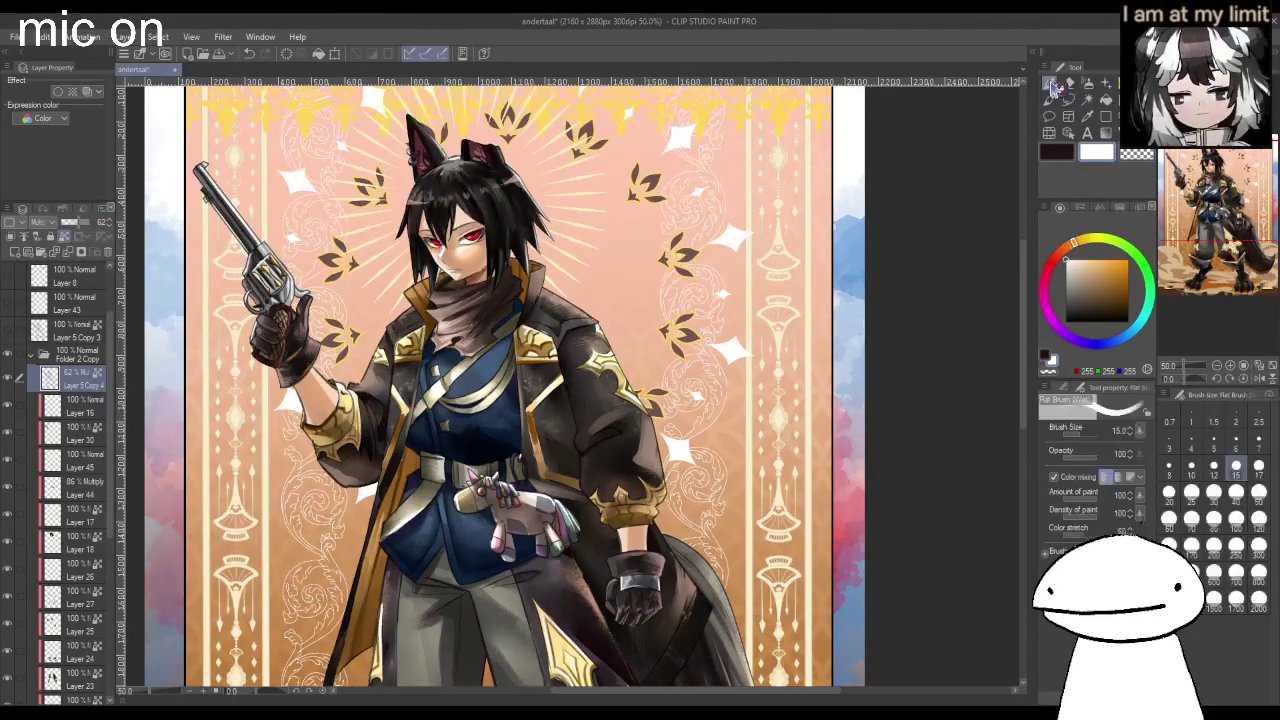
# Move Layer 5 Copy 4 above Folder 2 Copy and paint a red cheek blush at brush size 80.
pyautogui.click(1130, 296)
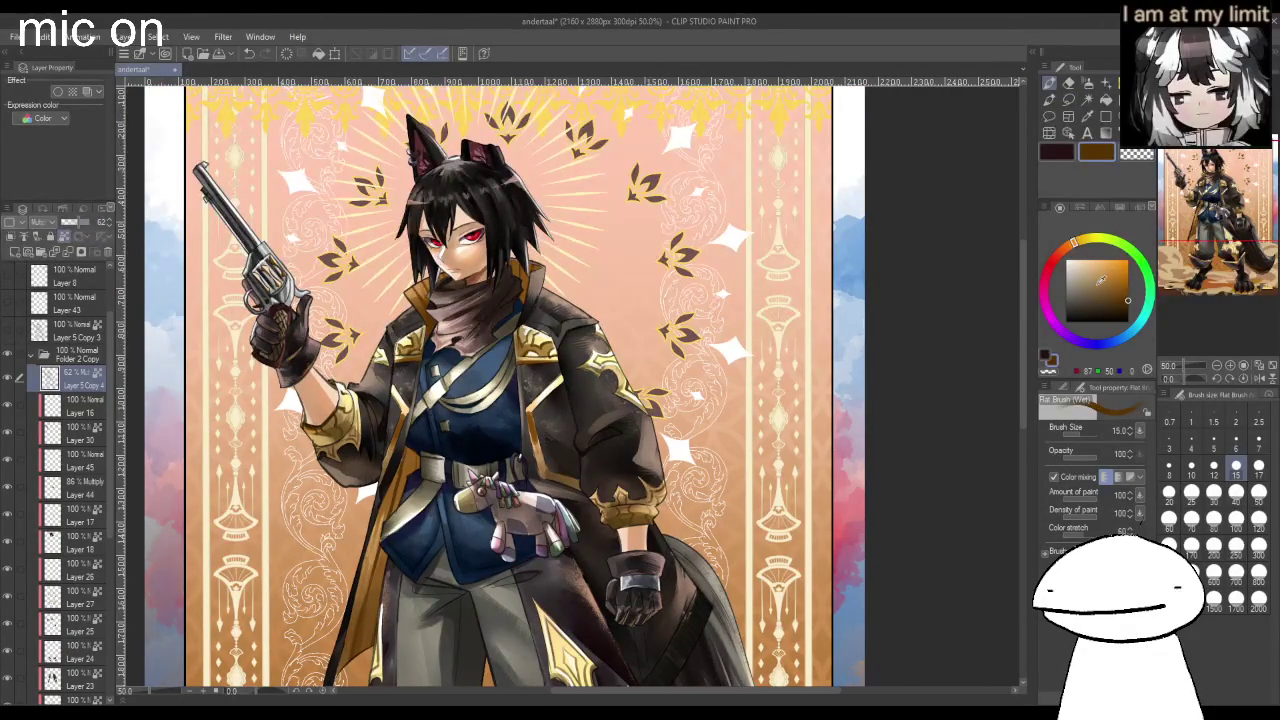
pyautogui.moveTo(78, 380); pyautogui.dragTo(80, 346)
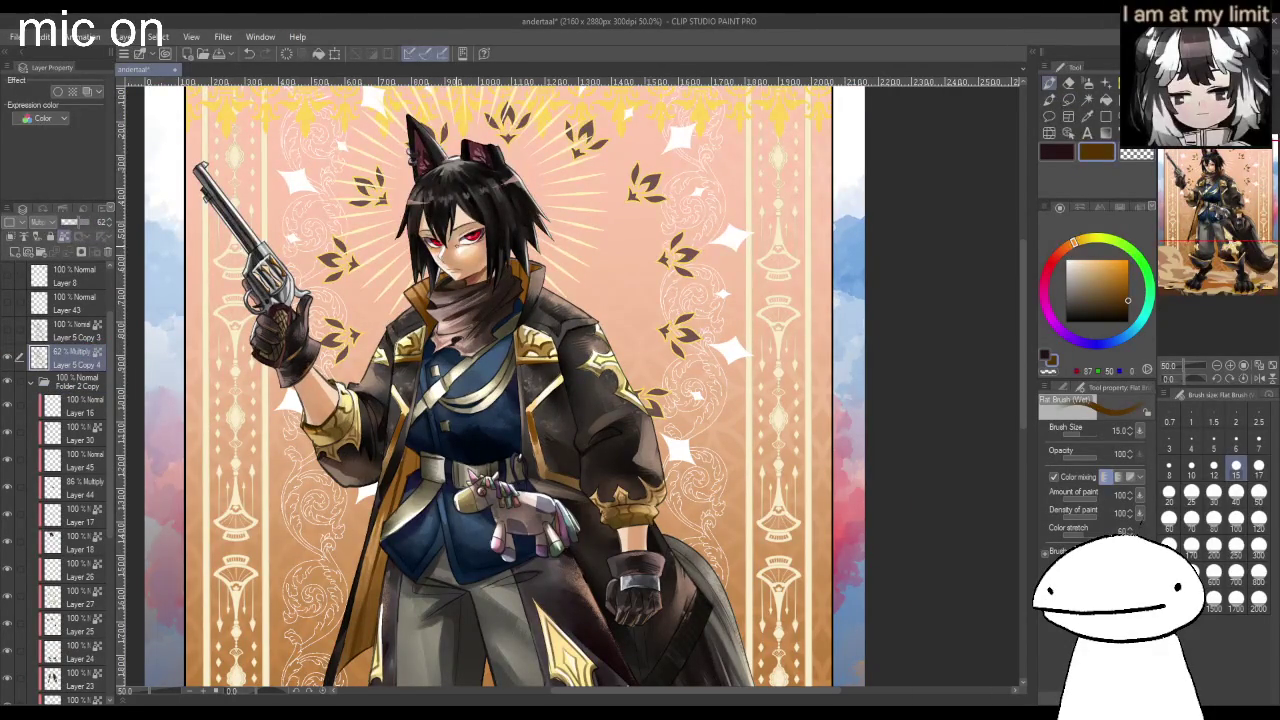
pyautogui.scroll(3, 458, 240)
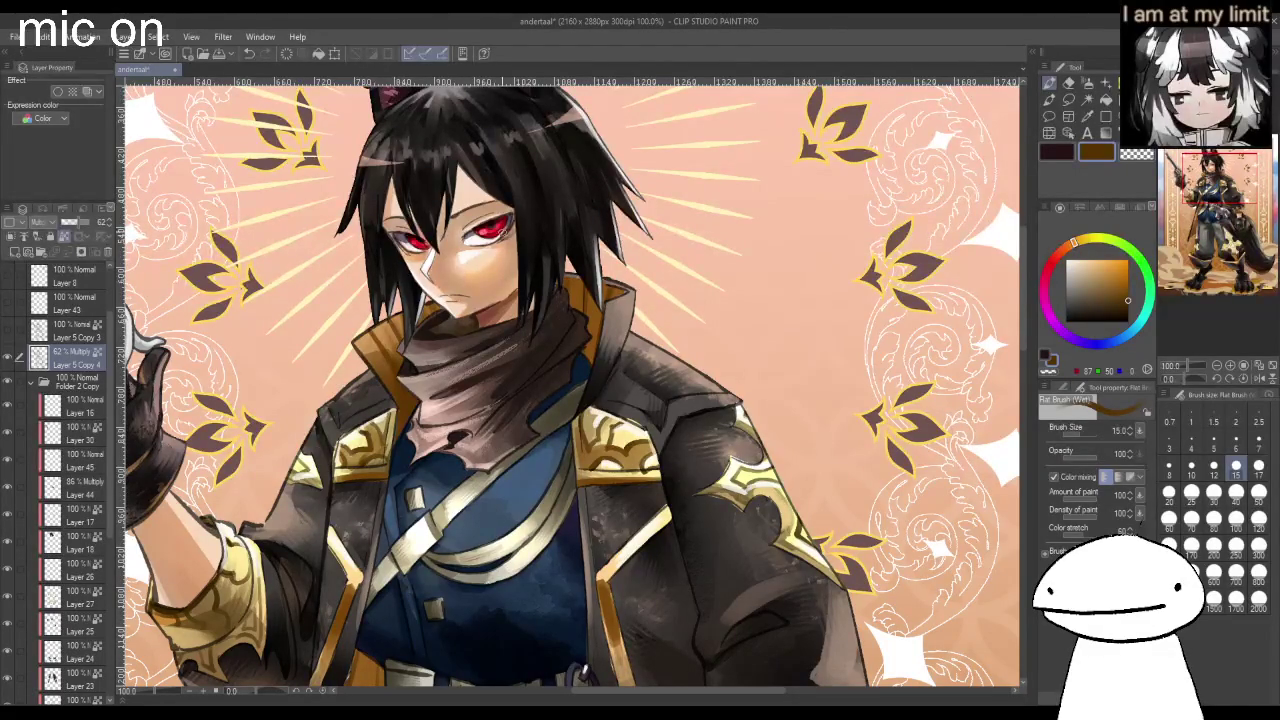
pyautogui.click(1058, 253)
pyautogui.click(1213, 517)
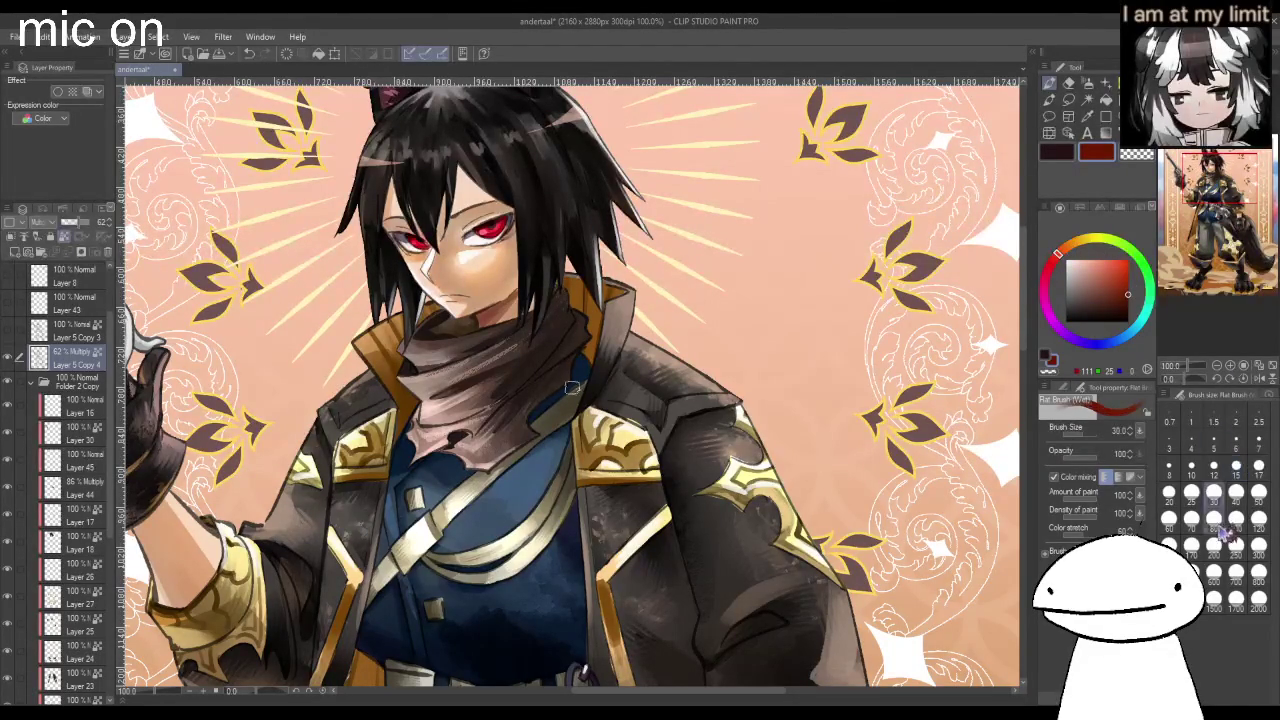
pyautogui.moveTo(450, 262)
pyautogui.mouseDown()
pyautogui.moveTo(514, 283)
pyautogui.moveTo(475, 320)
pyautogui.moveTo(510, 265)
pyautogui.moveTo(445, 310)
pyautogui.moveTo(470, 280)
pyautogui.mouseUp()
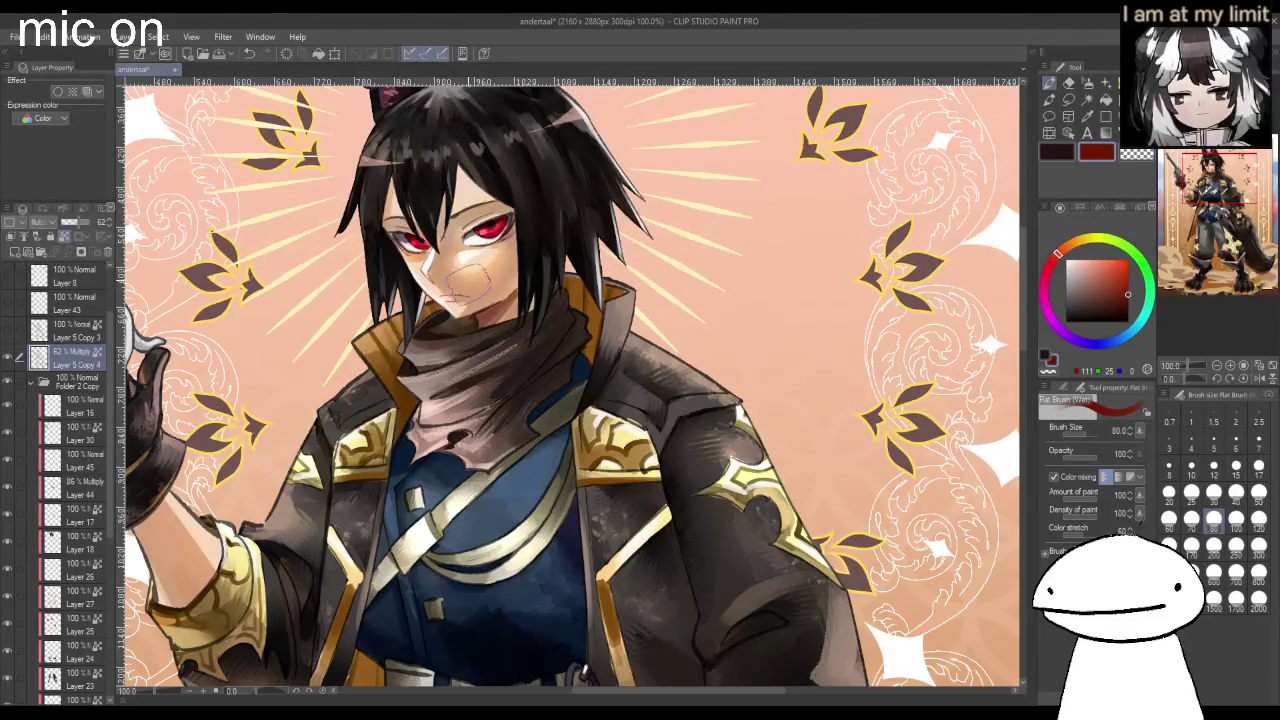
pyautogui.click(1066, 386)
pyautogui.click(1068, 100)
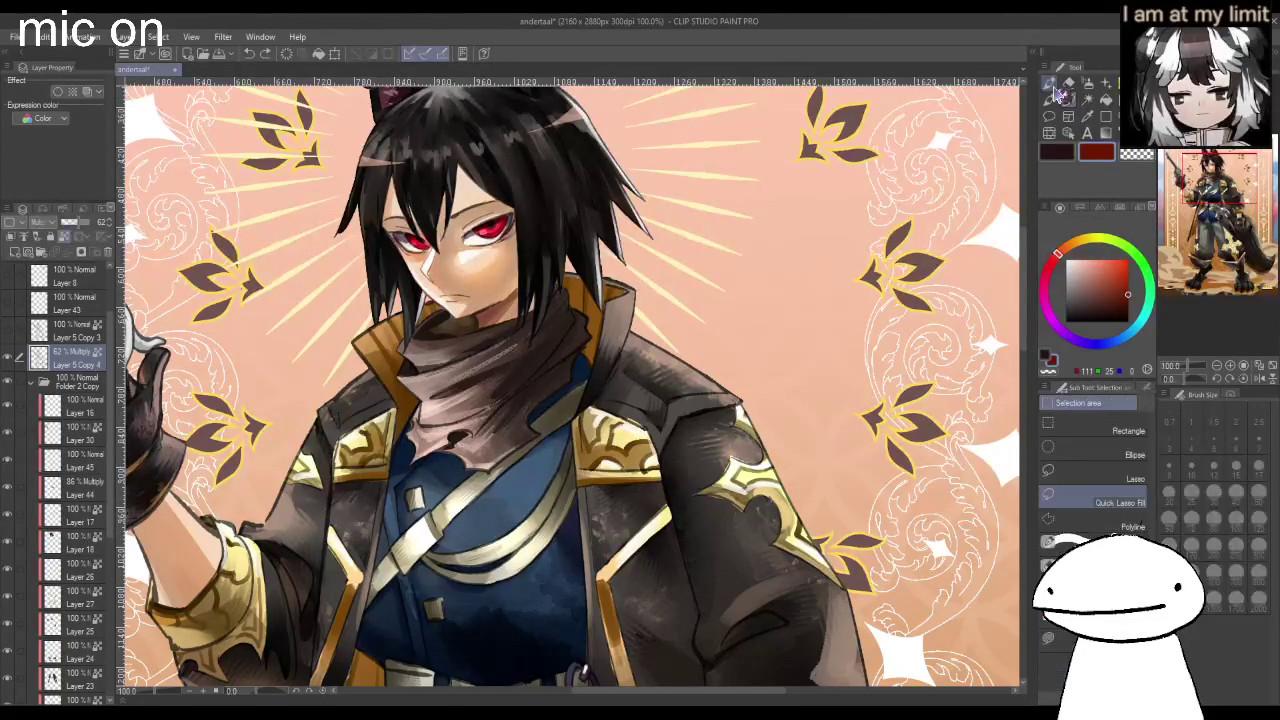
# Zoom around the face, mirror the canvas view horizontally, then zoom out to the full illustration.
pyautogui.scroll(2, 436, 310)
pyautogui.scroll(2, 436, 310)
pyautogui.scroll(-1, 436, 310)
pyautogui.scroll(-1, 436, 310)
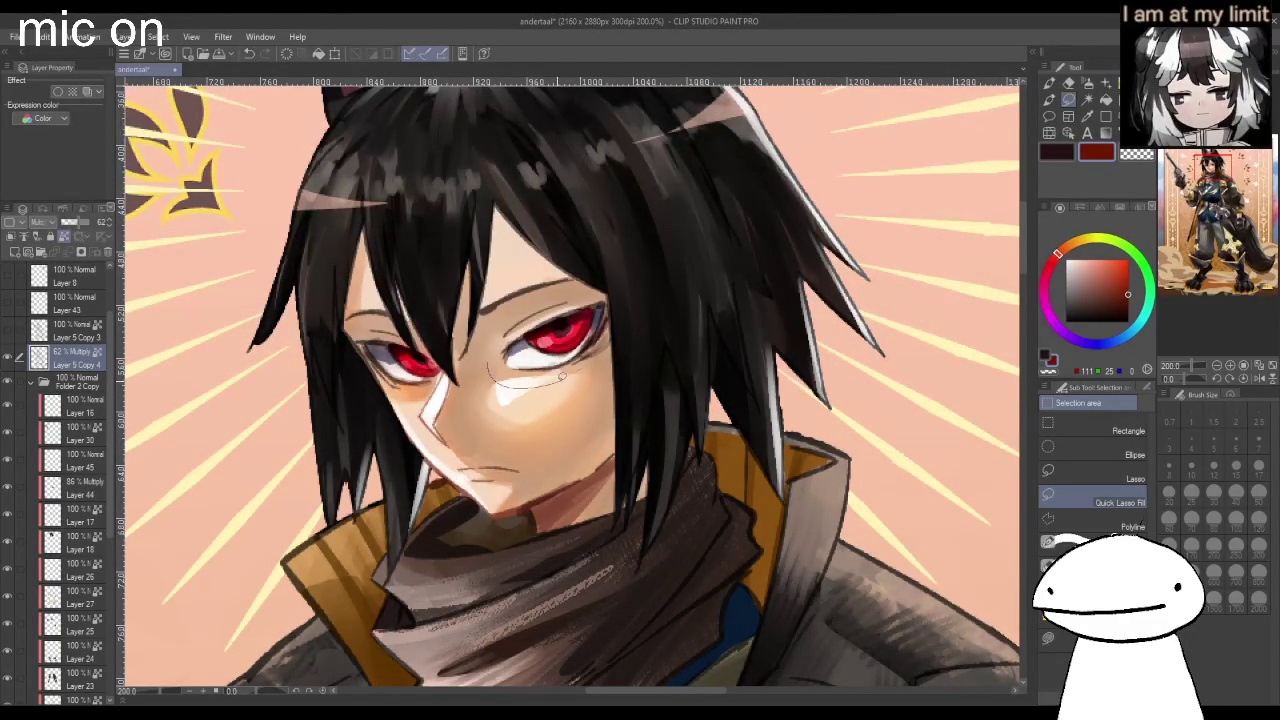
pyautogui.scroll(-1, 581, 329)
pyautogui.press('h')
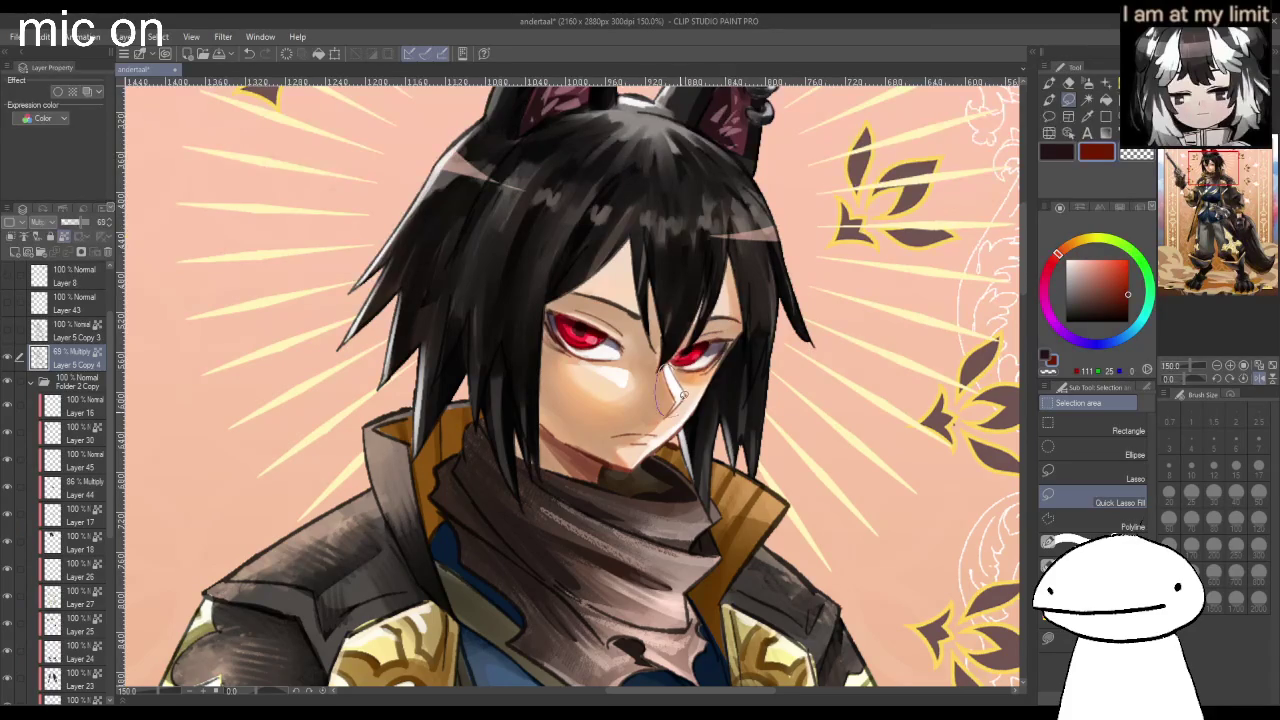
pyautogui.scroll(-4, 680, 398)
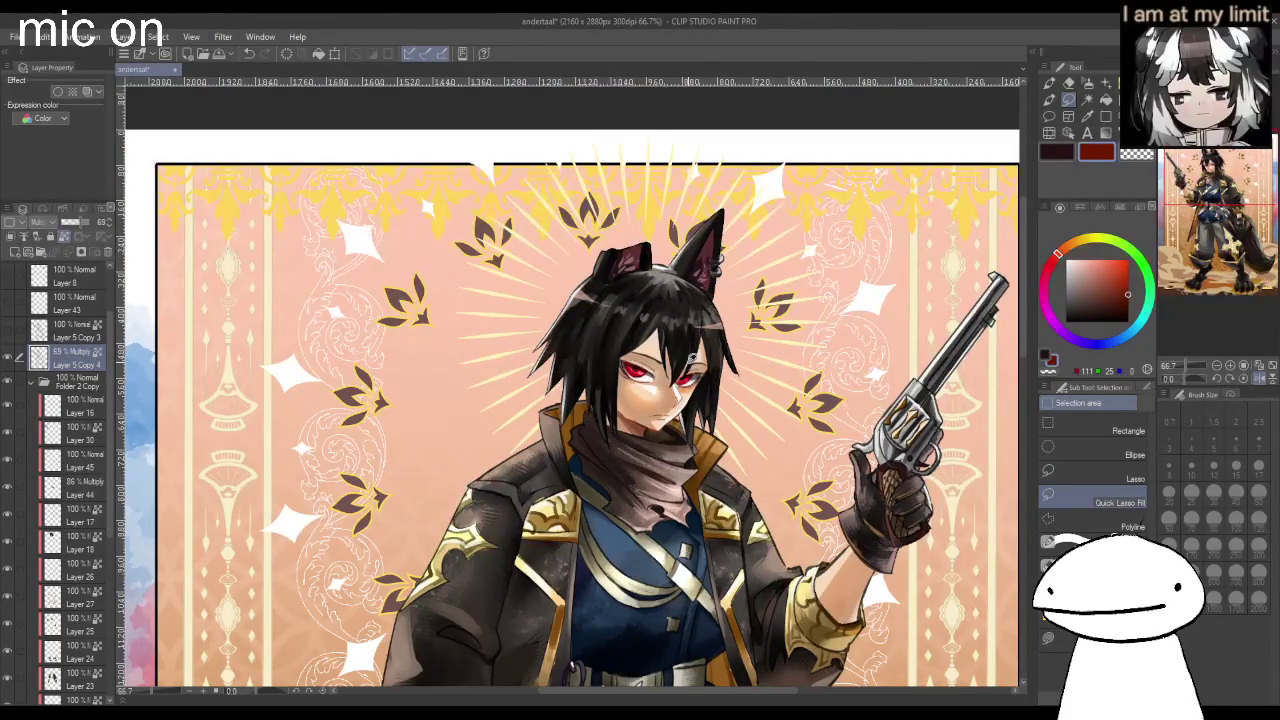
pyautogui.scroll(4, 692, 358)
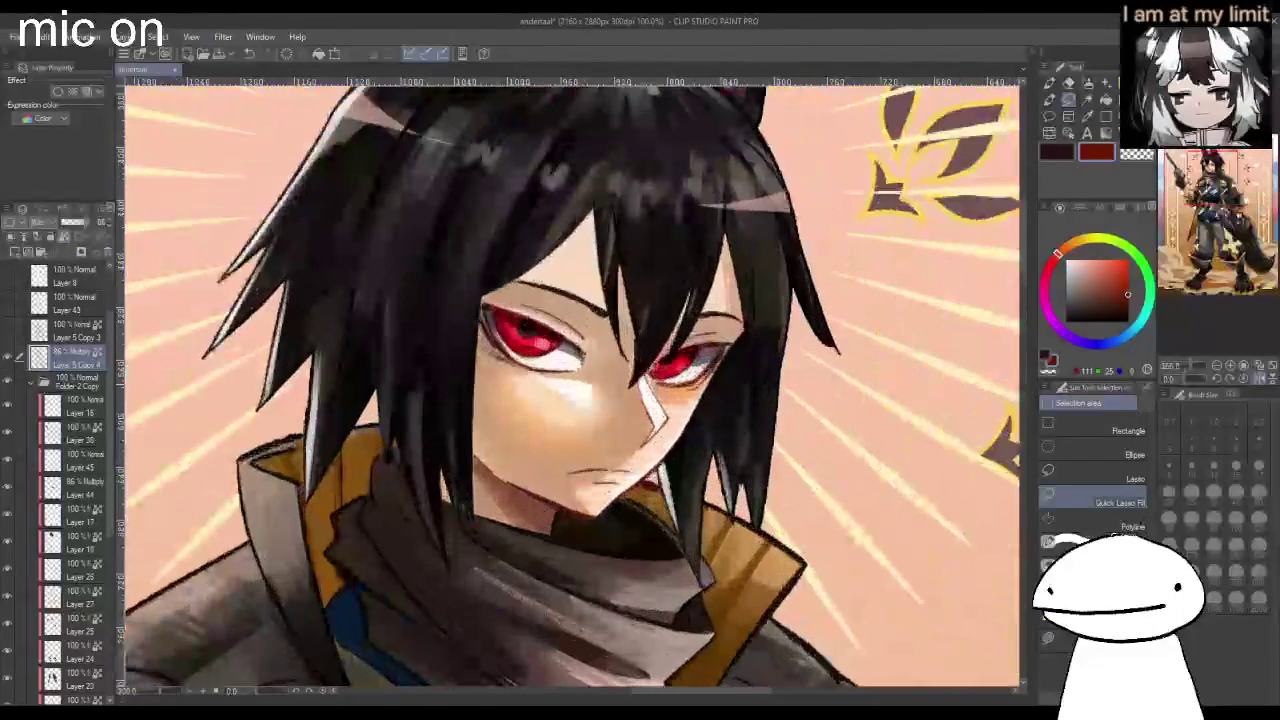
pyautogui.scroll(-3, 680, 380)
pyautogui.scroll(-1, 680, 380)
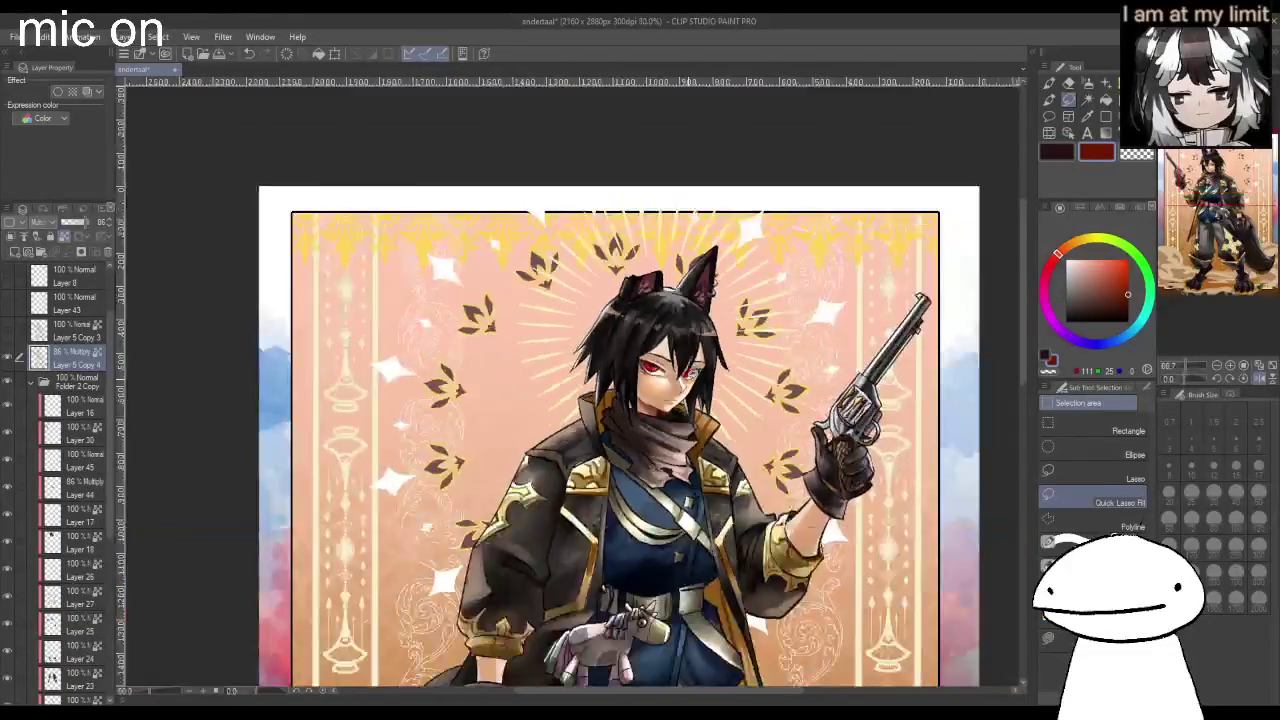
# Change the drawing colour from blue to a deep purple.
pyautogui.hotkey('ctrl', '+')
pyautogui.click(1089, 341)
pyautogui.moveTo(1093, 298); pyautogui.dragTo(1092, 308)
pyautogui.hotkey('ctrl', '-')
pyautogui.hotkey('ctrl', '-')
pyautogui.hotkey('ctrl', '-')
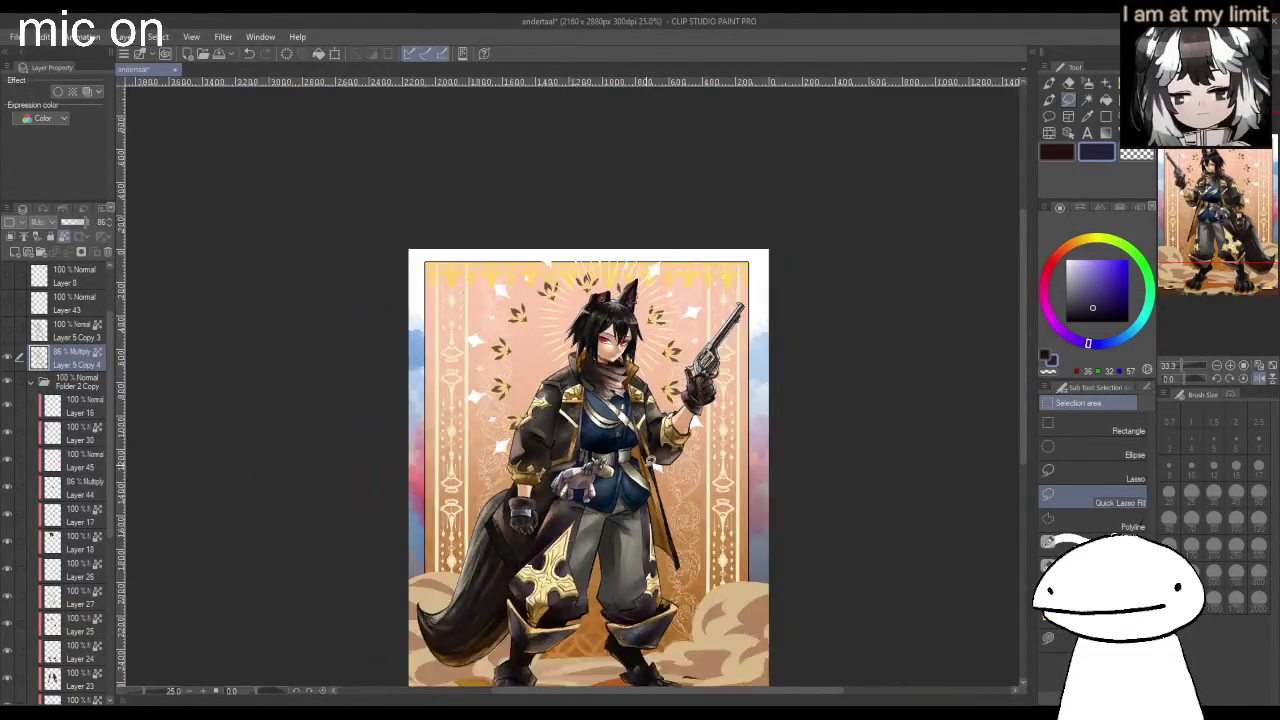
pyautogui.scroll(-1, 646, 475)
# Lasso-select the area around the character's feet.
pyautogui.moveTo(574, 536); pyautogui.dragTo(660, 522)
pyautogui.scroll(3, 607, 605)
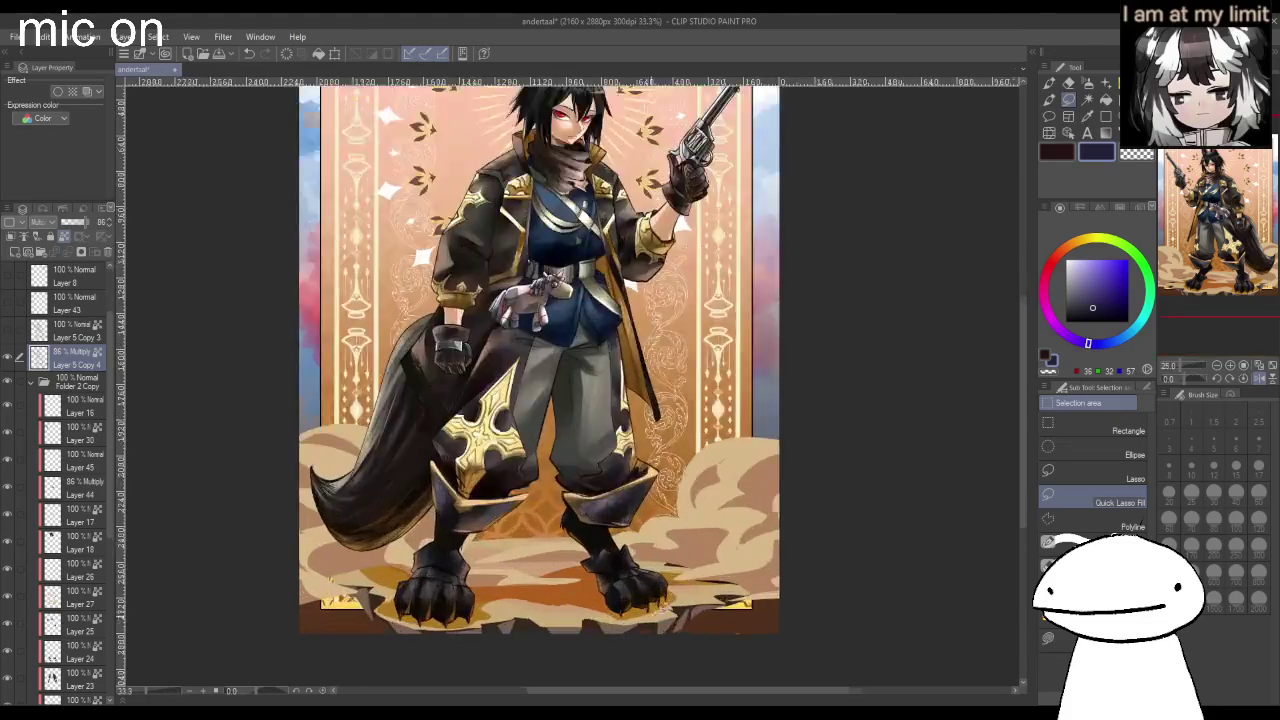
pyautogui.scroll(3, 607, 605)
pyautogui.scroll(1, 671, 565)
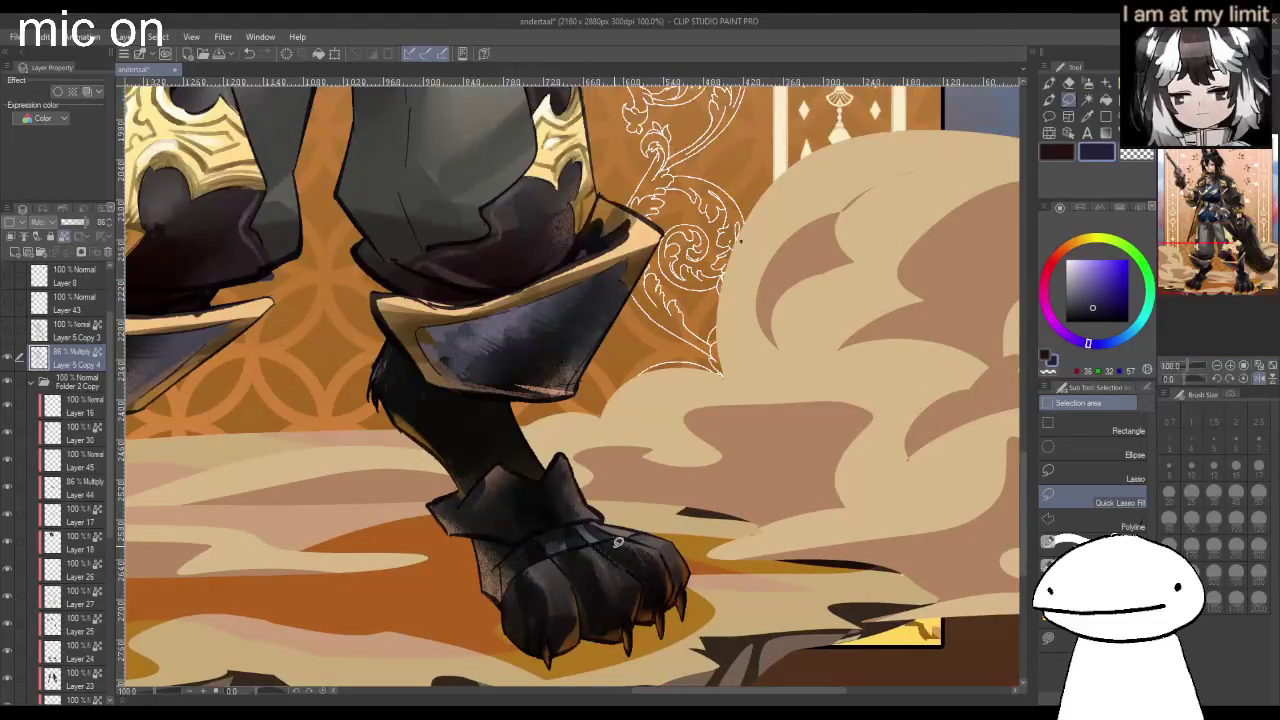
pyautogui.scroll(1, 618, 541)
pyautogui.scroll(1, 692, 550)
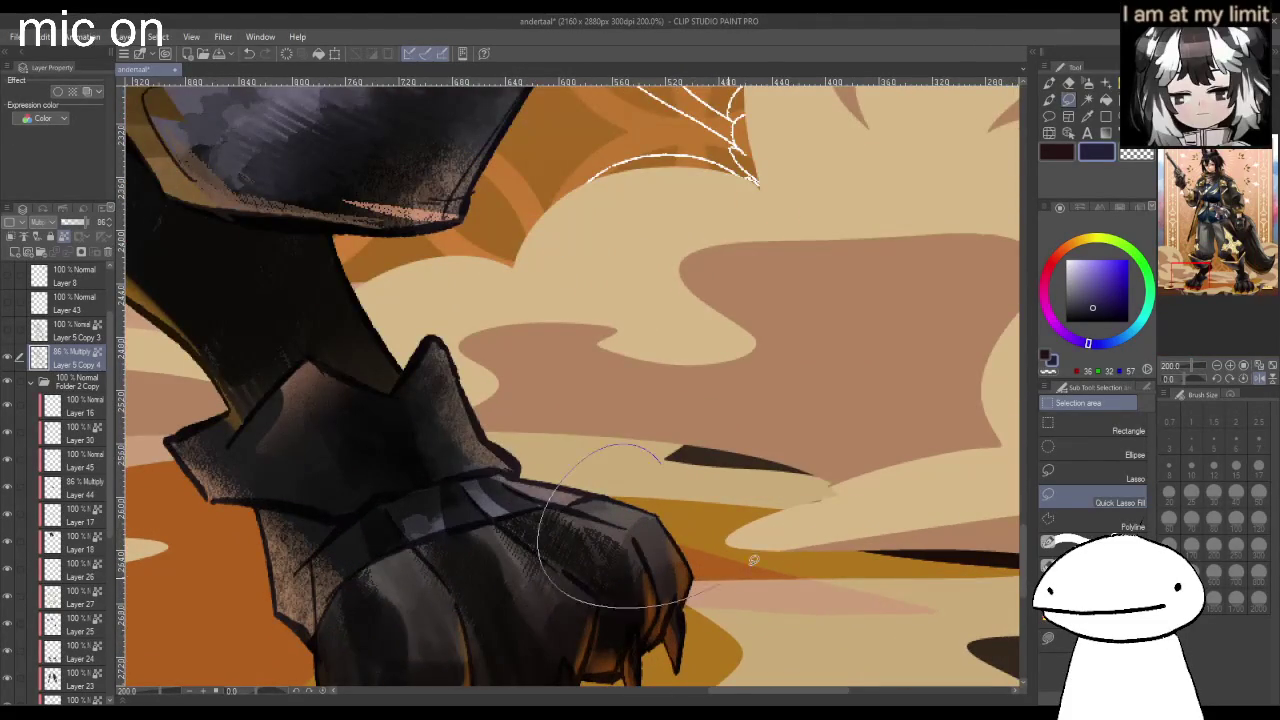
pyautogui.scroll(-1, 780, 470)
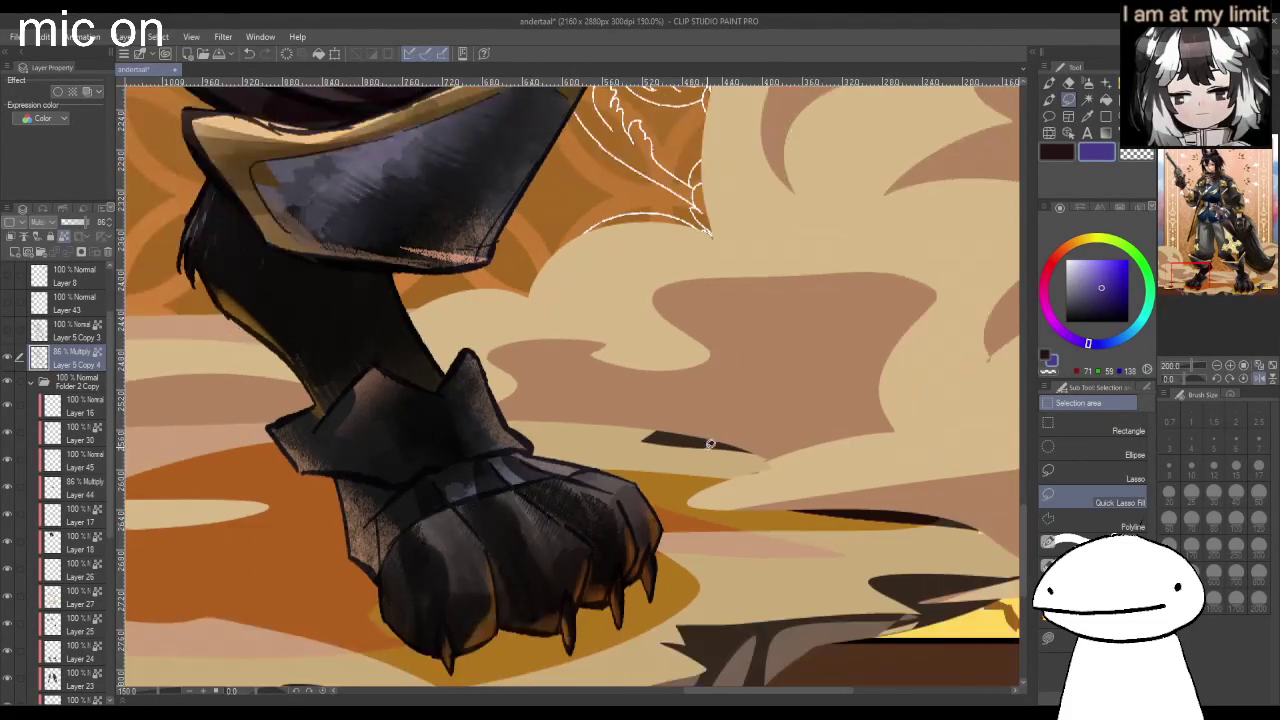
pyautogui.scroll(-1, 706, 497)
pyautogui.scroll(-1, 706, 497)
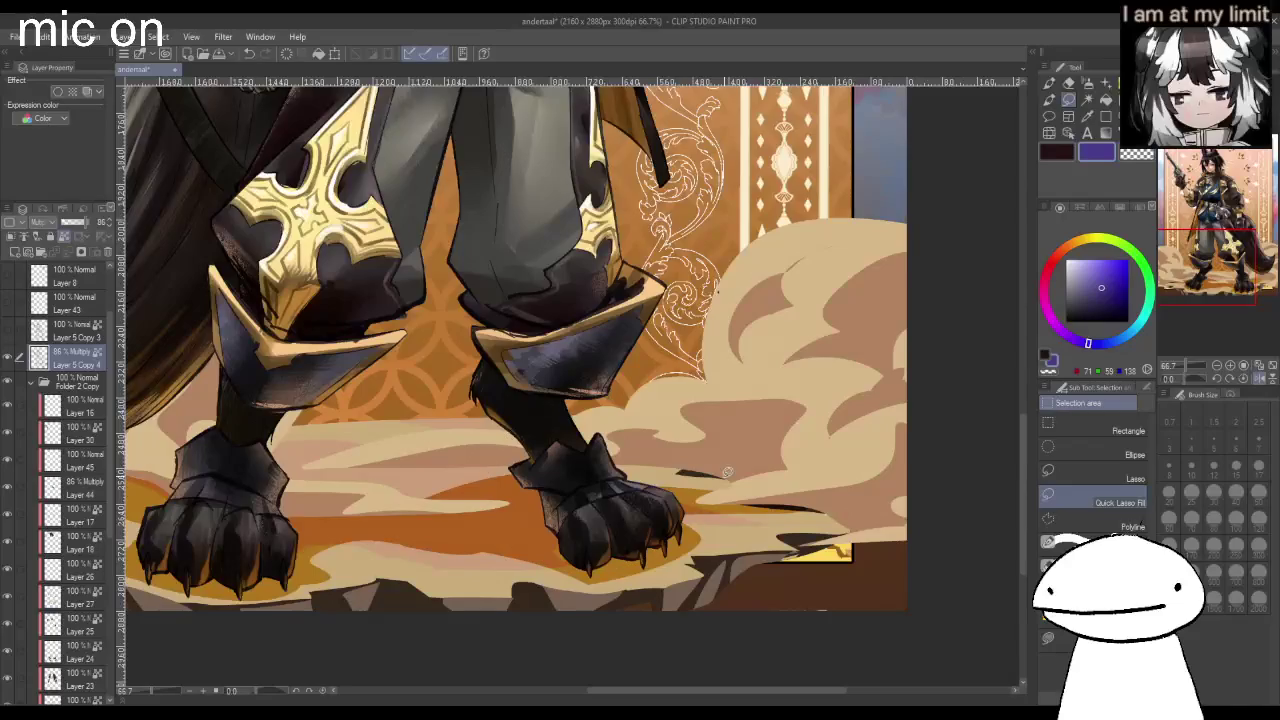
pyautogui.scroll(-1, 545, 420)
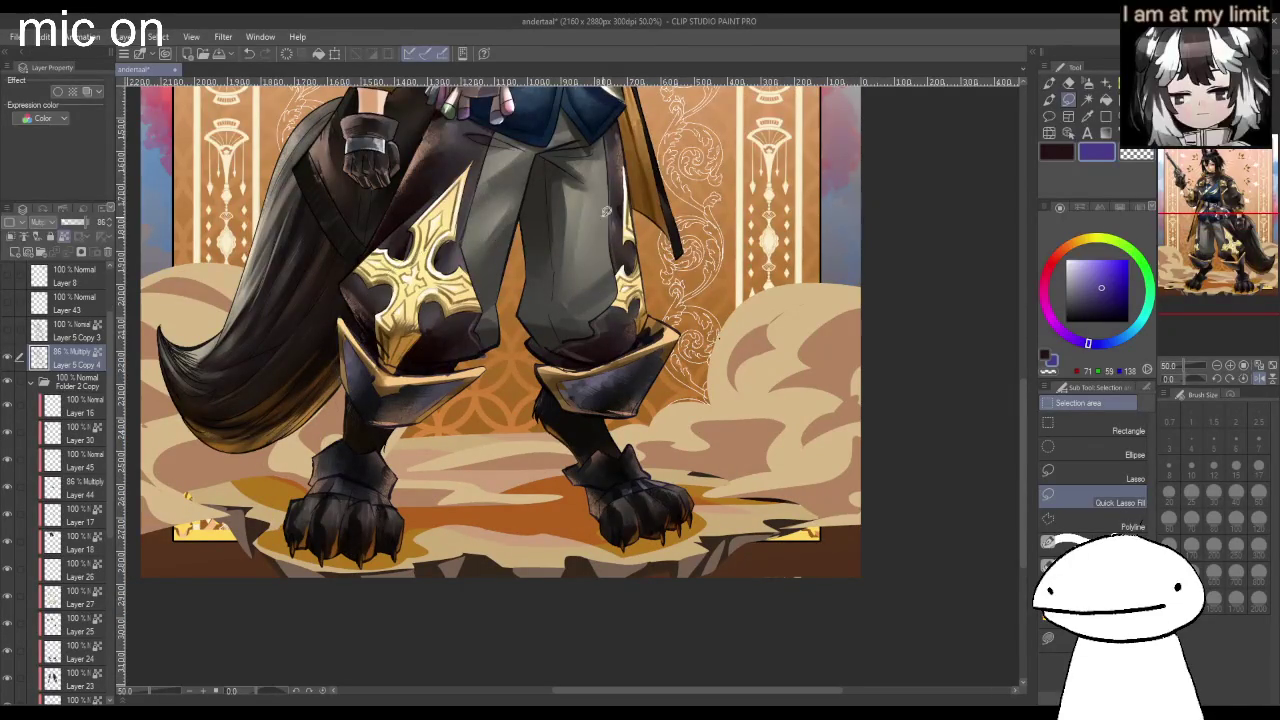
# Lasso around the leg, starting from the right thigh.
pyautogui.moveTo(656, 232); pyautogui.dragTo(492, 402)
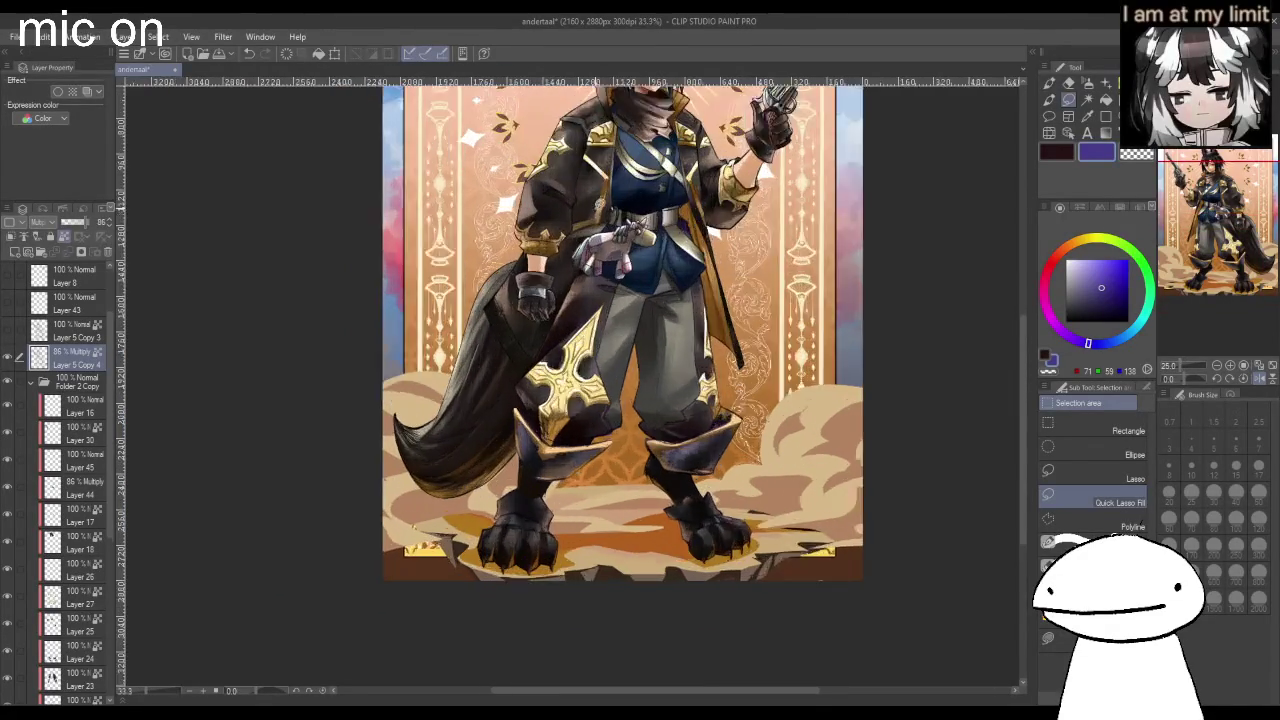
pyautogui.scroll(1, 660, 300)
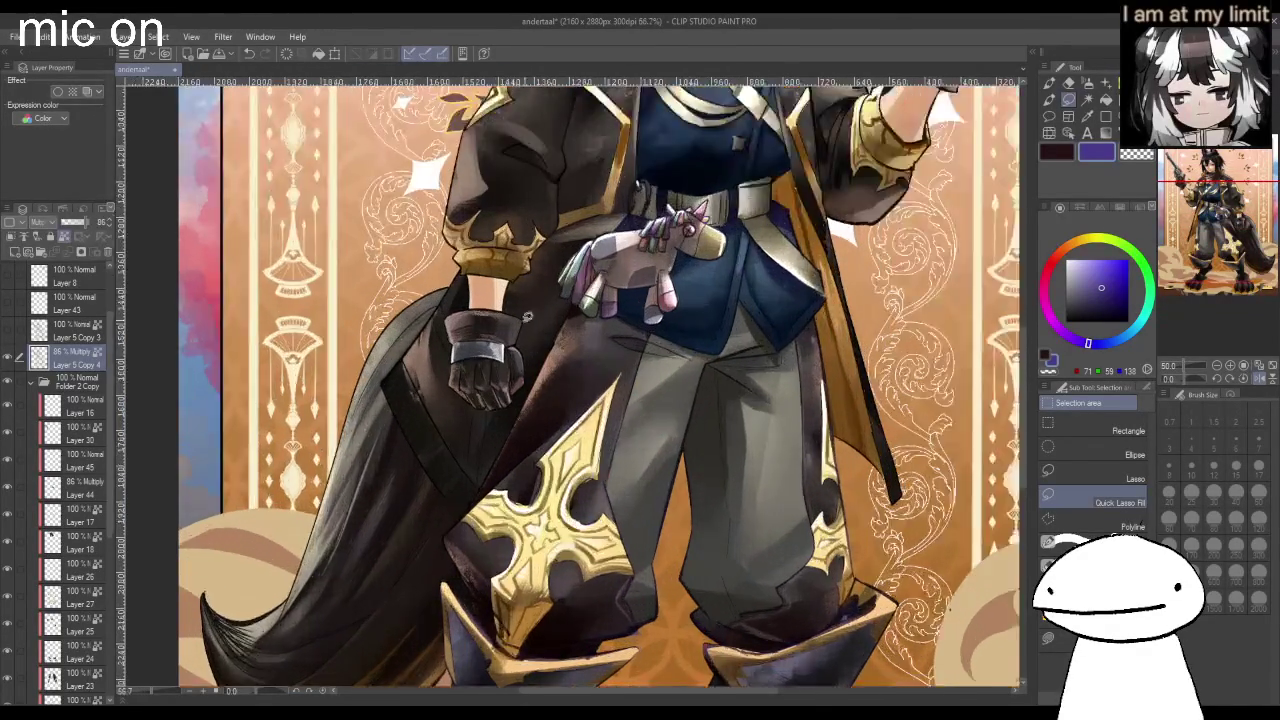
pyautogui.scroll(1, 630, 340)
pyautogui.scroll(-2, 626, 354)
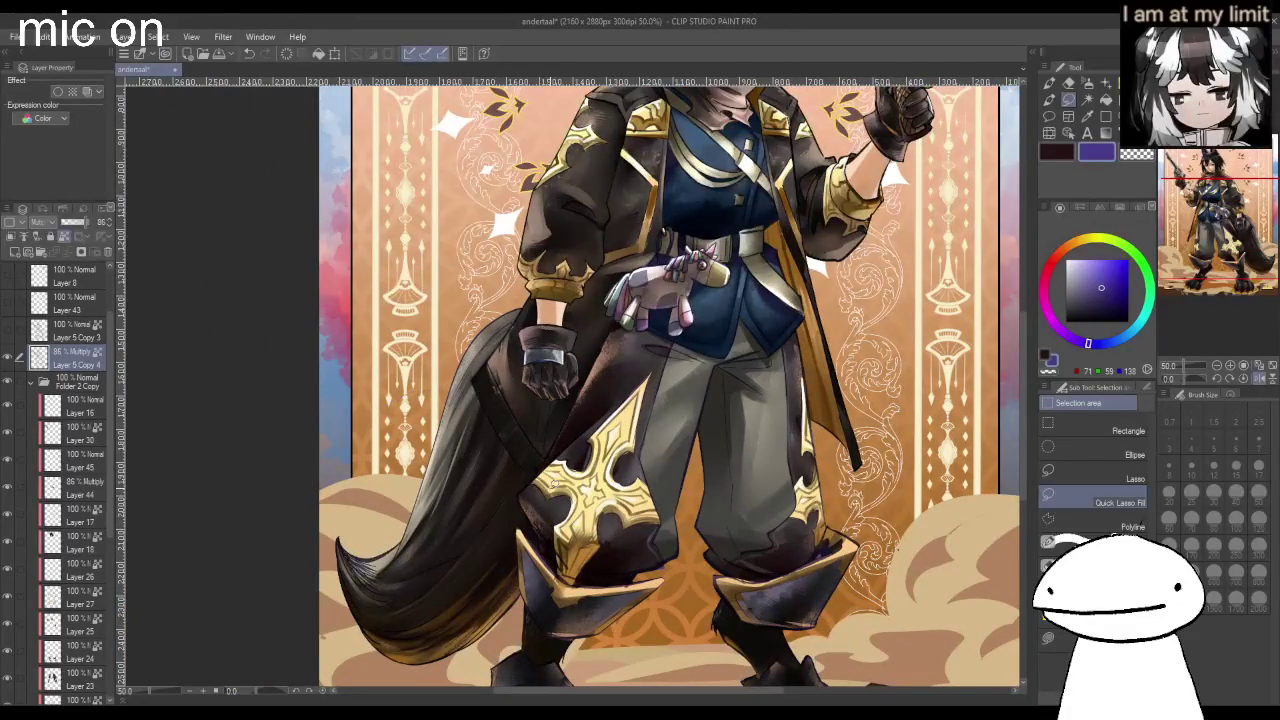
pyautogui.scroll(-1, 450, 400)
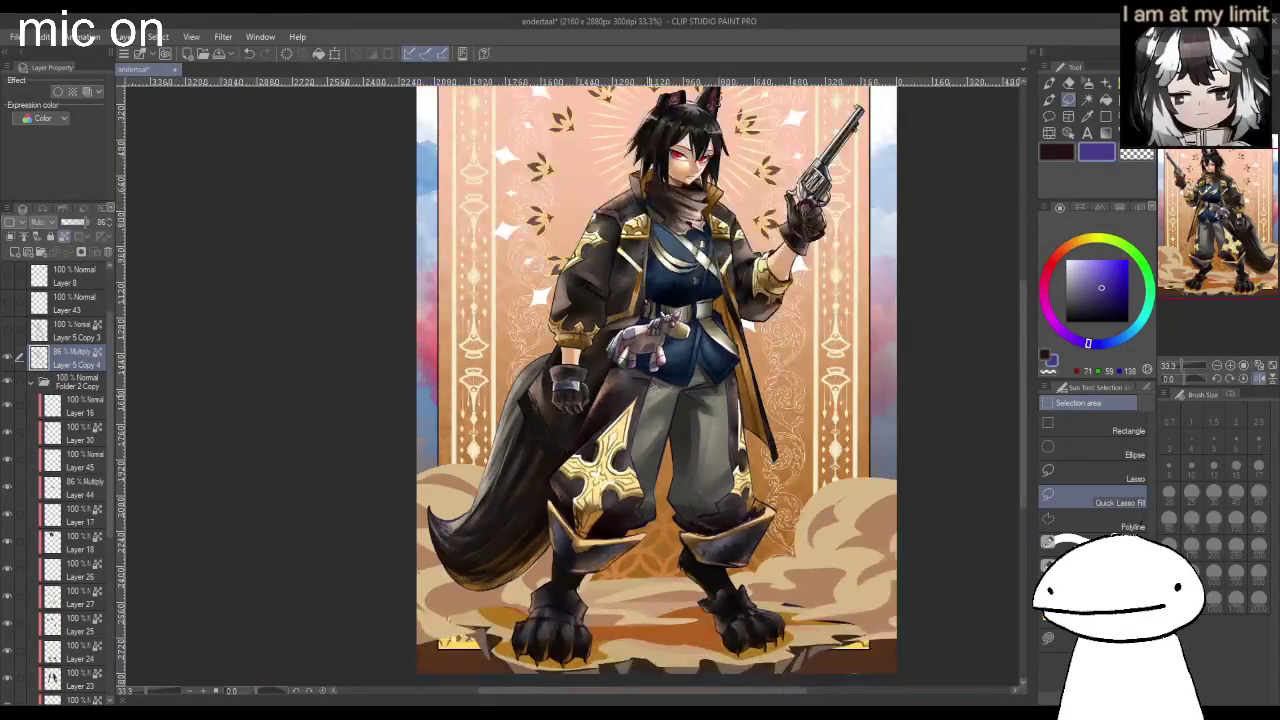
pyautogui.scroll(1, 510, 280)
pyautogui.scroll(1, 522, 263)
pyautogui.scroll(-1, 470, 340)
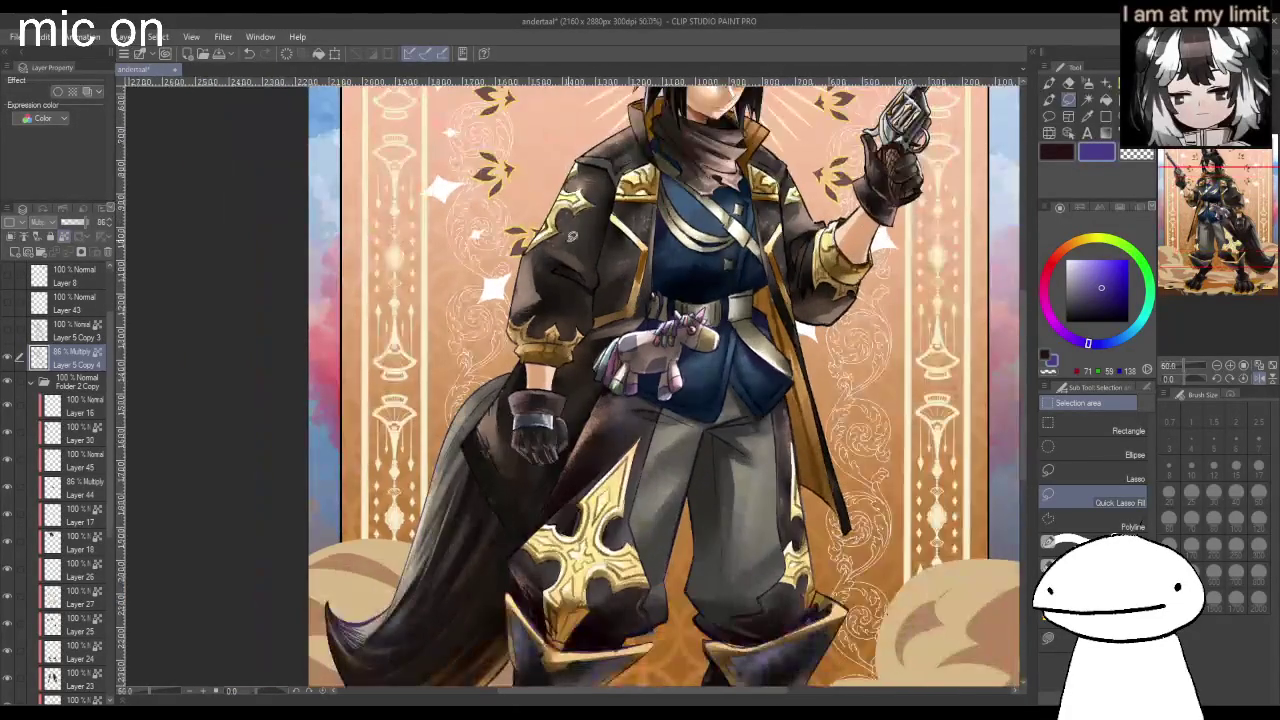
pyautogui.scroll(2, 575, 210)
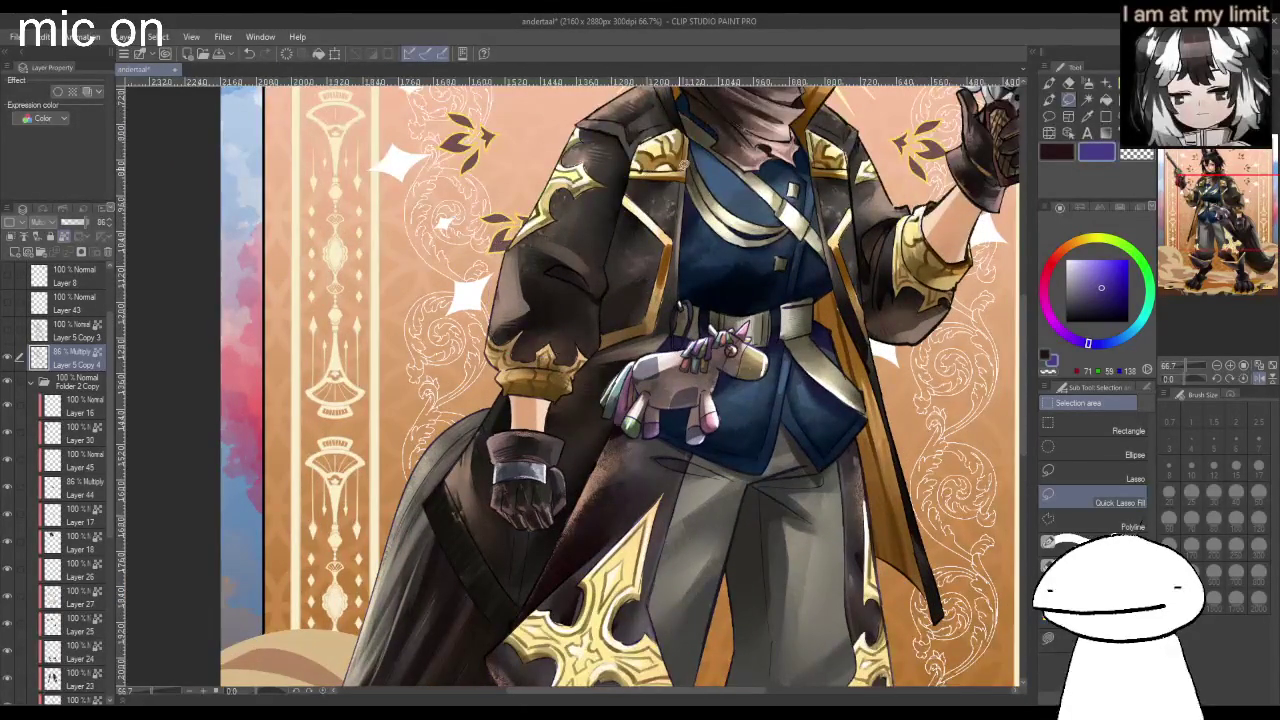
# Lasso a region across the character's upper chest.
pyautogui.moveTo(645, 185); pyautogui.dragTo(790, 182)
pyautogui.scroll(-2, 790, 185)
pyautogui.scroll(1, 650, 180)
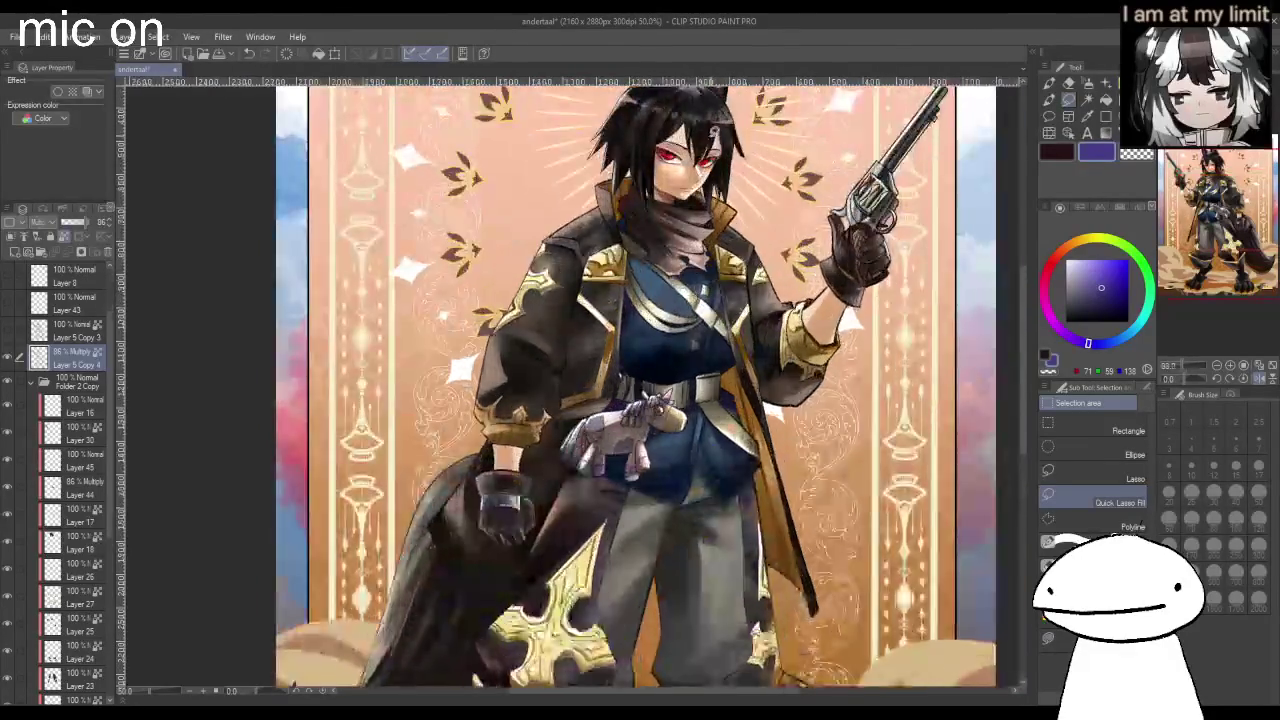
pyautogui.scroll(2, 600, 170)
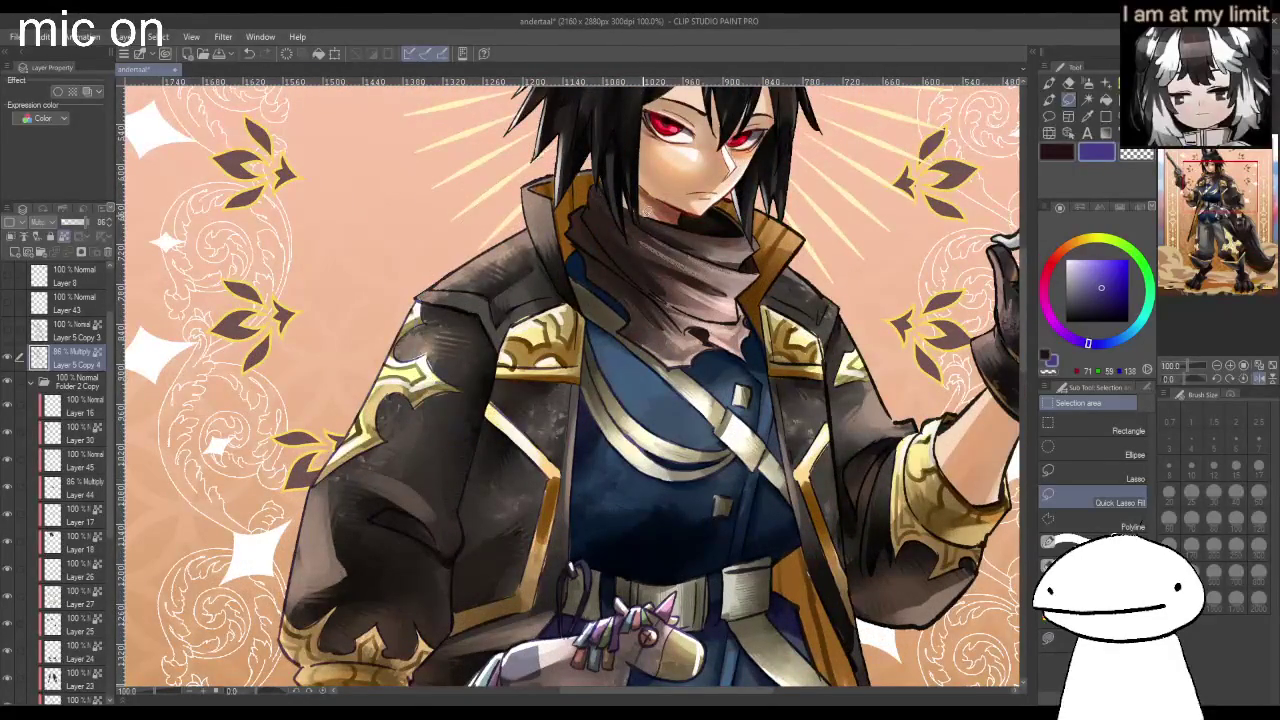
pyautogui.scroll(-1, 640, 222)
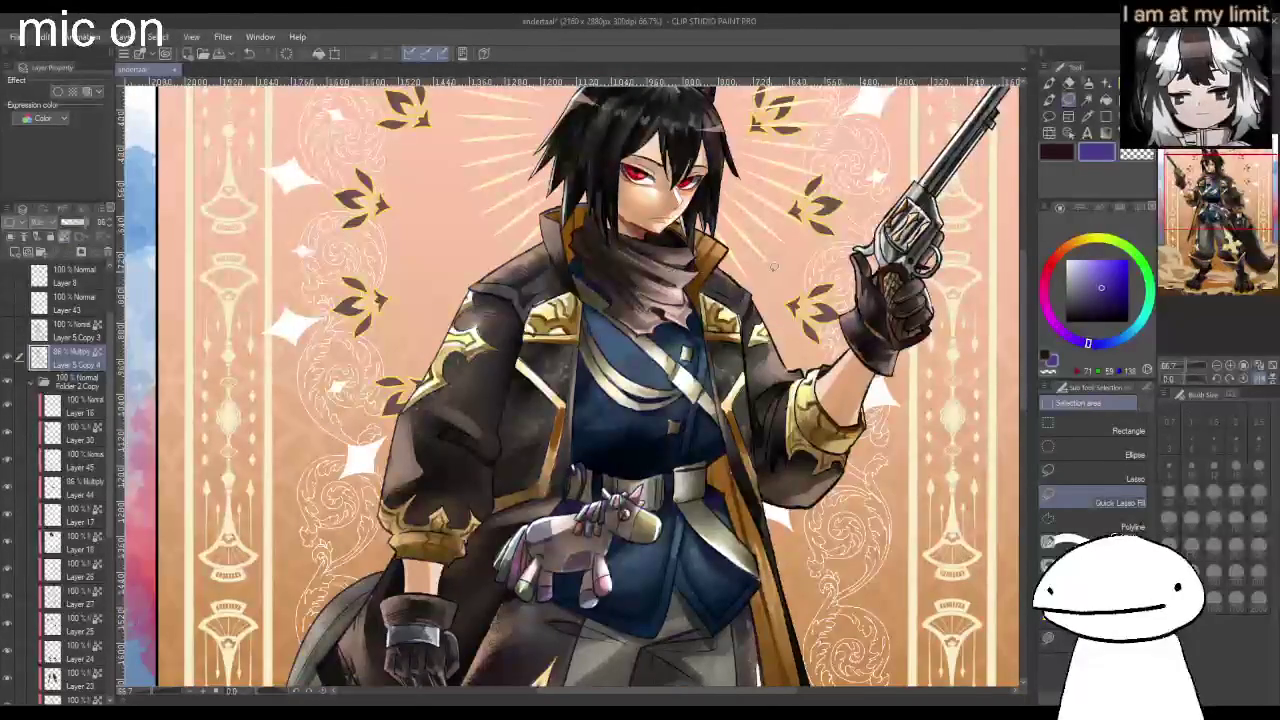
pyautogui.scroll(-1, 700, 330)
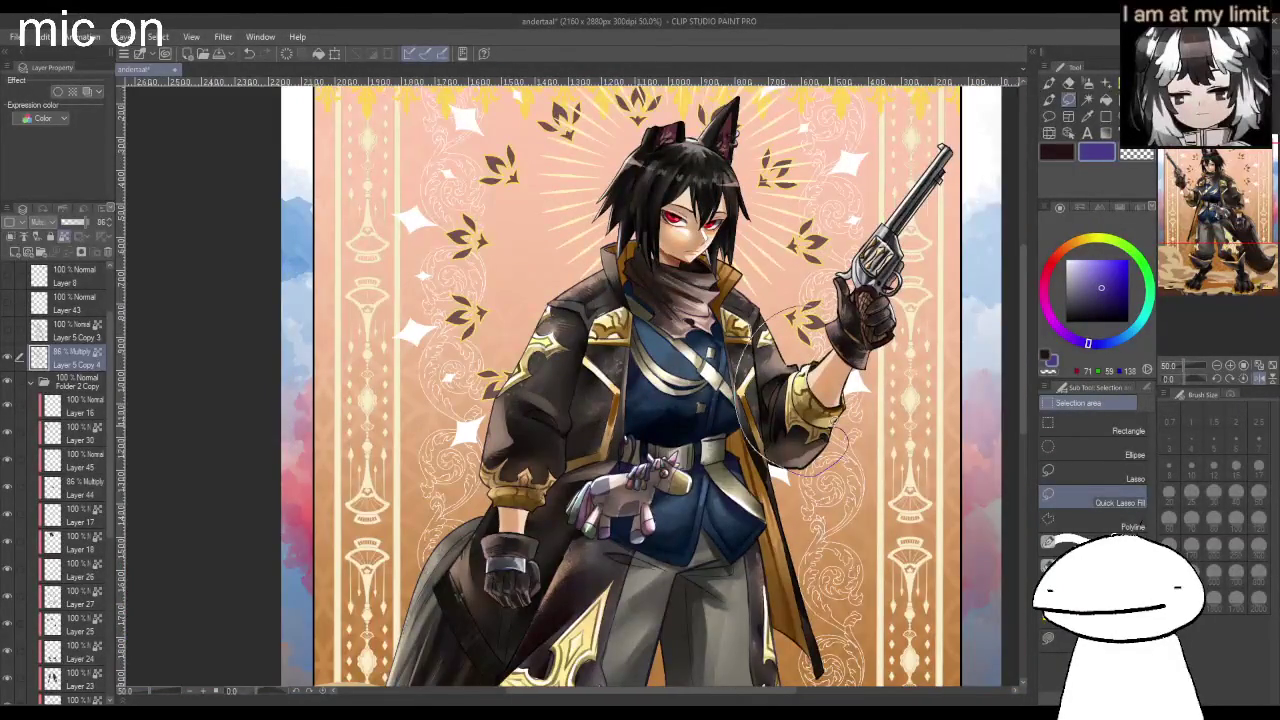
# Lasso the revolver area, discard it, and select down the right side by the boots.
pyautogui.moveTo(964, 125); pyautogui.dragTo(821, 265)
pyautogui.moveTo(942, 313); pyautogui.dragTo(923, 259)
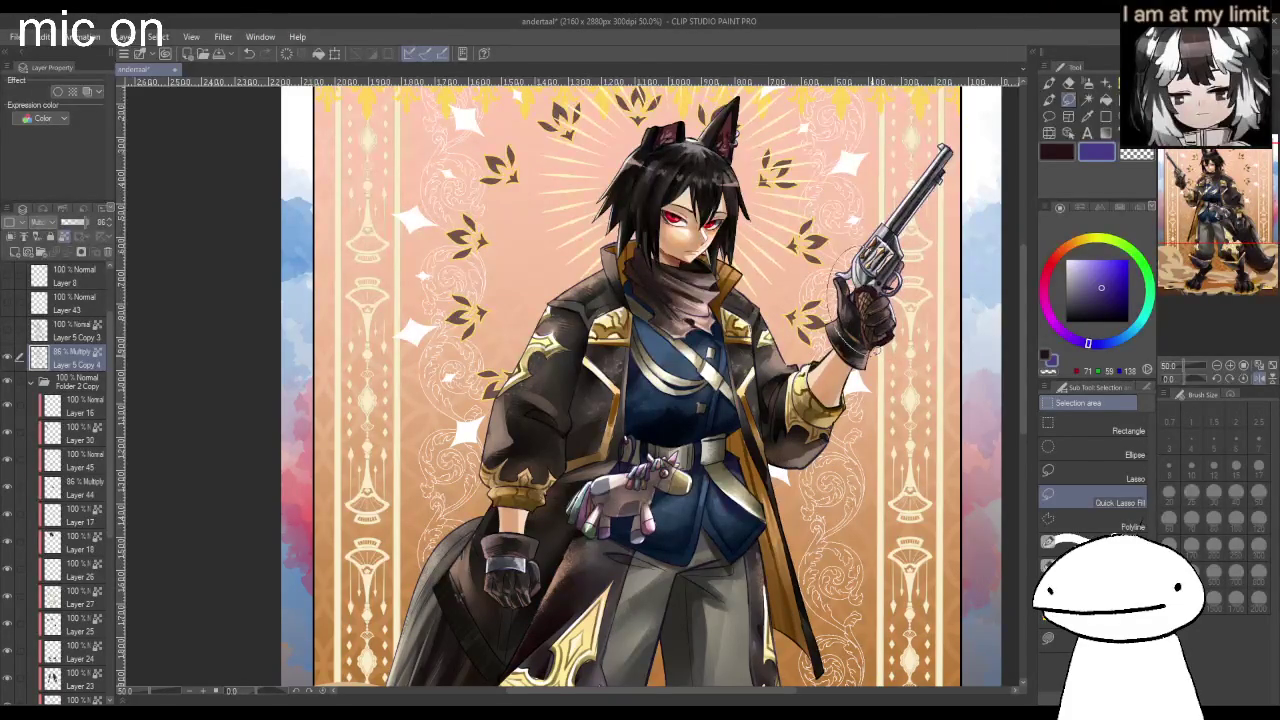
pyautogui.scroll(-1, 876, 330)
pyautogui.moveTo(800, 378)
pyautogui.mouseDown()
pyautogui.moveTo(746, 548)
pyautogui.moveTo(800, 378)
pyautogui.mouseUp()
pyautogui.scroll(-1, 810, 340)
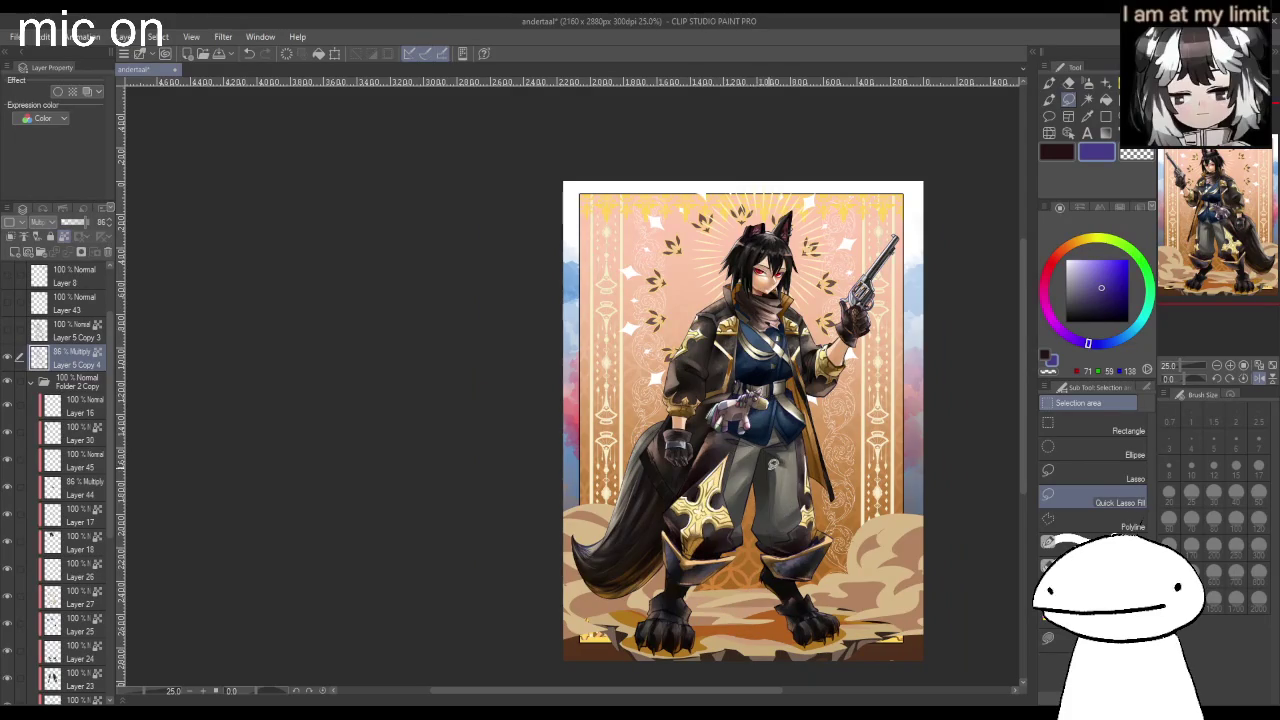
pyautogui.scroll(-3, 773, 462)
pyautogui.scroll(4, 773, 462)
pyautogui.scroll(1, 773, 462)
pyautogui.scroll(1, 773, 462)
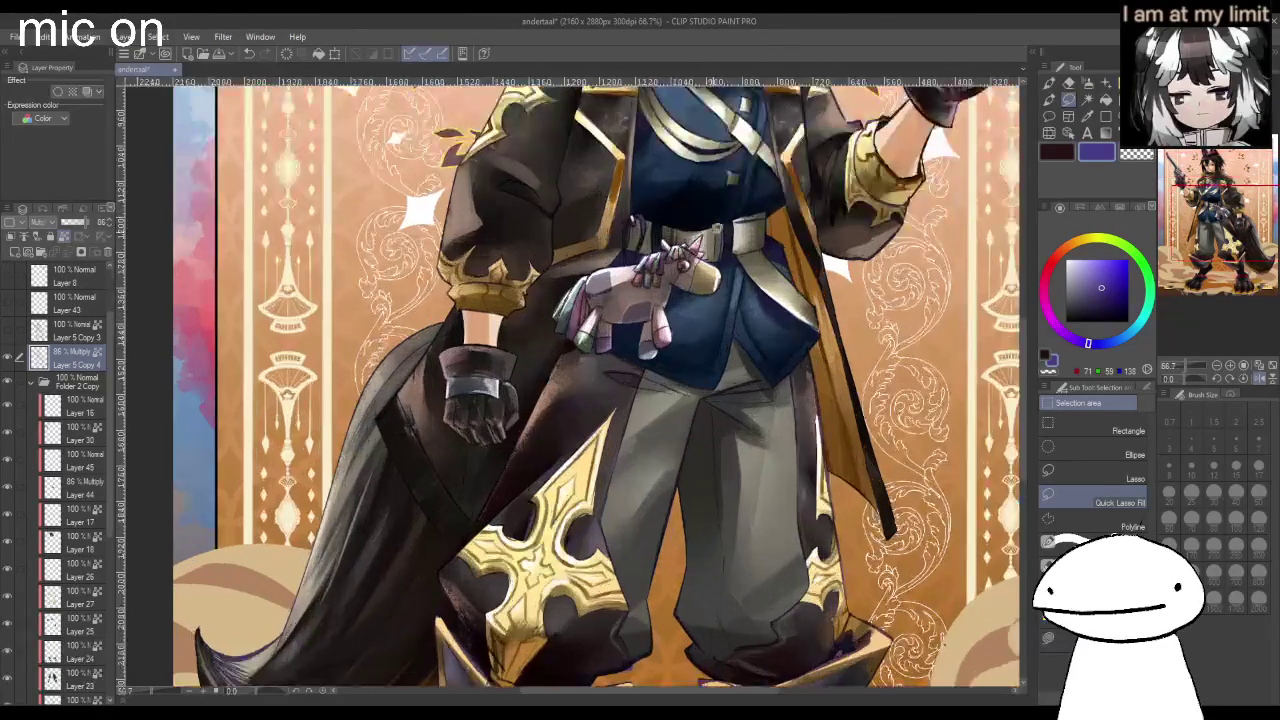
pyautogui.scroll(-1, 590, 195)
pyautogui.scroll(2, 588, 191)
pyautogui.scroll(-1, 588, 191)
pyautogui.scroll(-1, 588, 191)
pyautogui.scroll(-1, 589, 300)
pyautogui.scroll(-1, 590, 393)
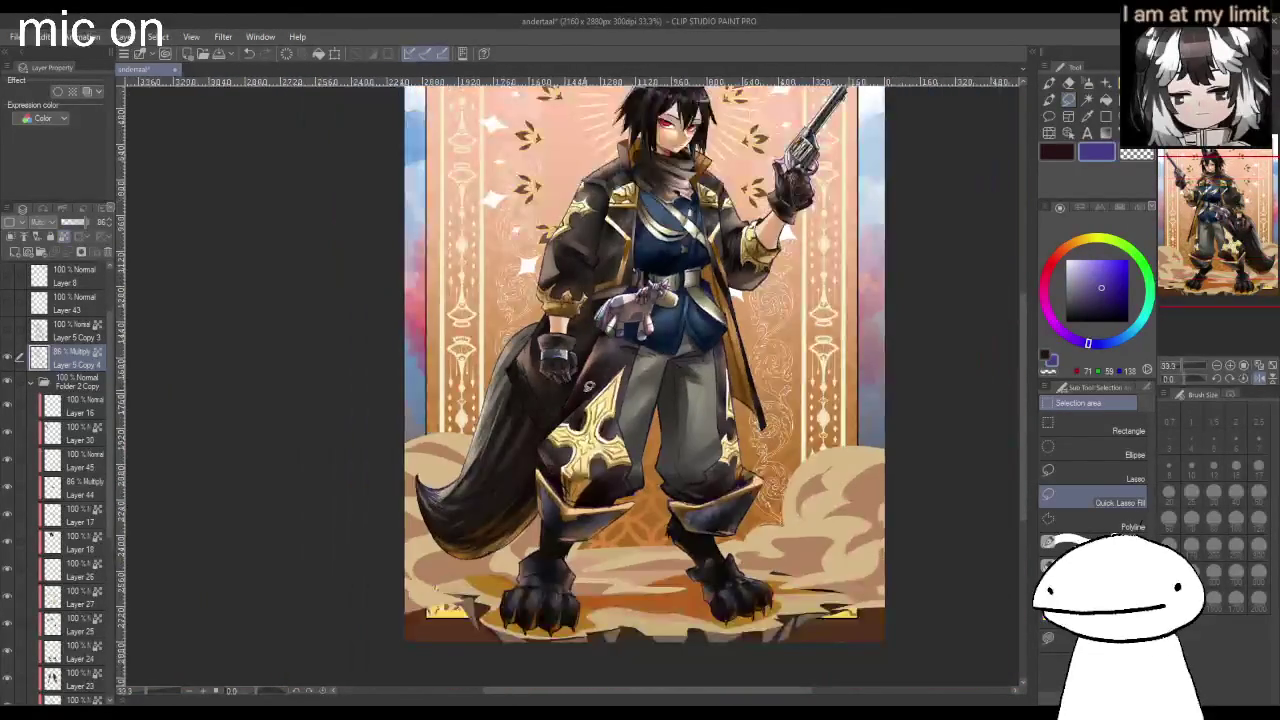
# Lasso the left foot and another figure area, then duplicate the Multiply shading layer.
pyautogui.moveTo(541, 491)
pyautogui.mouseDown()
pyautogui.moveTo(677, 495)
pyautogui.moveTo(700, 520)
pyautogui.mouseUp()
pyautogui.moveTo(738, 447); pyautogui.dragTo(647, 482)
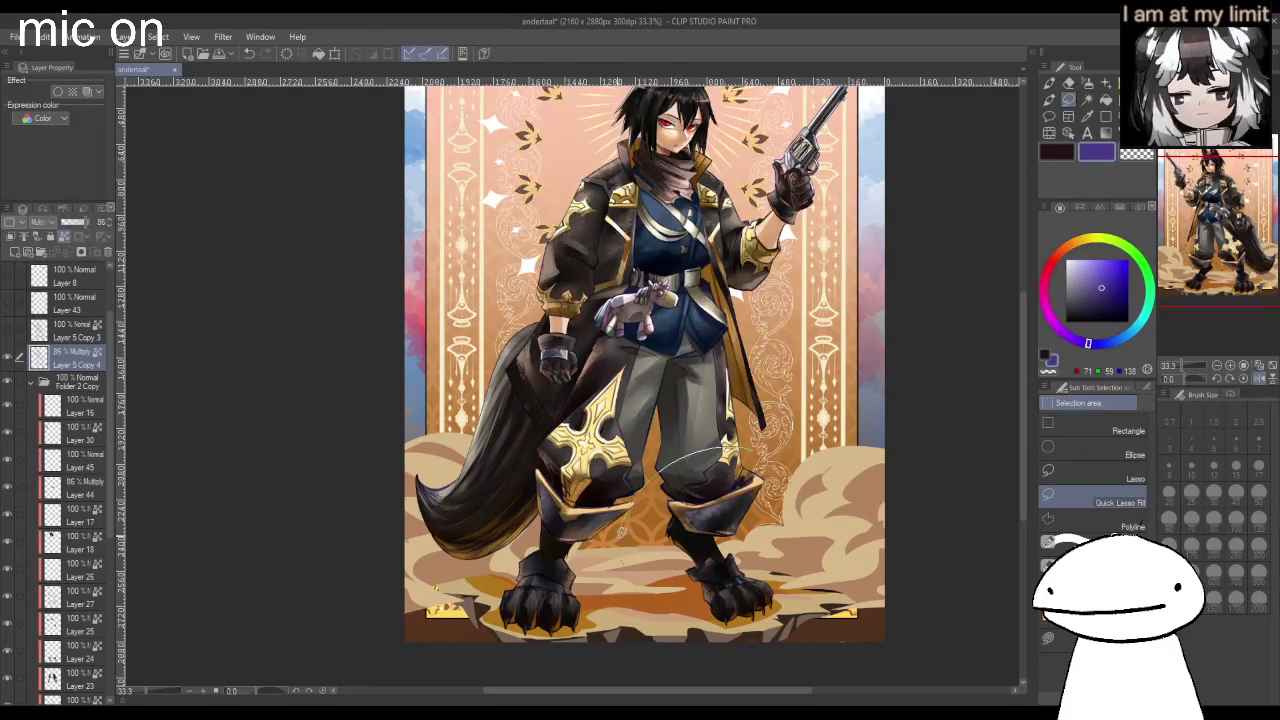
pyautogui.scroll(2, 680, 230)
pyautogui.scroll(2, 700, 245)
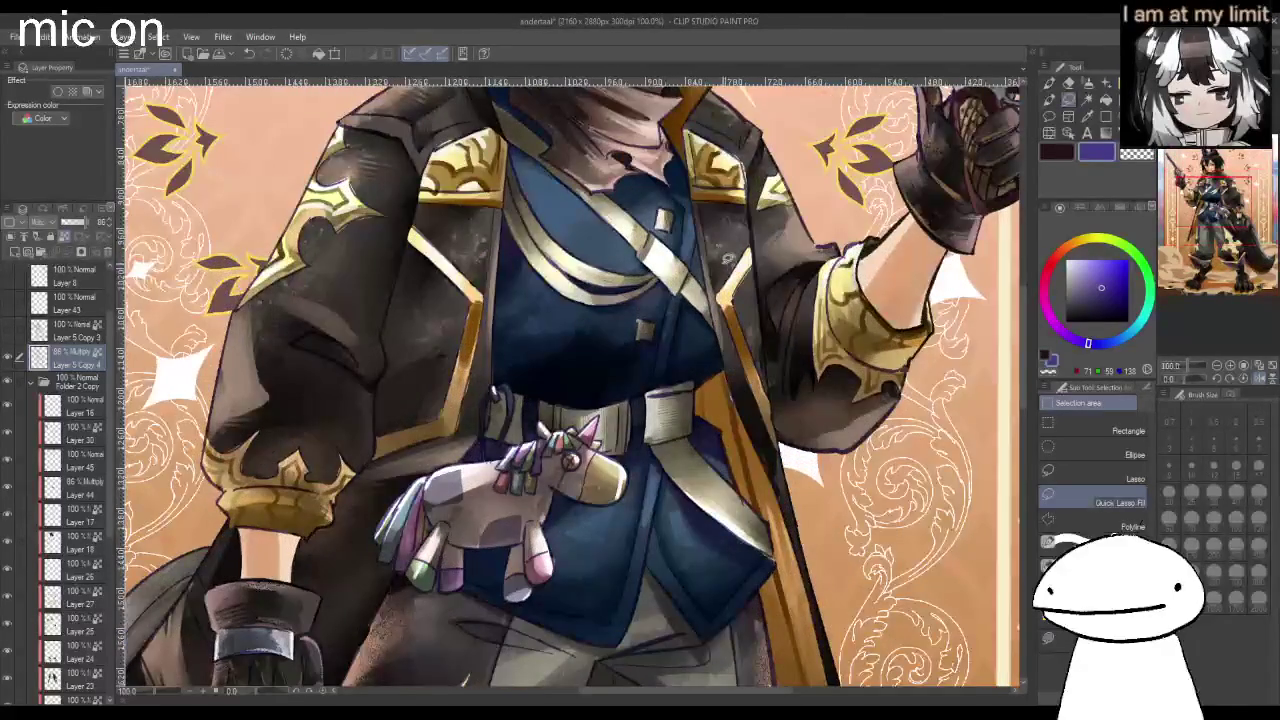
pyautogui.scroll(-3, 775, 135)
pyautogui.scroll(1, 775, 135)
pyautogui.scroll(2, 775, 135)
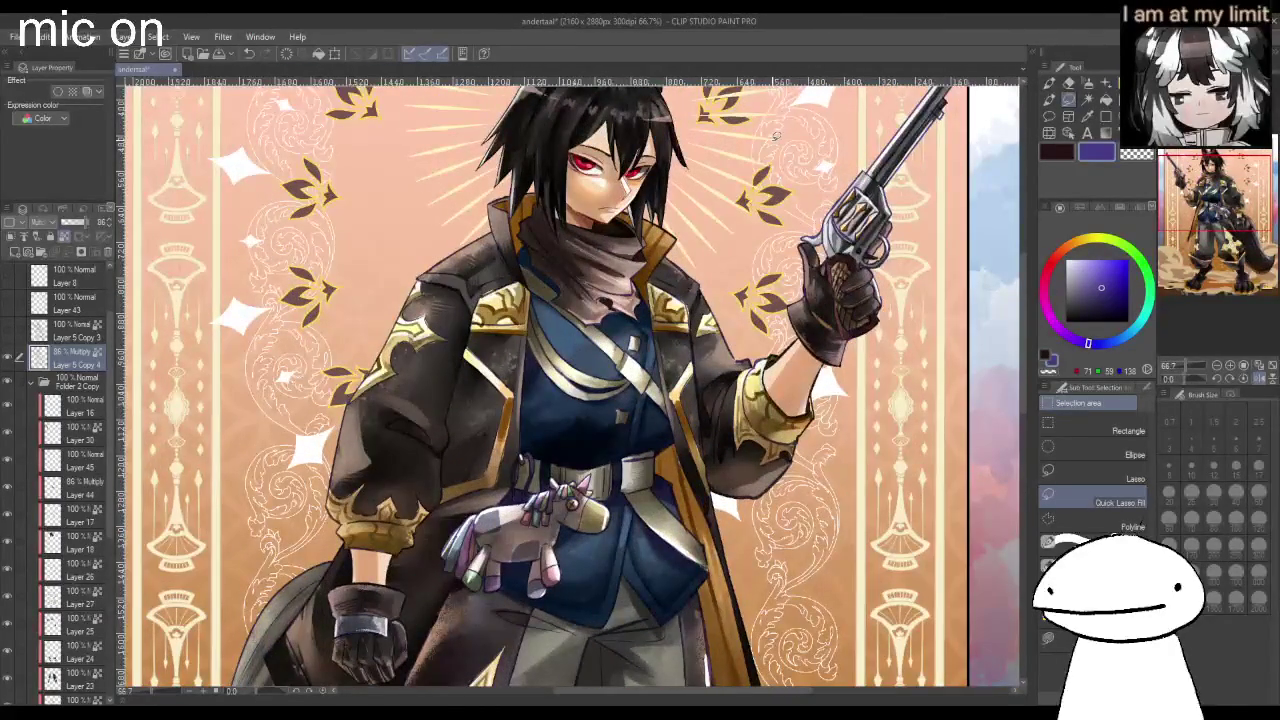
pyautogui.hotkey('ctrl', 'c')
pyautogui.hotkey('ctrl', 'v')
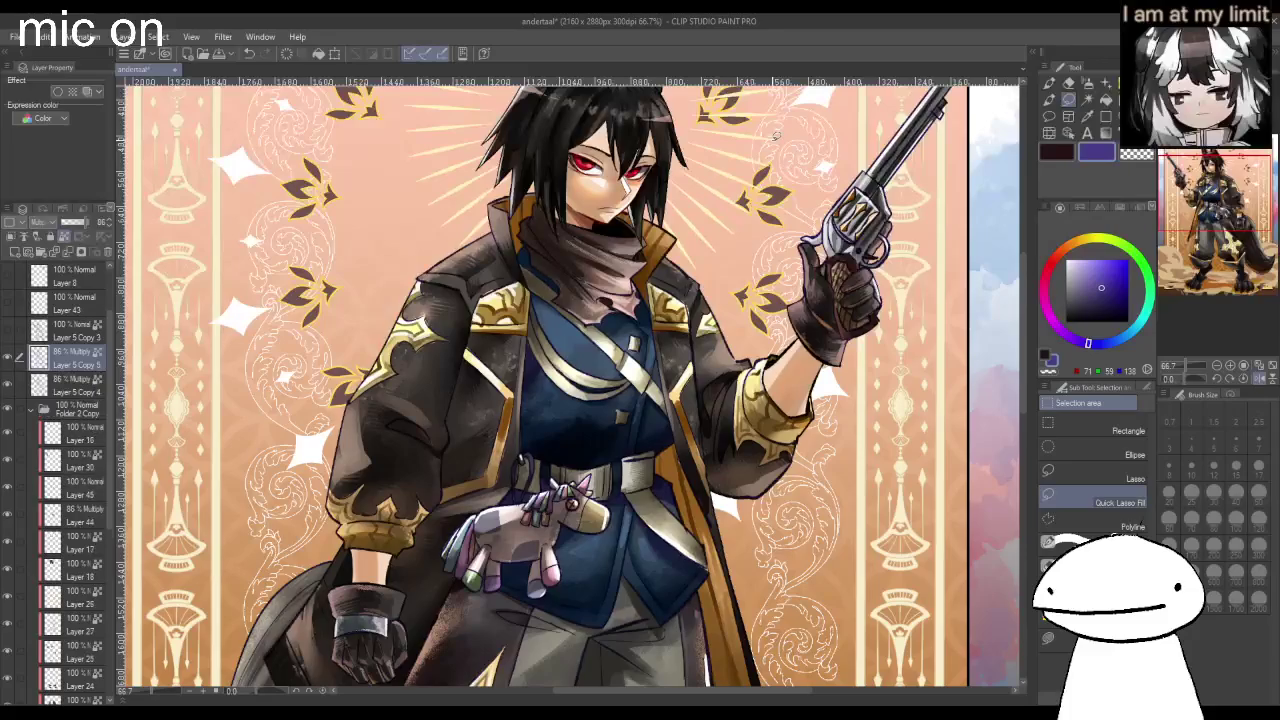
# Hide the Layer 5 Copy 5 shading and duplicate the Folder 2 Copy character folder.
pyautogui.click(8, 360)
pyautogui.click(30, 410)
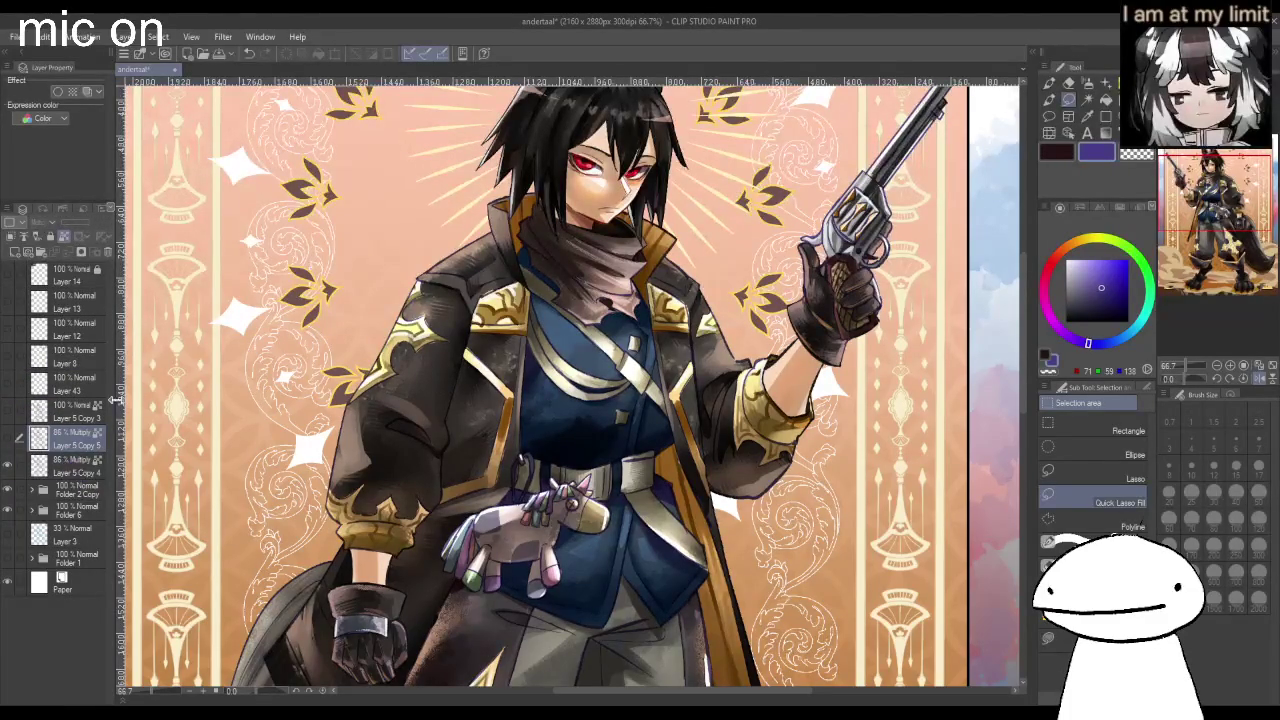
pyautogui.click(70, 492)
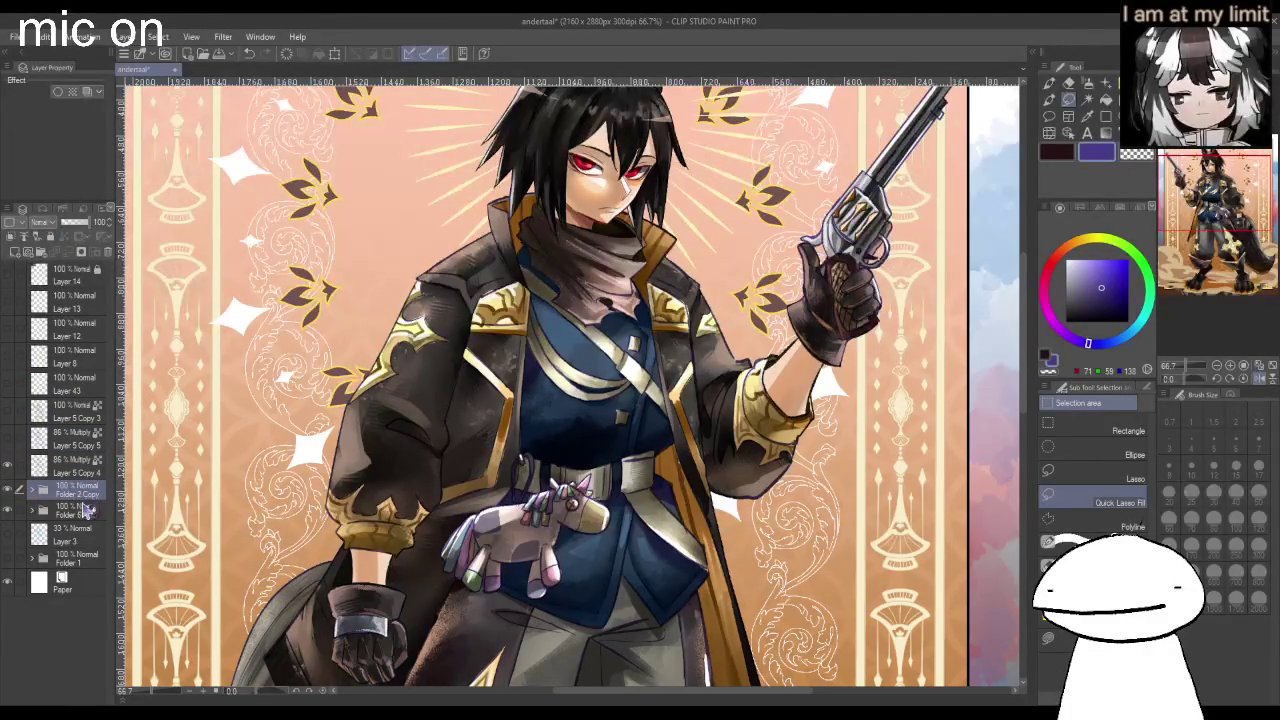
pyautogui.hotkey('ctrl', 'c')
pyautogui.hotkey('ctrl', 'v')
# Merge Layer 5 Copy 4 with Folder 2 Copy 2, then flip the canvas view to check.
pyautogui.click(76, 472)
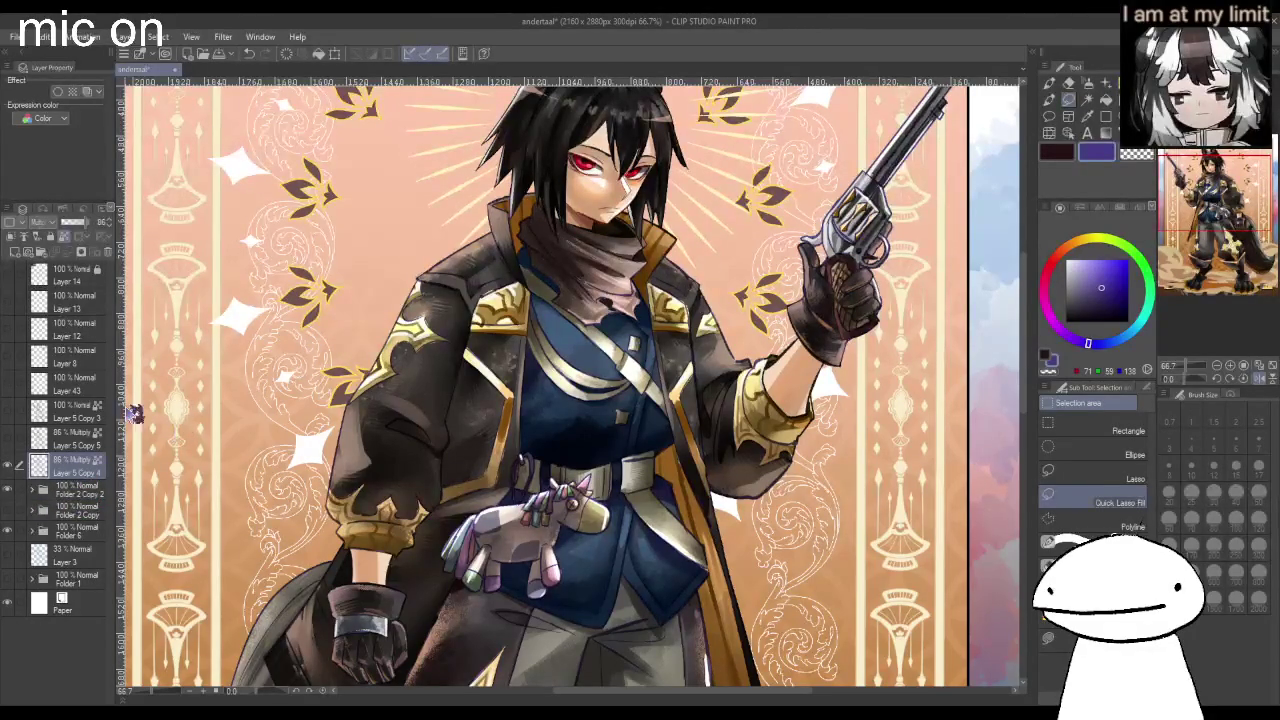
pyautogui.keyDown('ctrl'); pyautogui.click(84, 492); pyautogui.keyUp('ctrl')
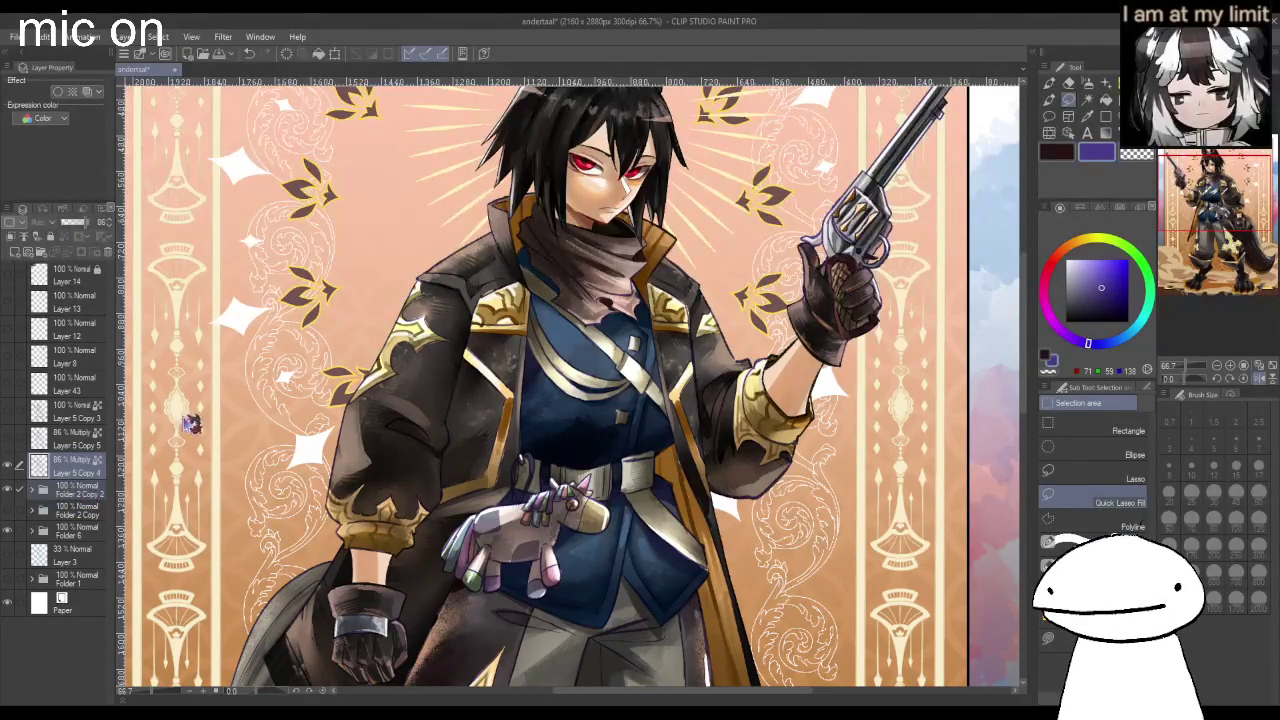
pyautogui.hotkey('shift', 'alt', 'e')
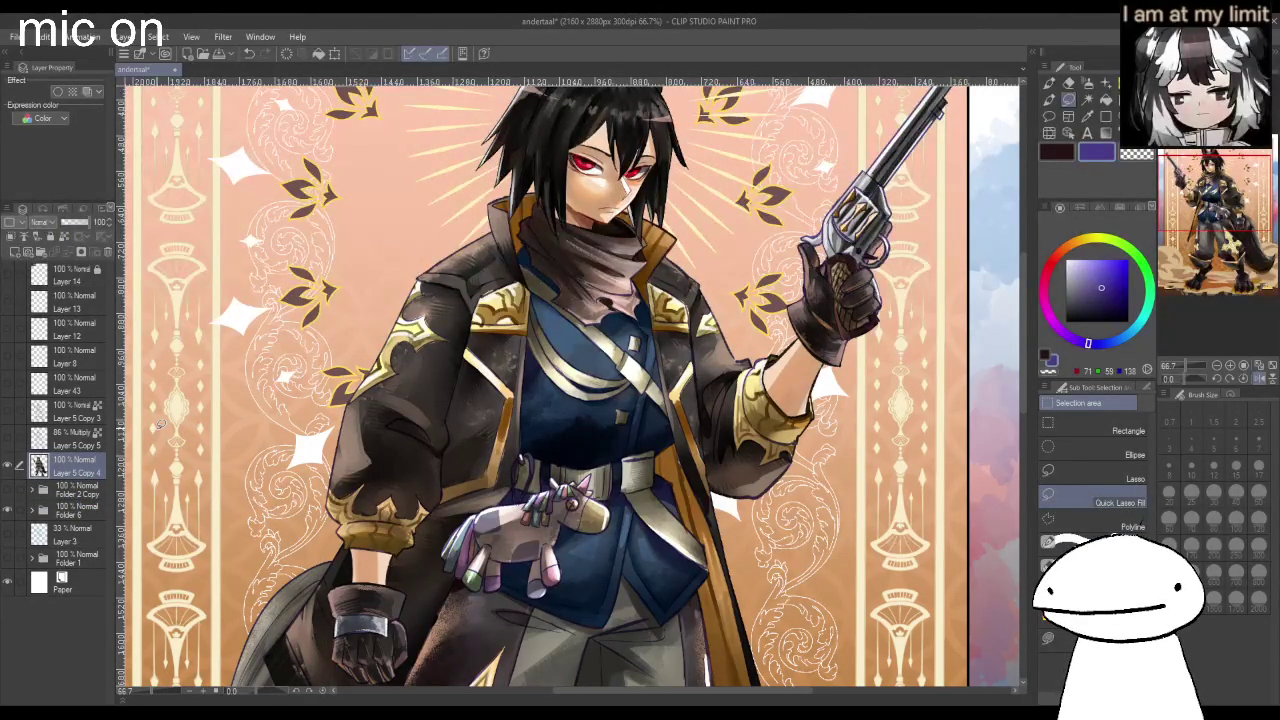
pyautogui.press('h')
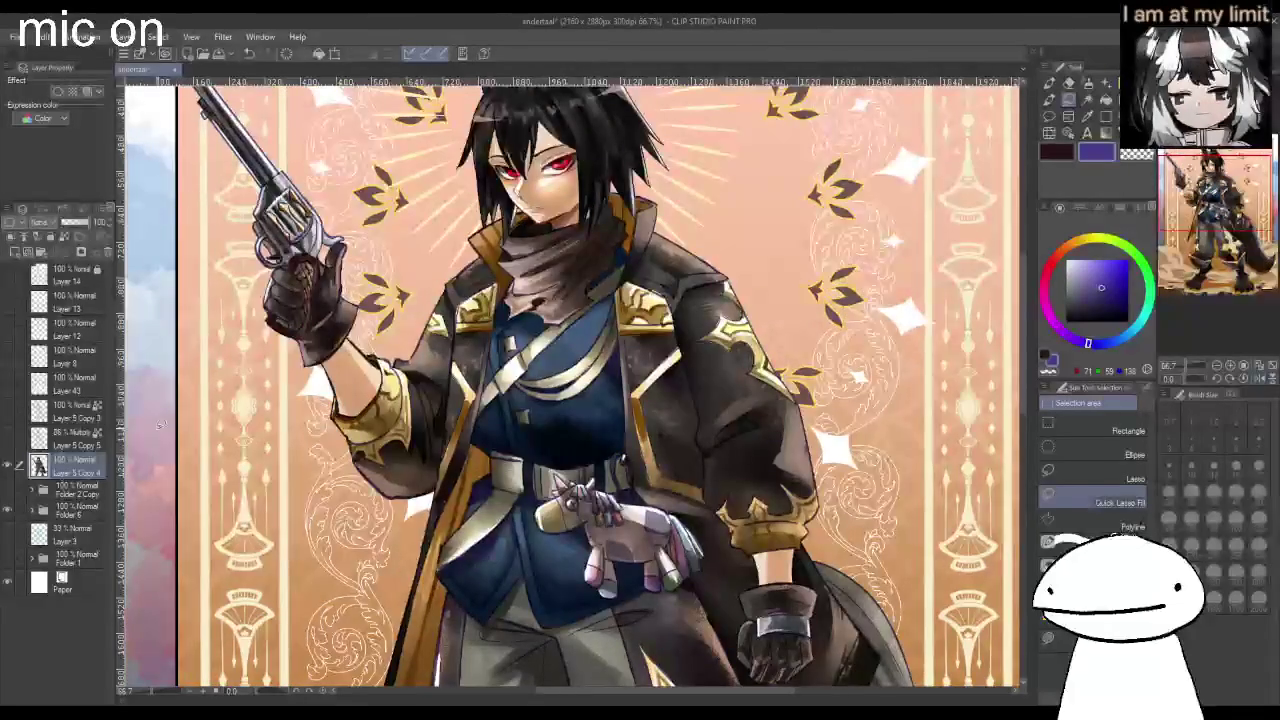
pyautogui.hotkey('ctrl', 'alt', '0')
# Switch to the Pen tool with a near-black colour at brush size 10.
pyautogui.scroll(2, 230, 300)
pyautogui.scroll(1, 230, 300)
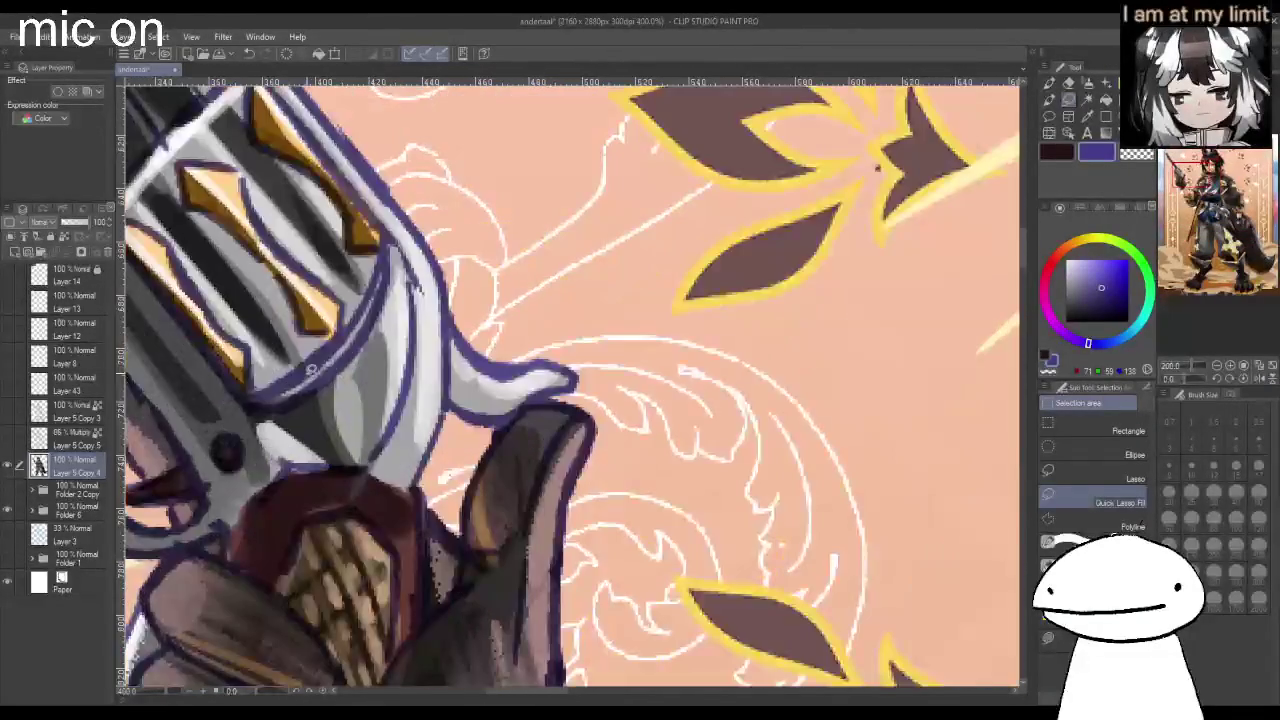
pyautogui.scroll(-3, 396, 378)
pyautogui.click(1049, 82)
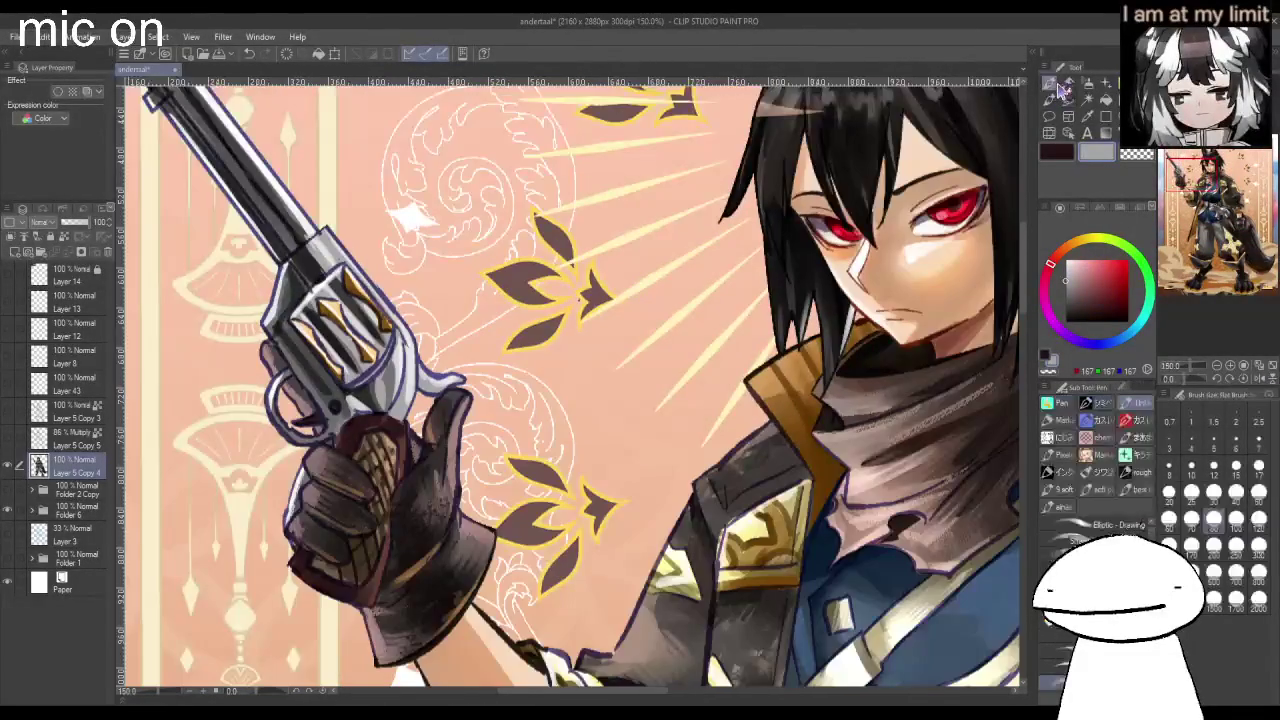
pyautogui.click(1065, 310)
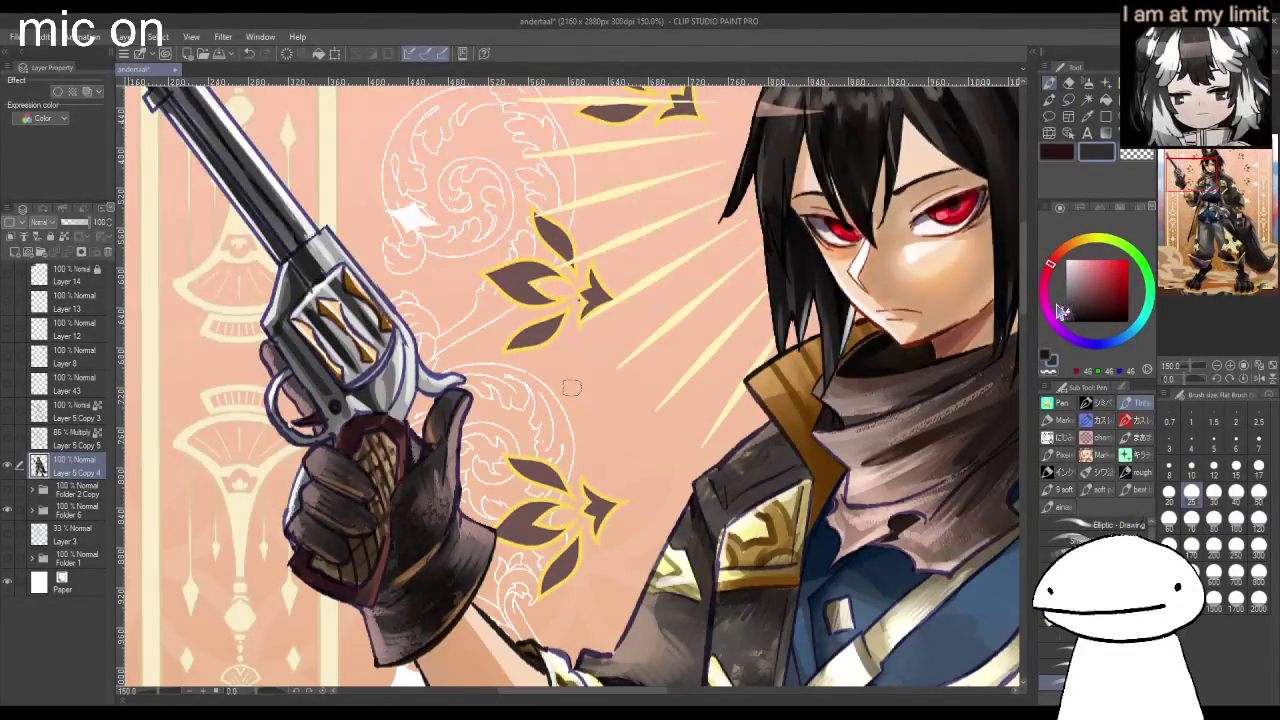
pyautogui.scroll(1, 302, 333)
pyautogui.click(1191, 465)
pyautogui.click(1062, 316)
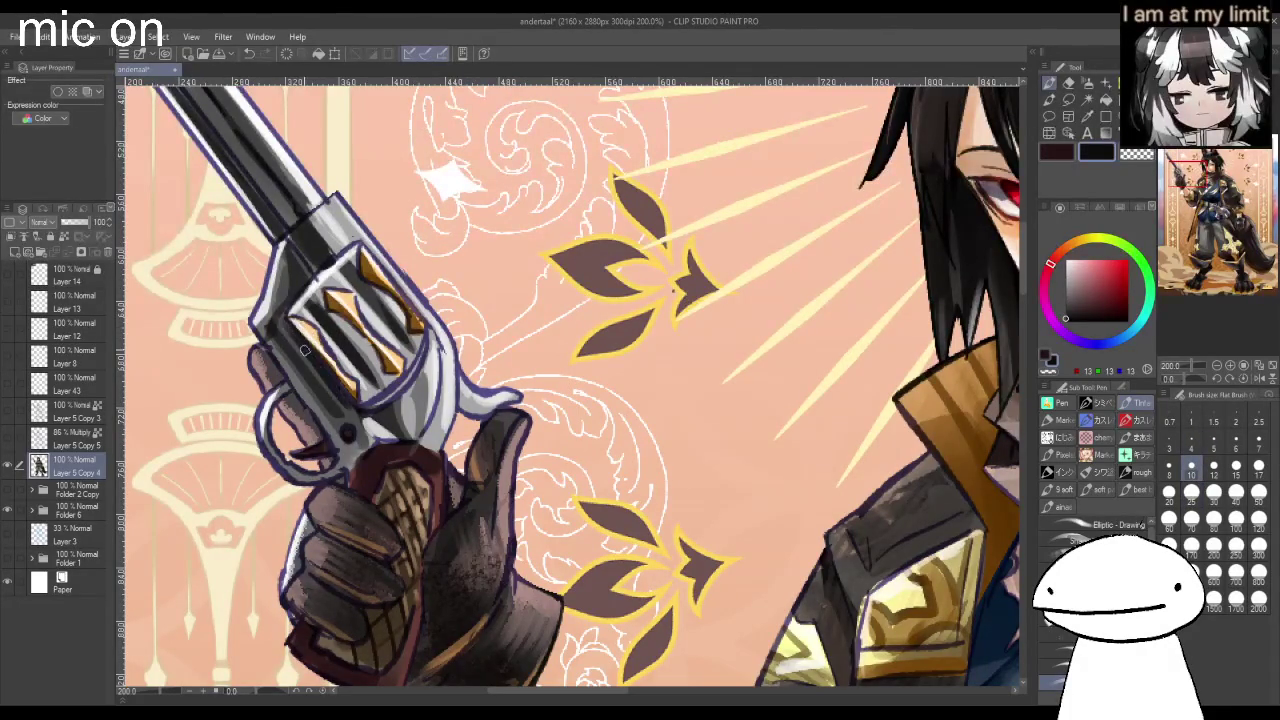
# Darken the cylinder's lower edge and frame, and outline the trigger guard on existing artwork only.
pyautogui.moveTo(352, 398); pyautogui.dragTo(425, 356)
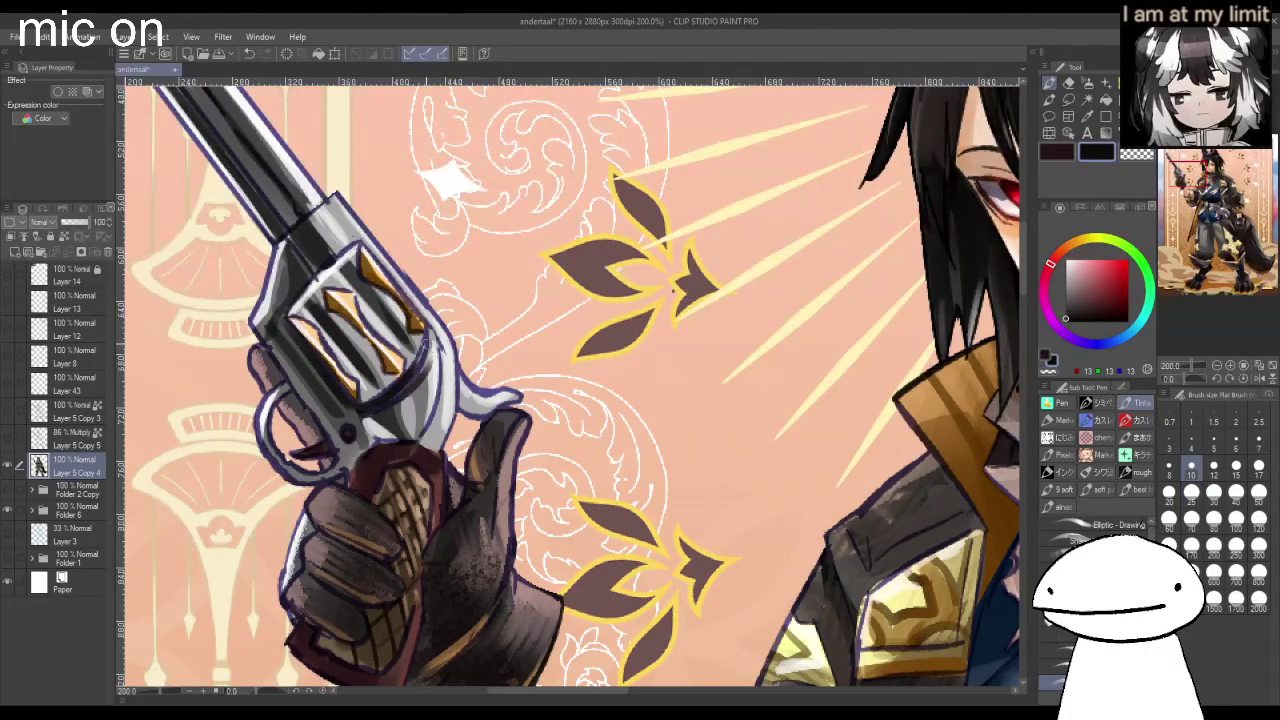
pyautogui.moveTo(443, 381); pyautogui.dragTo(431, 405)
pyautogui.moveTo(278, 246); pyautogui.dragTo(253, 309)
pyautogui.hotkey('ctrl', 'z')
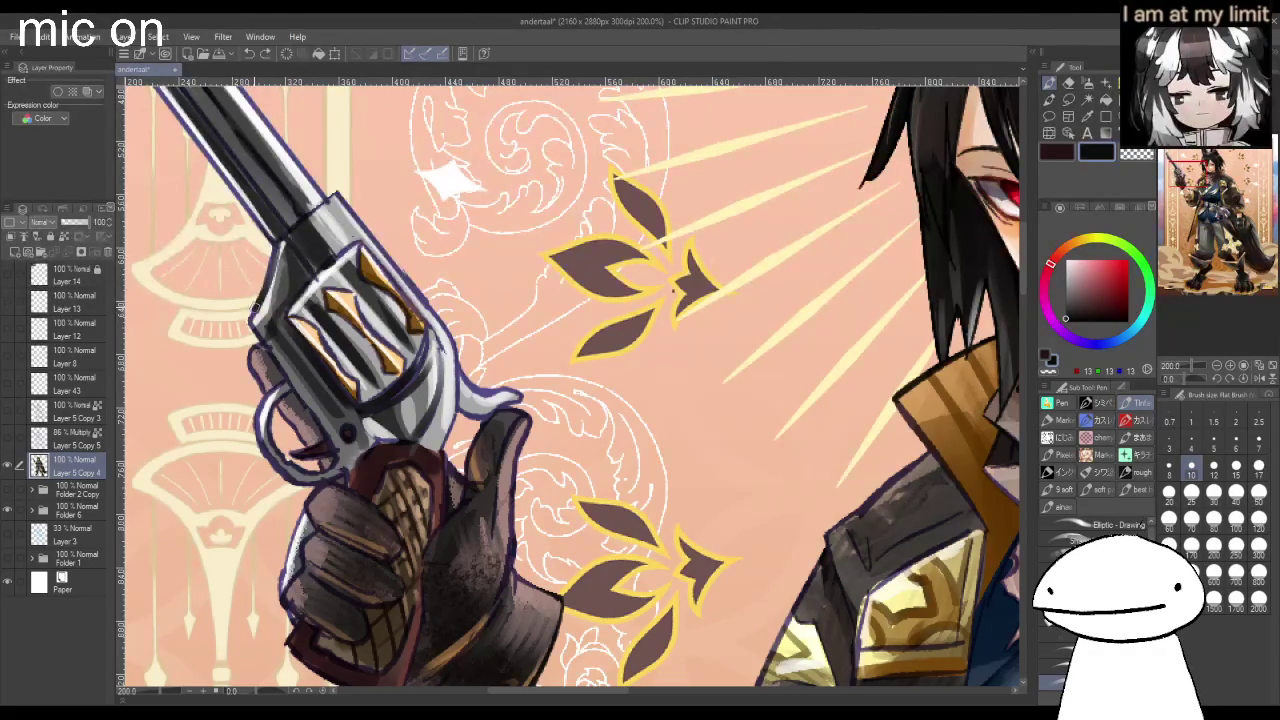
pyautogui.click(63, 236)
pyautogui.moveTo(266, 434); pyautogui.dragTo(281, 461)
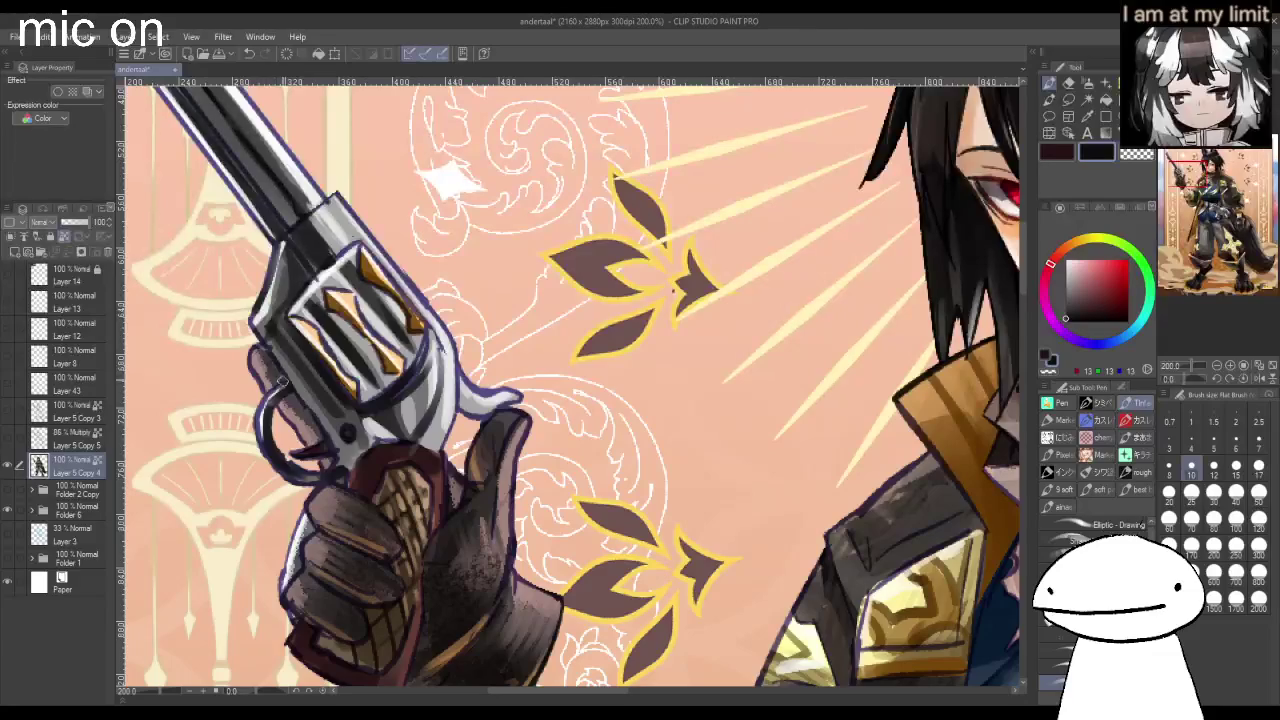
# Darken the gold detail on the revolver cylinder.
pyautogui.scroll(-5, 268, 340)
pyautogui.scroll(3, 190, 168)
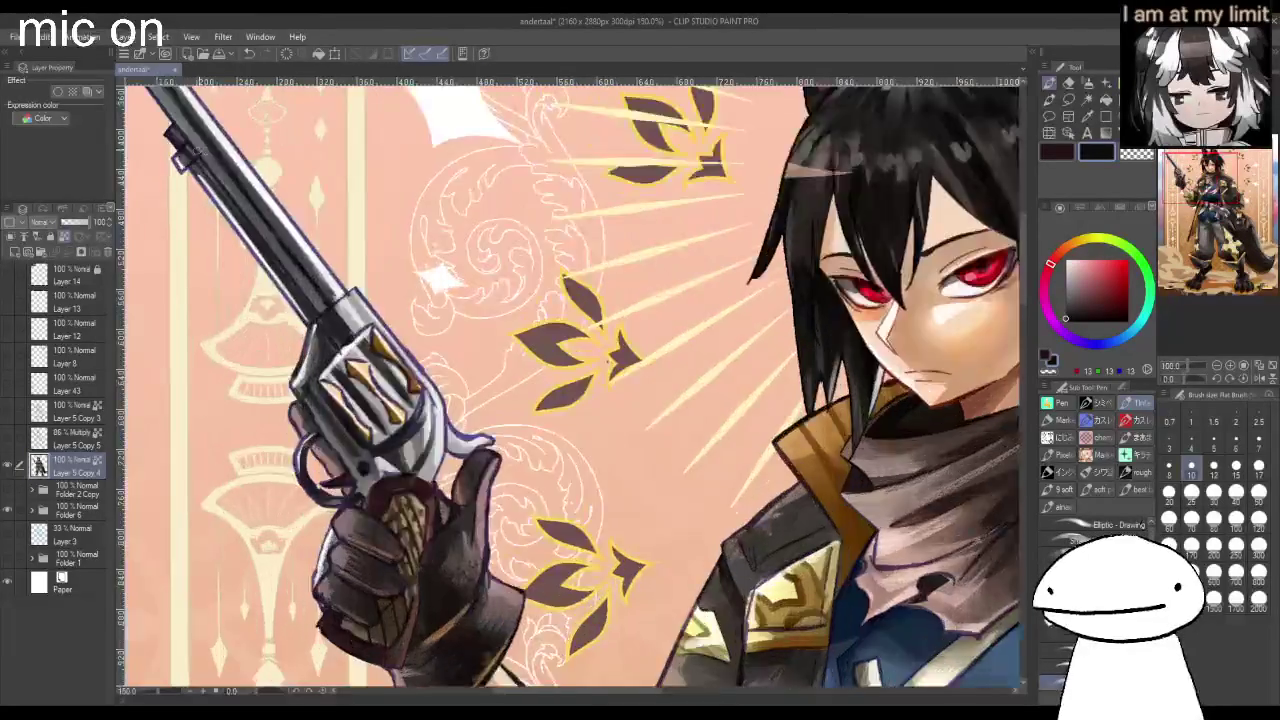
pyautogui.scroll(3, 190, 168)
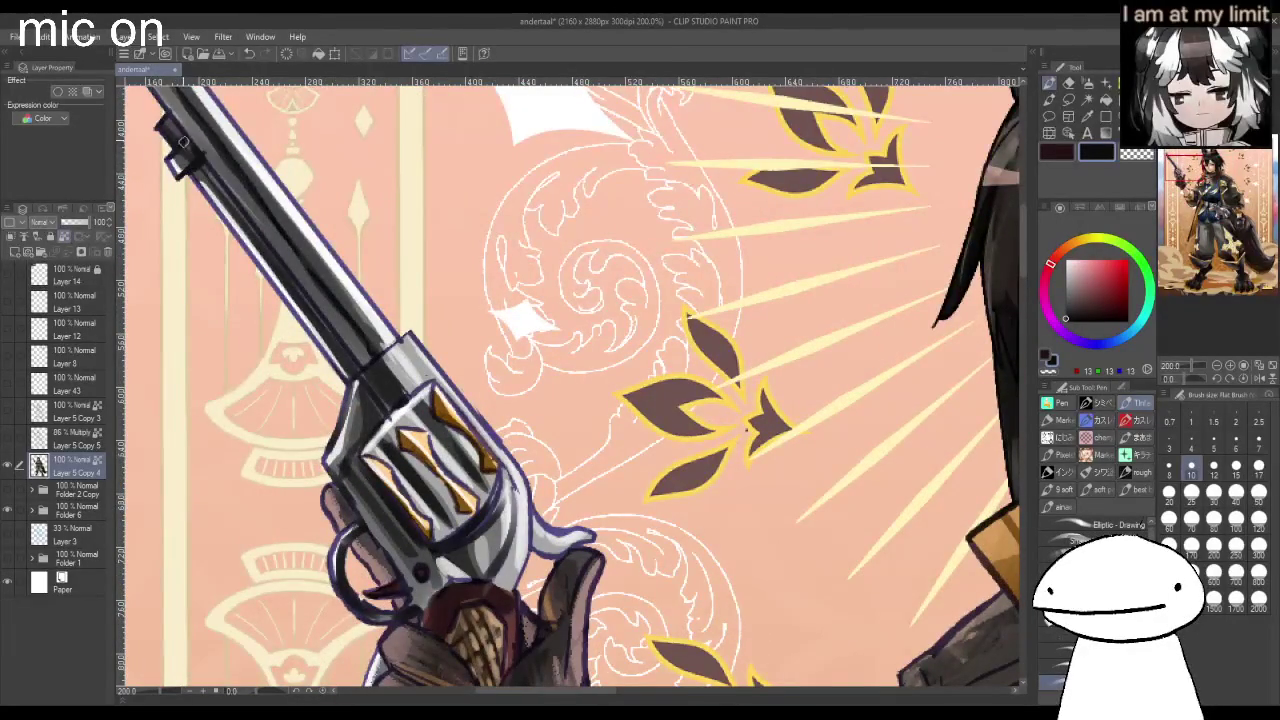
pyautogui.scroll(-3, 186, 160)
pyautogui.moveTo(214, 196); pyautogui.dragTo(266, 268)
pyautogui.hotkey('ctrl', 'z')
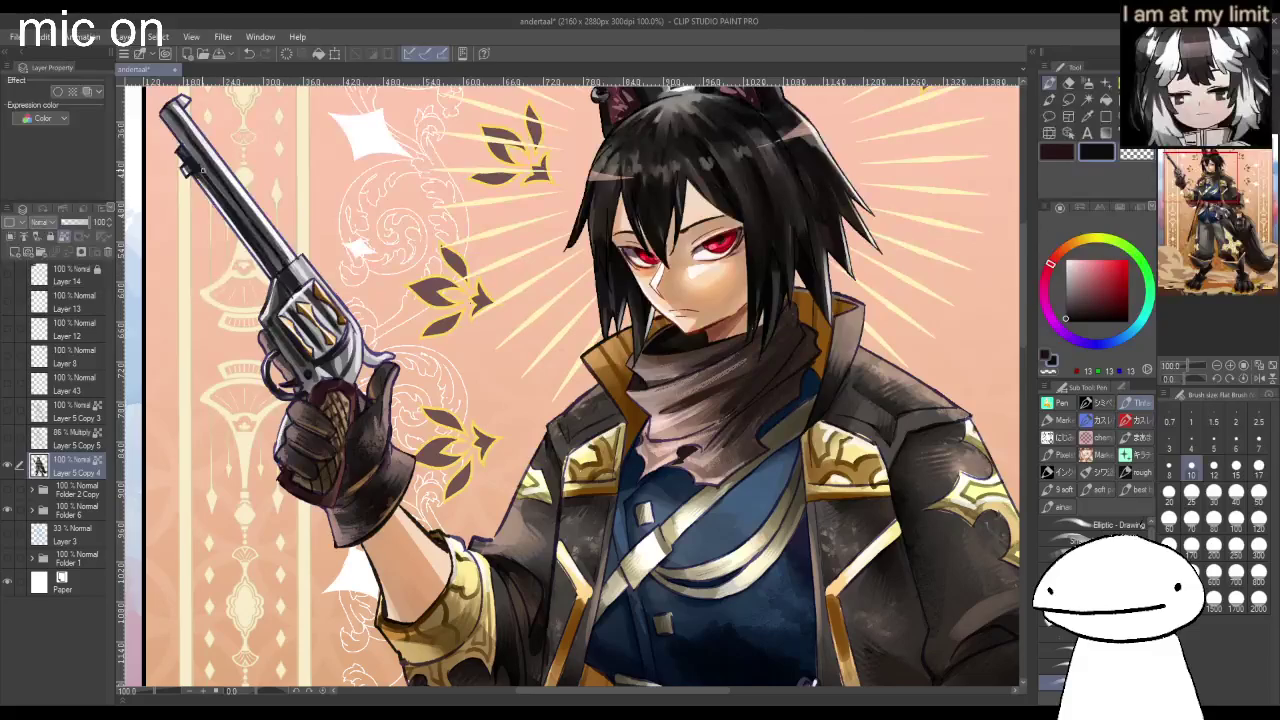
pyautogui.scroll(3, 280, 268)
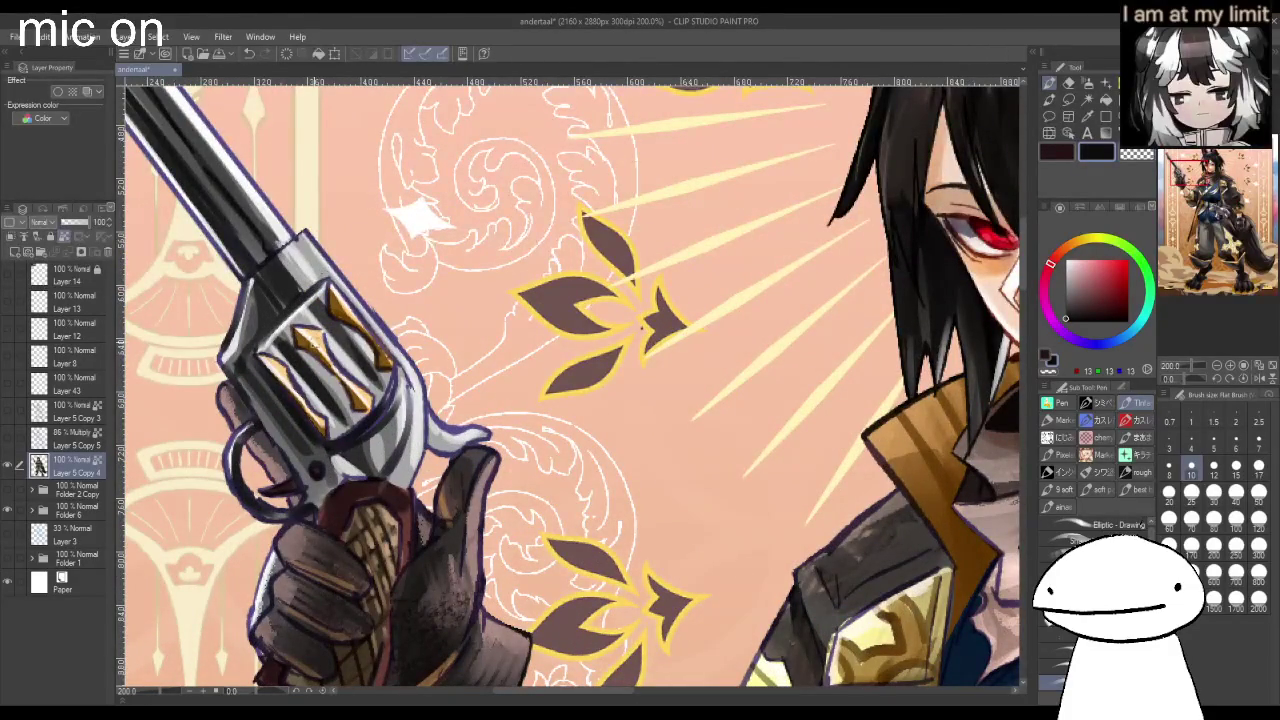
pyautogui.moveTo(340, 322); pyautogui.dragTo(378, 356)
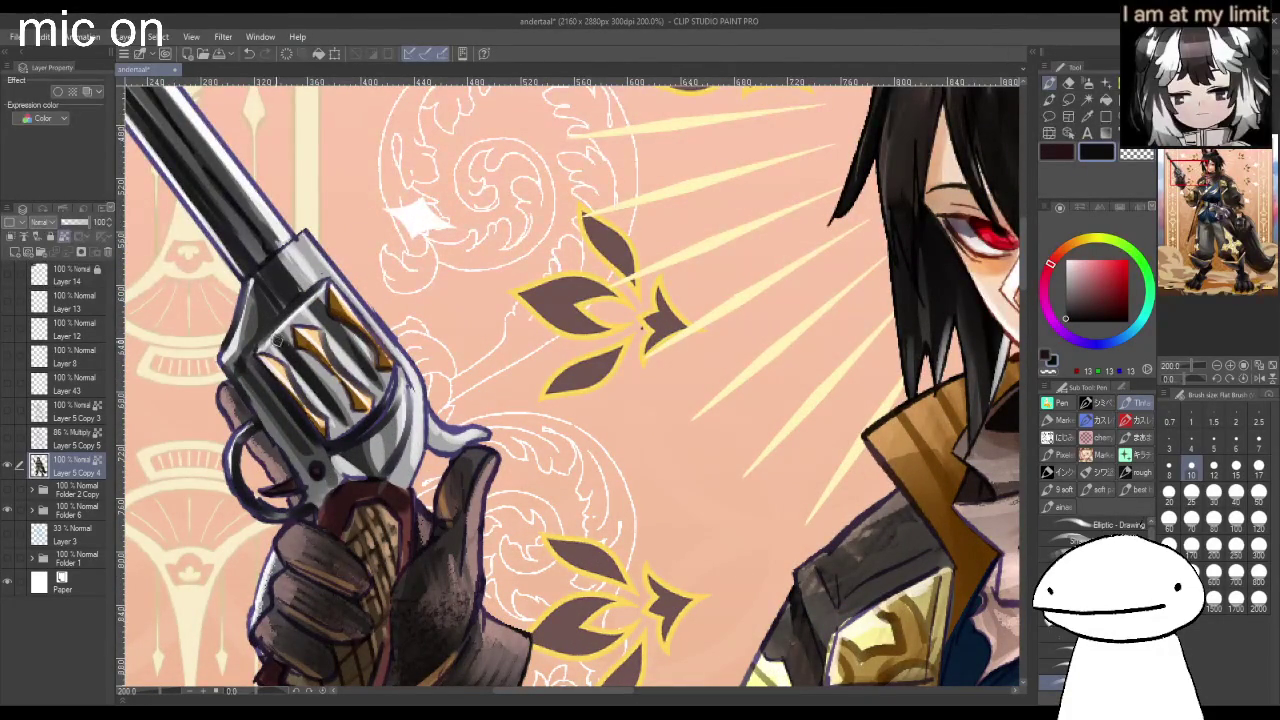
# Brighten the cylinder between the gold inlays with light grey-blue and outline the right edge.
pyautogui.keyDown('alt'); pyautogui.click(268, 338); pyautogui.keyUp('alt')
pyautogui.moveTo(274, 342); pyautogui.dragTo(330, 400)
pyautogui.moveTo(315, 298); pyautogui.dragTo(349, 352)
pyautogui.moveTo(367, 444); pyautogui.dragTo(402, 388)
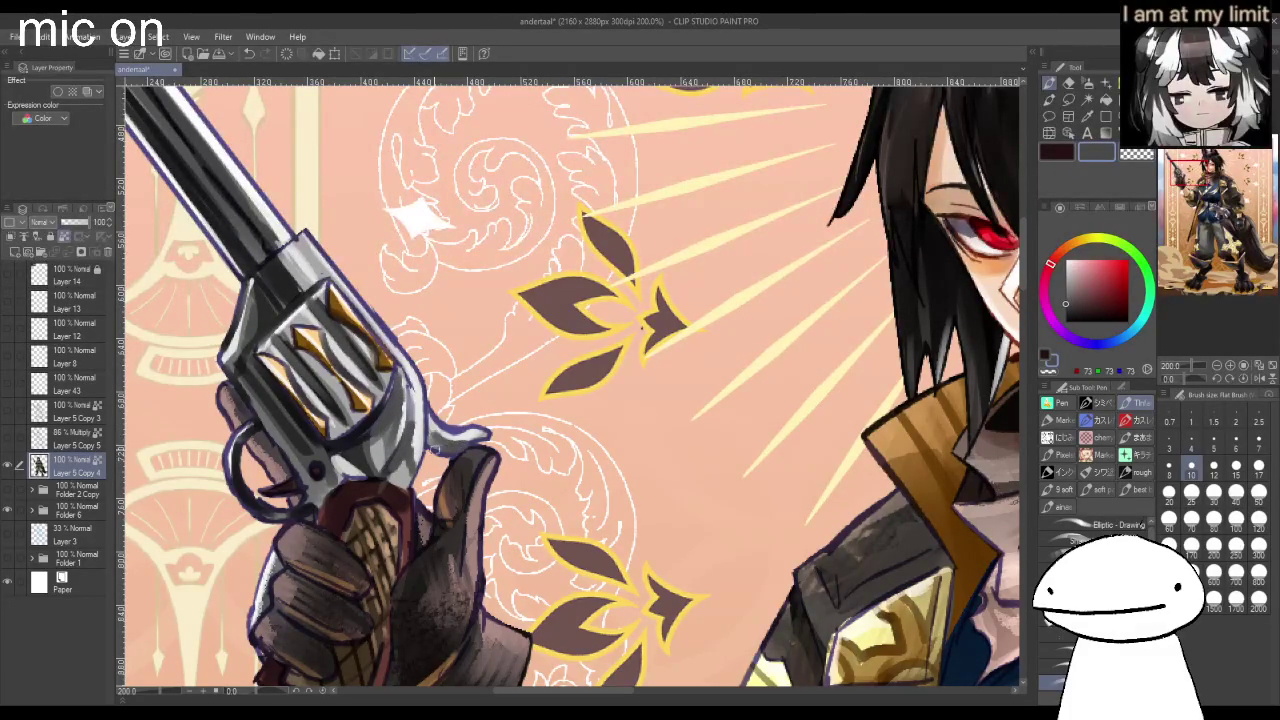
pyautogui.scroll(-2, 482, 425)
pyautogui.scroll(-1, 482, 425)
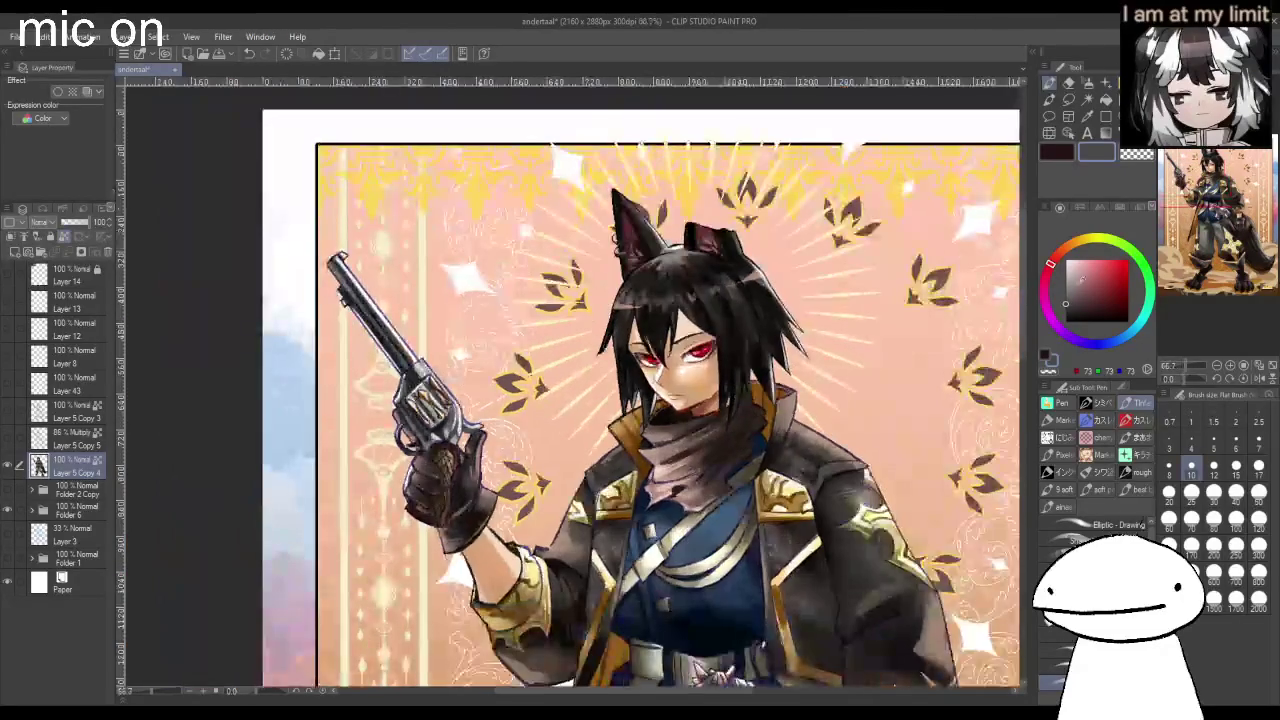
# Paint a white highlight at brush size 25 along the top of the revolver barrel.
pyautogui.click(1192, 493)
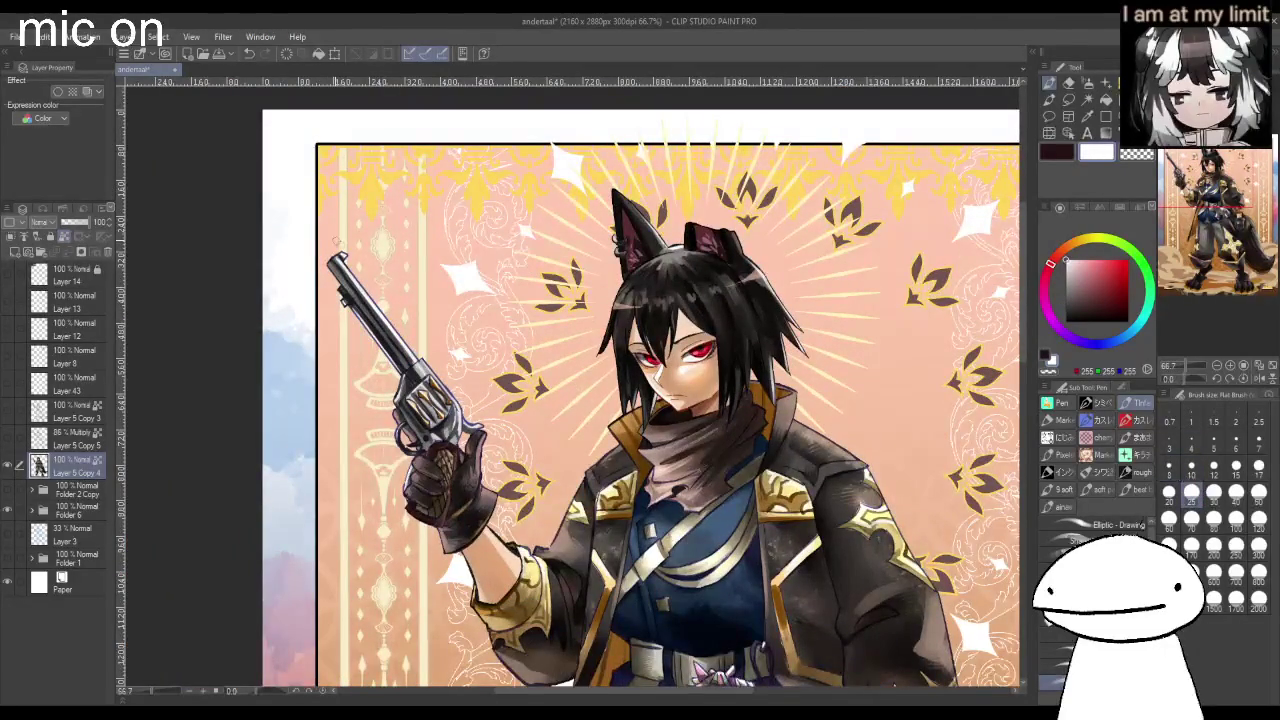
pyautogui.moveTo(347, 259)
pyautogui.mouseDown()
pyautogui.moveTo(384, 316)
pyautogui.moveTo(334, 249)
pyautogui.mouseUp()
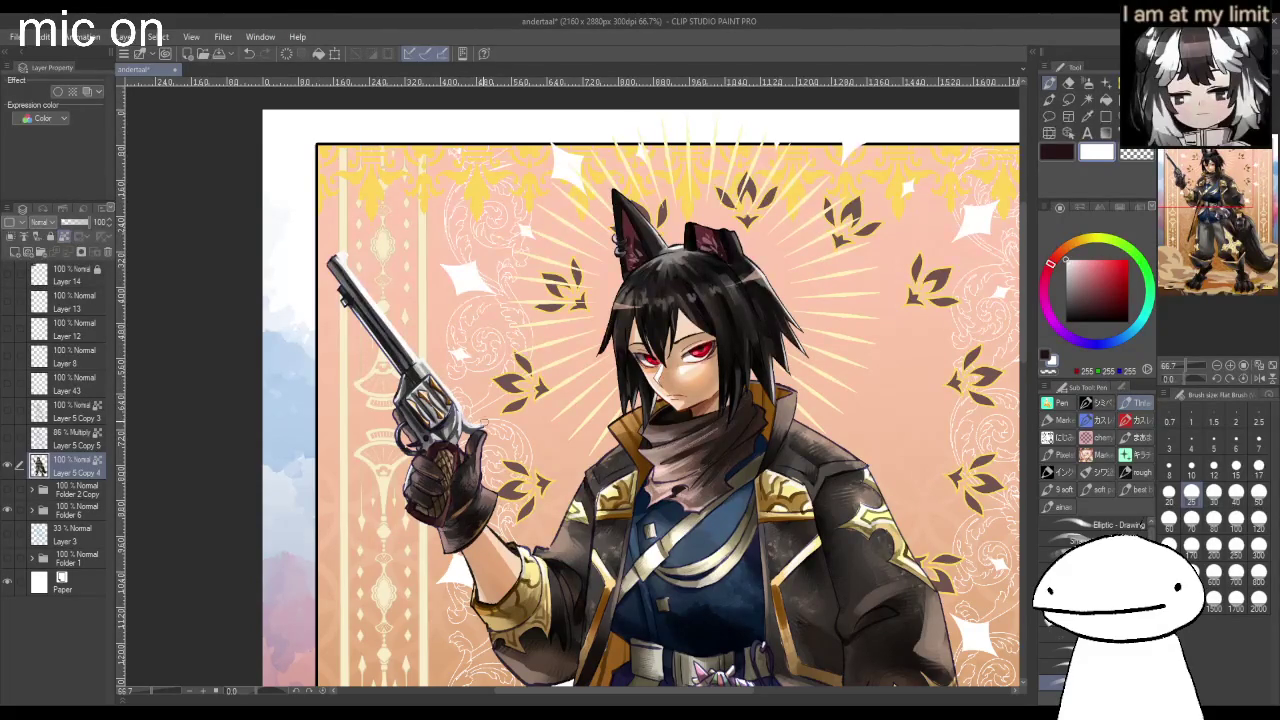
pyautogui.hotkey('ctrl', '-')
pyautogui.scroll(2, 472, 438)
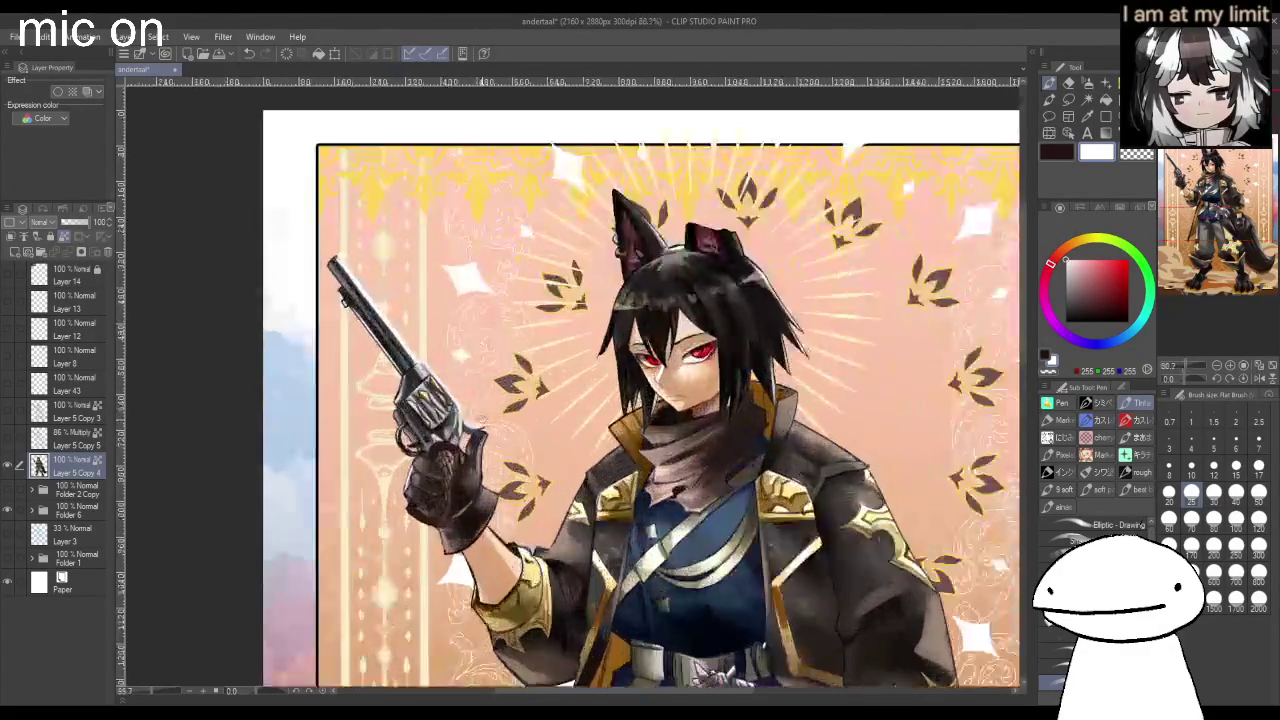
pyautogui.scroll(2, 472, 438)
pyautogui.scroll(1, 472, 438)
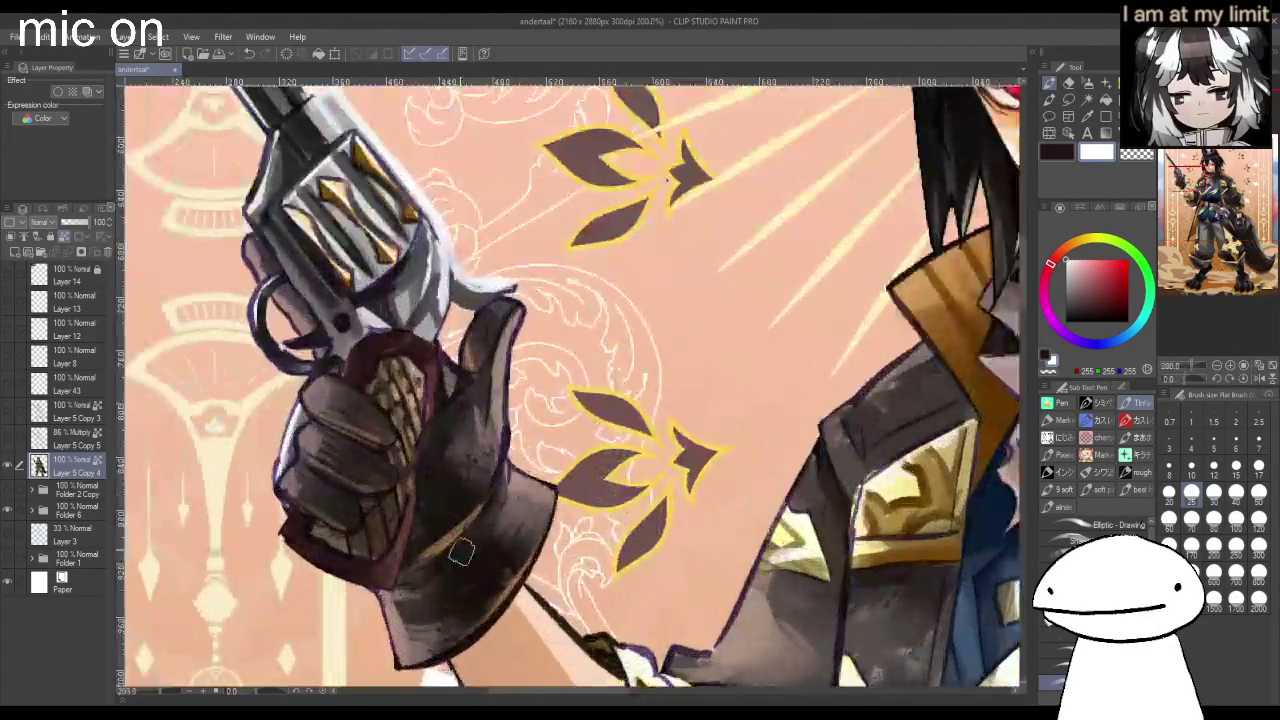
# Redraw the glove thumb's outline in glove brown and trim its edge with background peach.
pyautogui.keyDown('alt'); pyautogui.click(510, 370); pyautogui.keyUp('alt')
pyautogui.moveTo(530, 318); pyautogui.dragTo(498, 420)
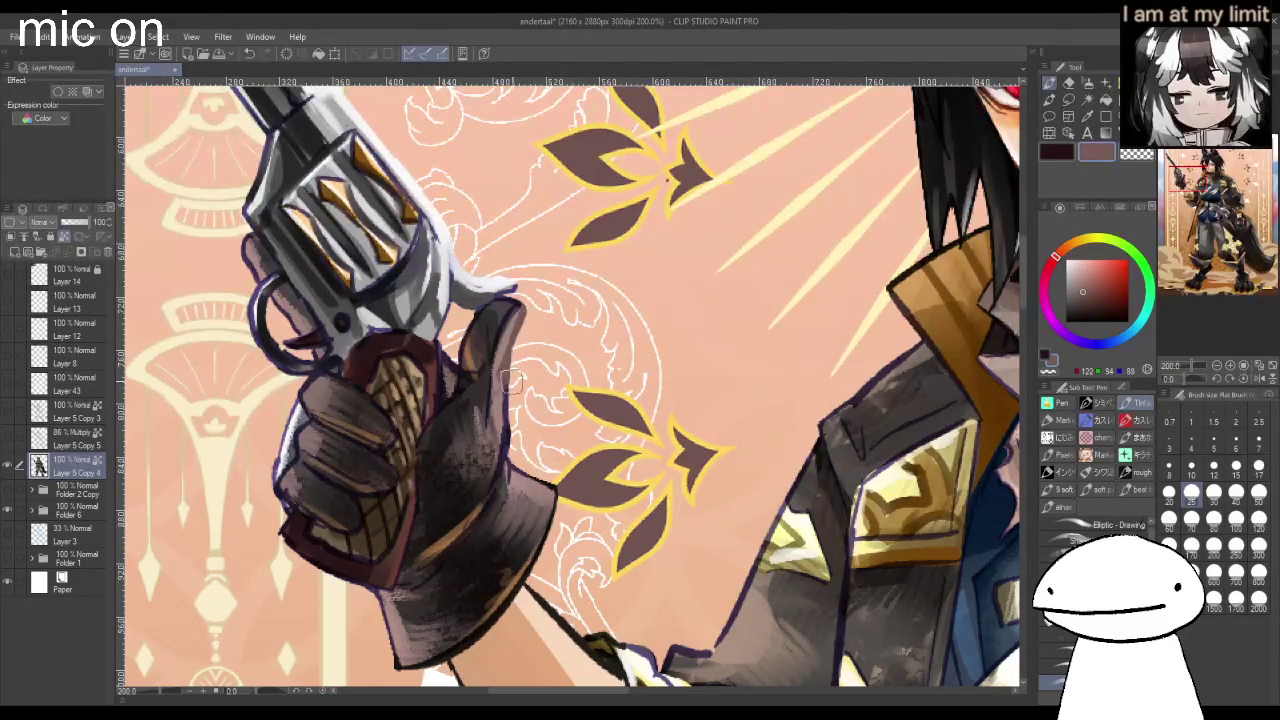
pyautogui.keyDown('alt'); pyautogui.click(530, 330); pyautogui.keyUp('alt')
pyautogui.moveTo(524, 331); pyautogui.dragTo(518, 434)
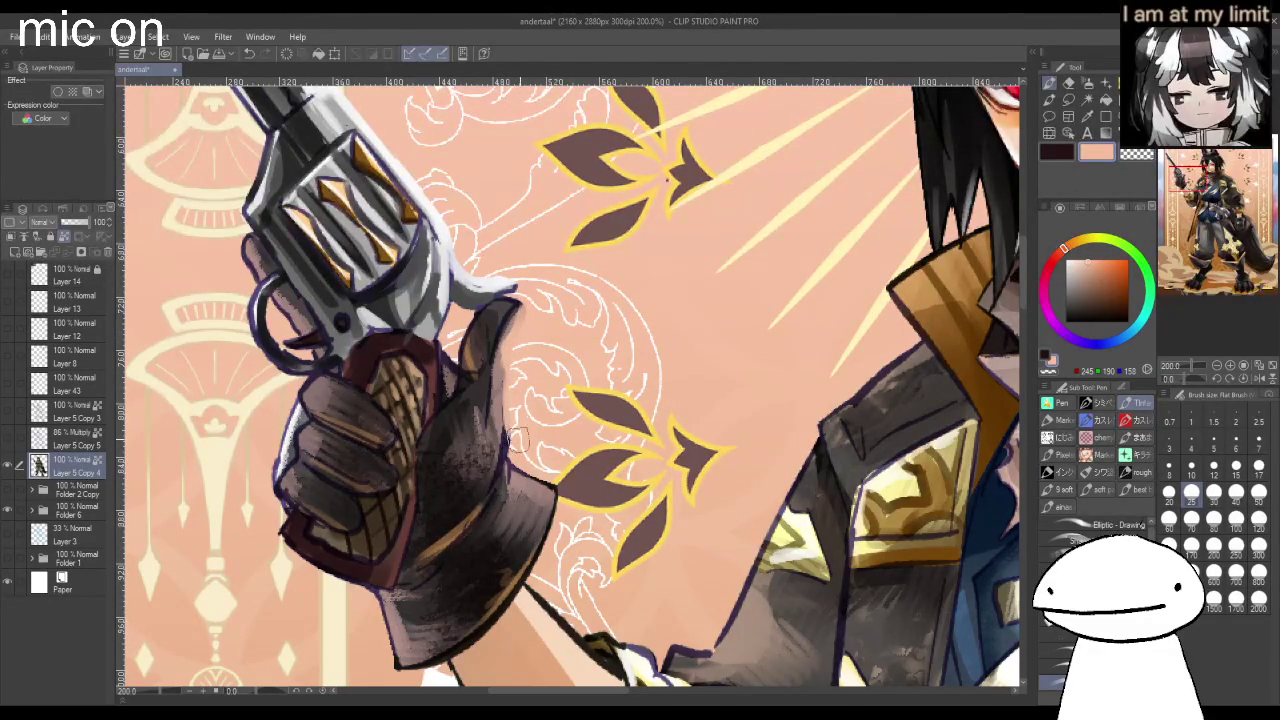
# Add light peach highlights along the thumb's edge and the gripping fingers' left edge.
pyautogui.click(1084, 256)
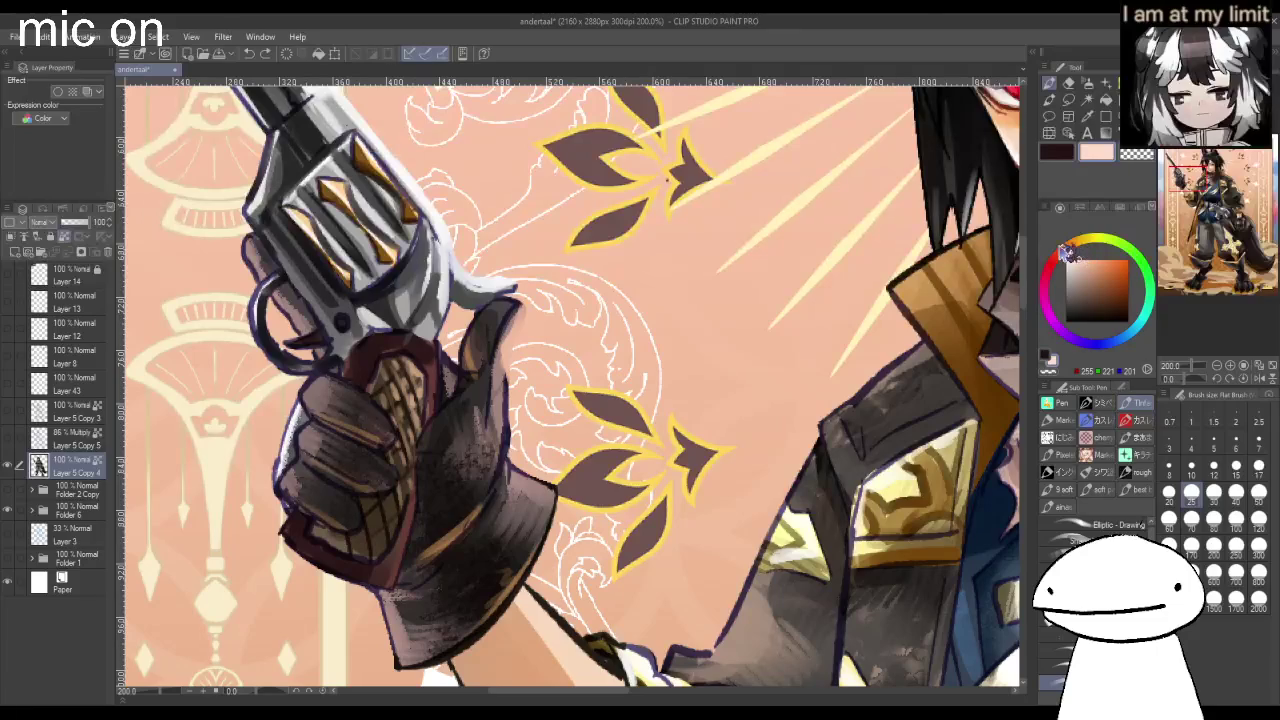
pyautogui.moveTo(516, 380); pyautogui.dragTo(510, 446)
pyautogui.moveTo(510, 380)
pyautogui.mouseDown()
pyautogui.moveTo(493, 466)
pyautogui.moveTo(540, 490)
pyautogui.moveTo(546, 480)
pyautogui.mouseUp()
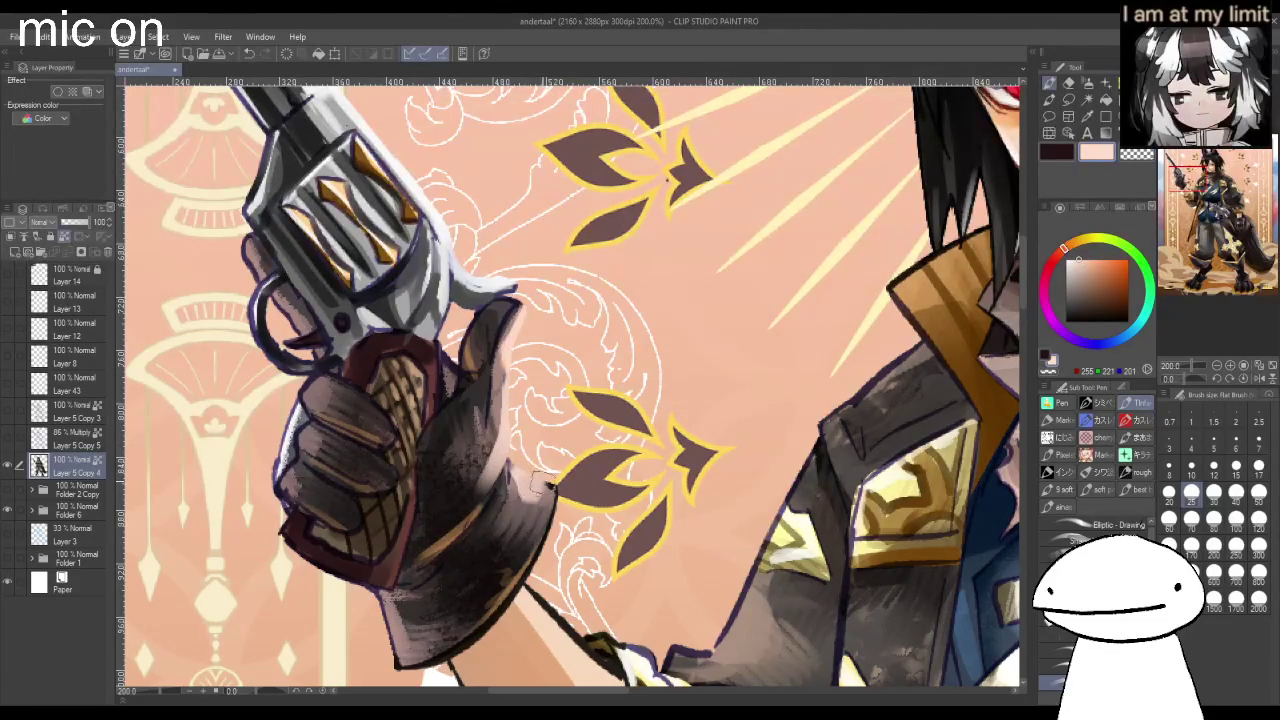
pyautogui.moveTo(288, 402); pyautogui.dragTo(280, 486)
pyautogui.moveTo(282, 401); pyautogui.dragTo(264, 479)
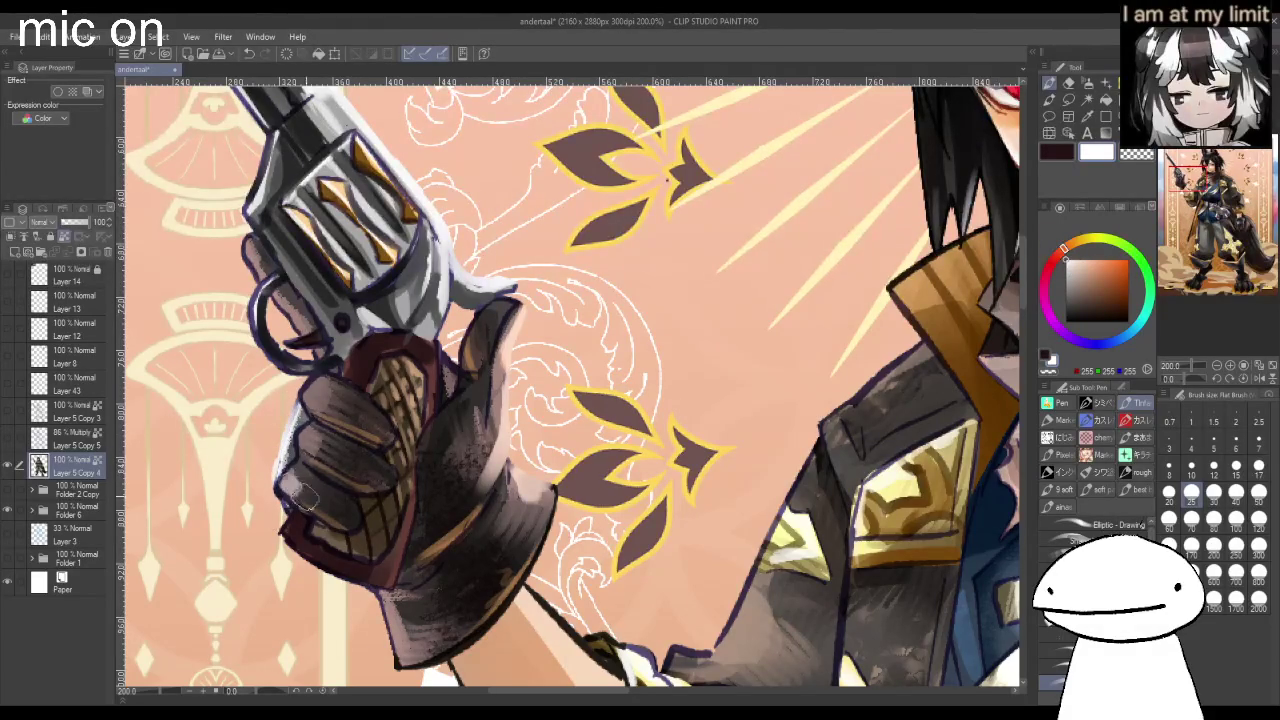
# Extend the dark glove cuff down toward the wrist using the sampled glove colour.
pyautogui.scroll(-1, 402, 585)
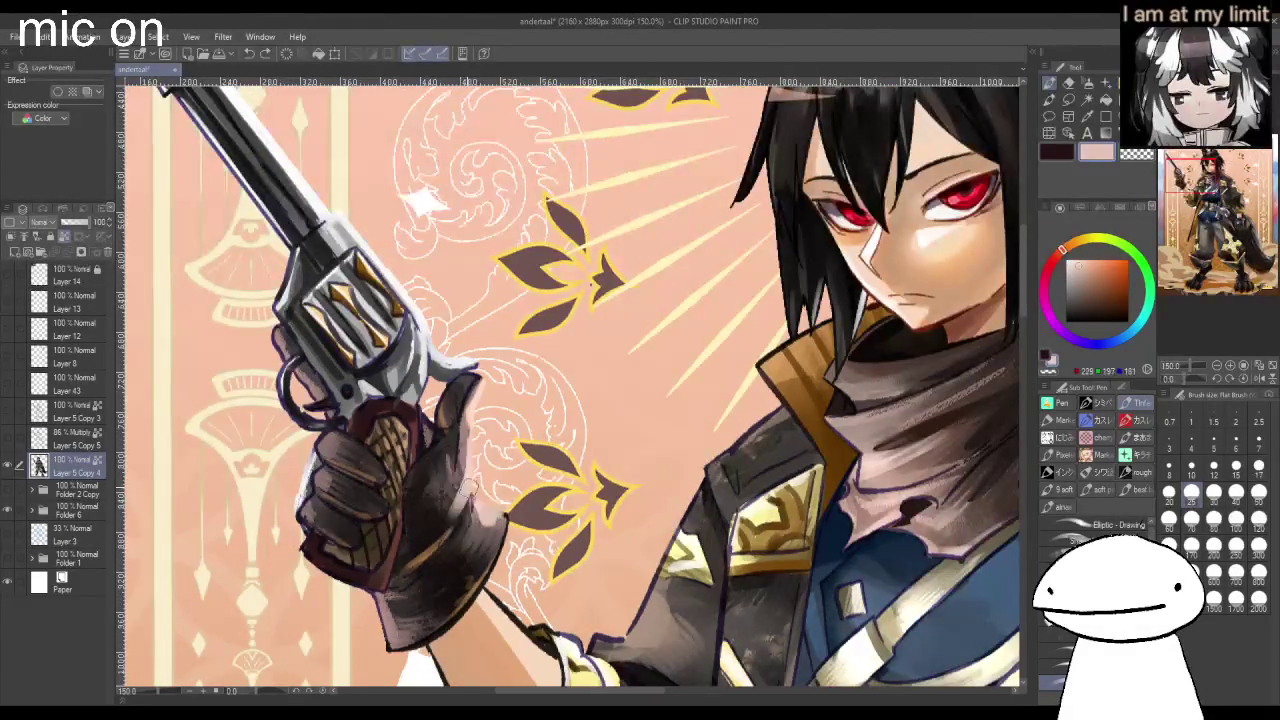
pyautogui.scroll(-3, 462, 488)
pyautogui.scroll(3, 485, 490)
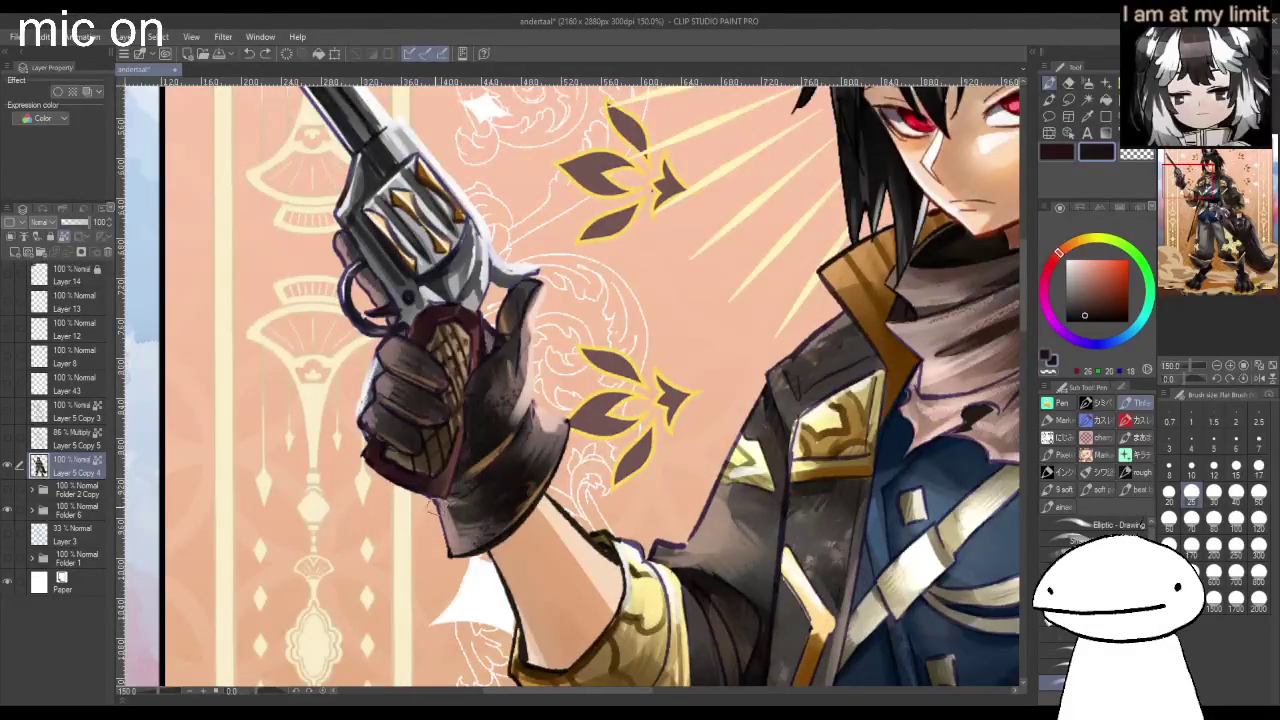
pyautogui.keyDown('alt'); pyautogui.click(460, 512); pyautogui.keyUp('alt')
pyautogui.moveTo(460, 512); pyautogui.dragTo(457, 528)
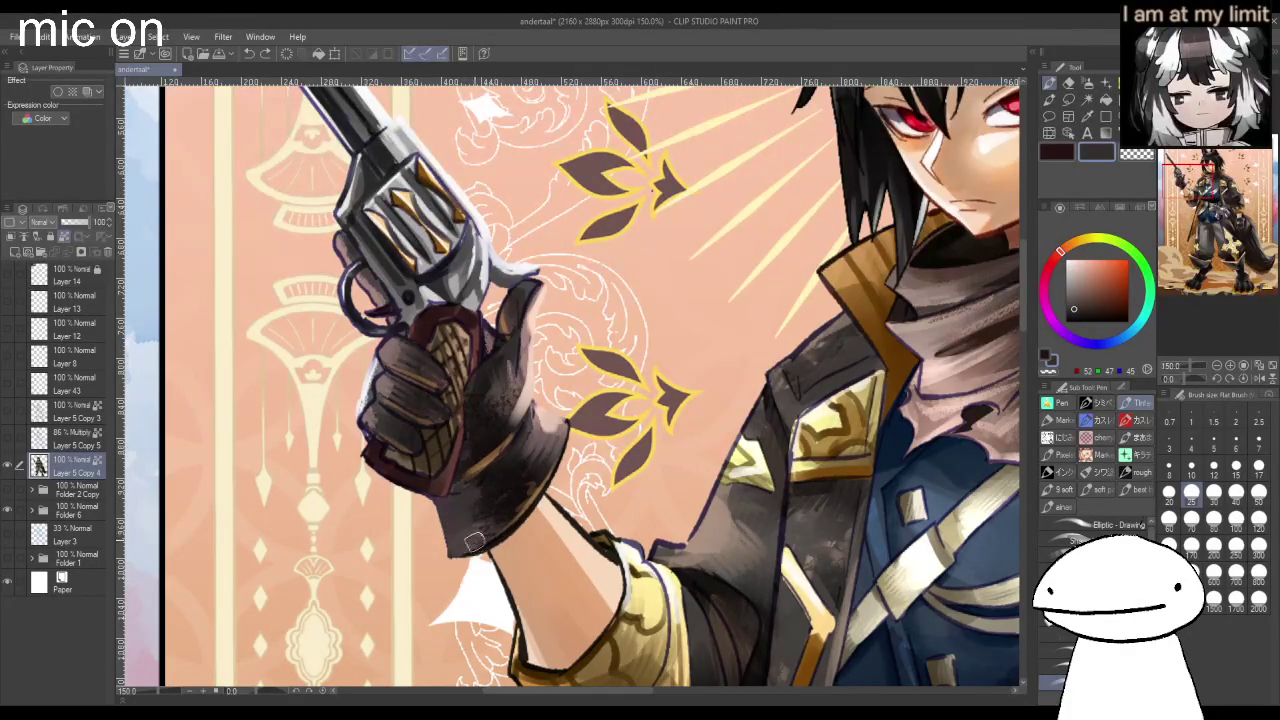
pyautogui.scroll(-2, 565, 462)
pyautogui.scroll(-1, 565, 462)
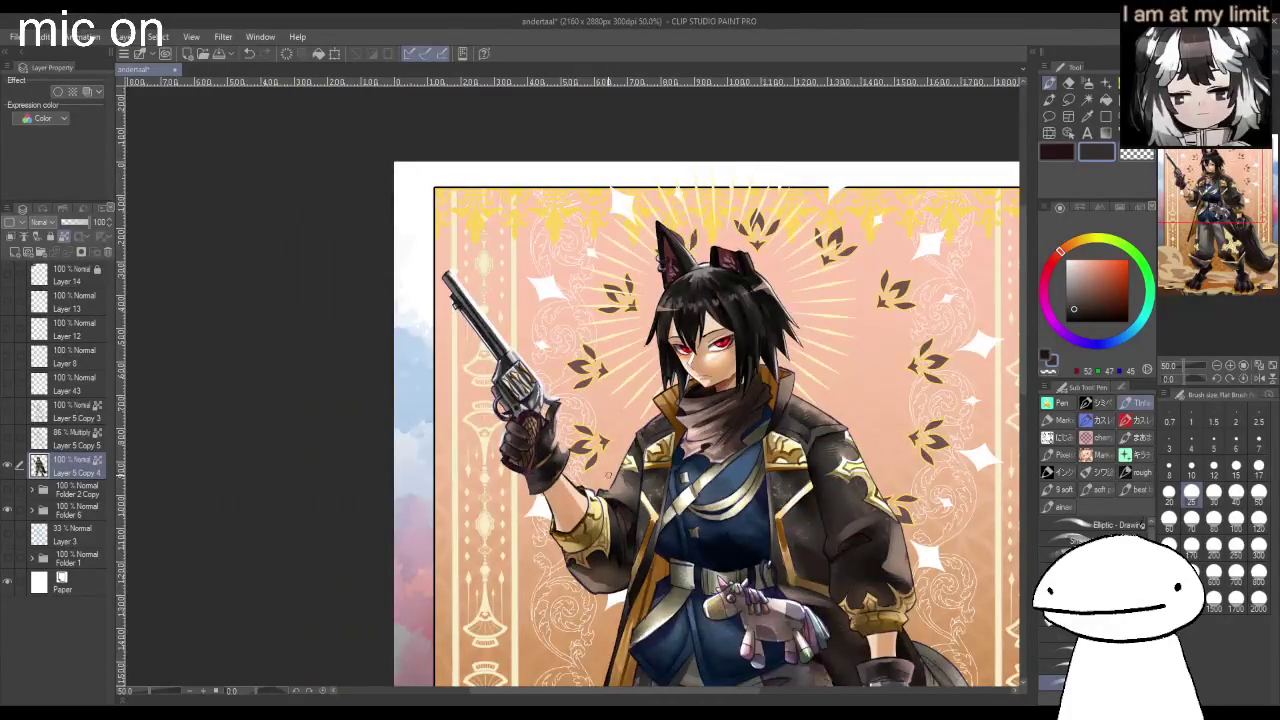
# Brush near-white rim light along the ear tip, down the ear's edge, and the hair's right edge.
pyautogui.scroll(1, 800, 260)
pyautogui.scroll(1, 800, 260)
pyautogui.scroll(1, 800, 260)
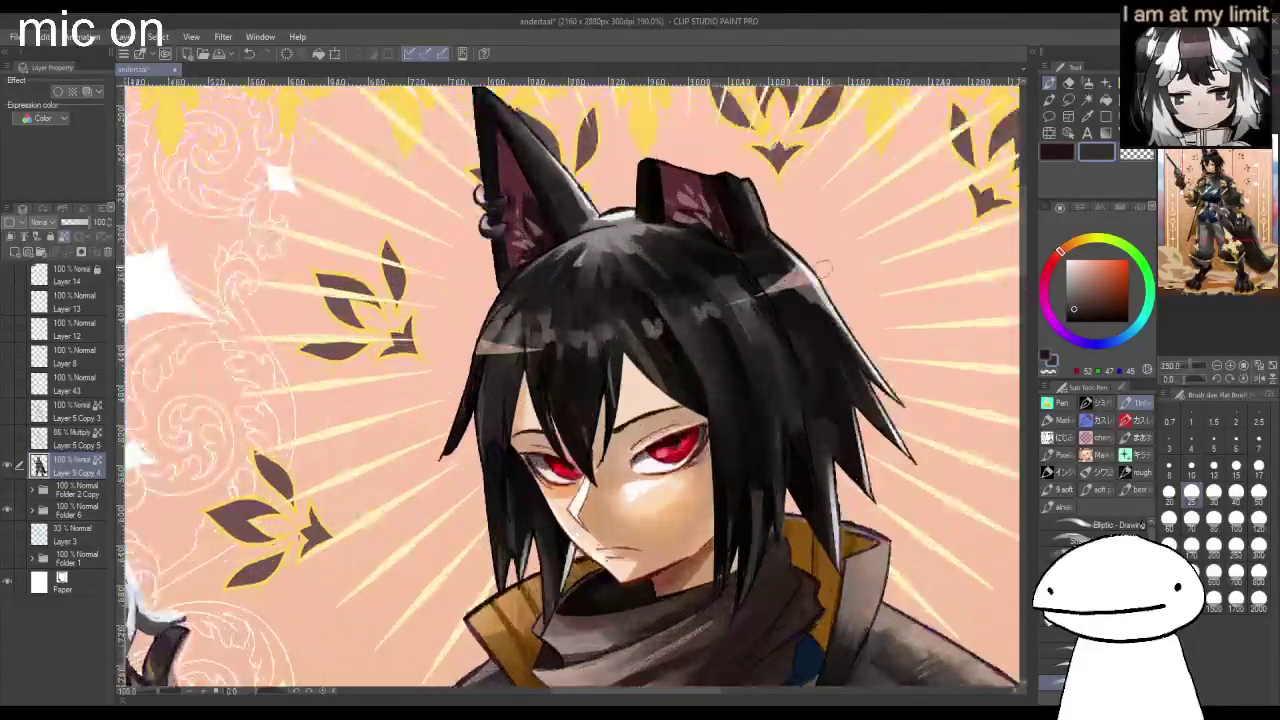
pyautogui.keyDown('alt'); pyautogui.click(807, 269); pyautogui.keyUp('alt')
pyautogui.moveTo(750, 176); pyautogui.dragTo(765, 218)
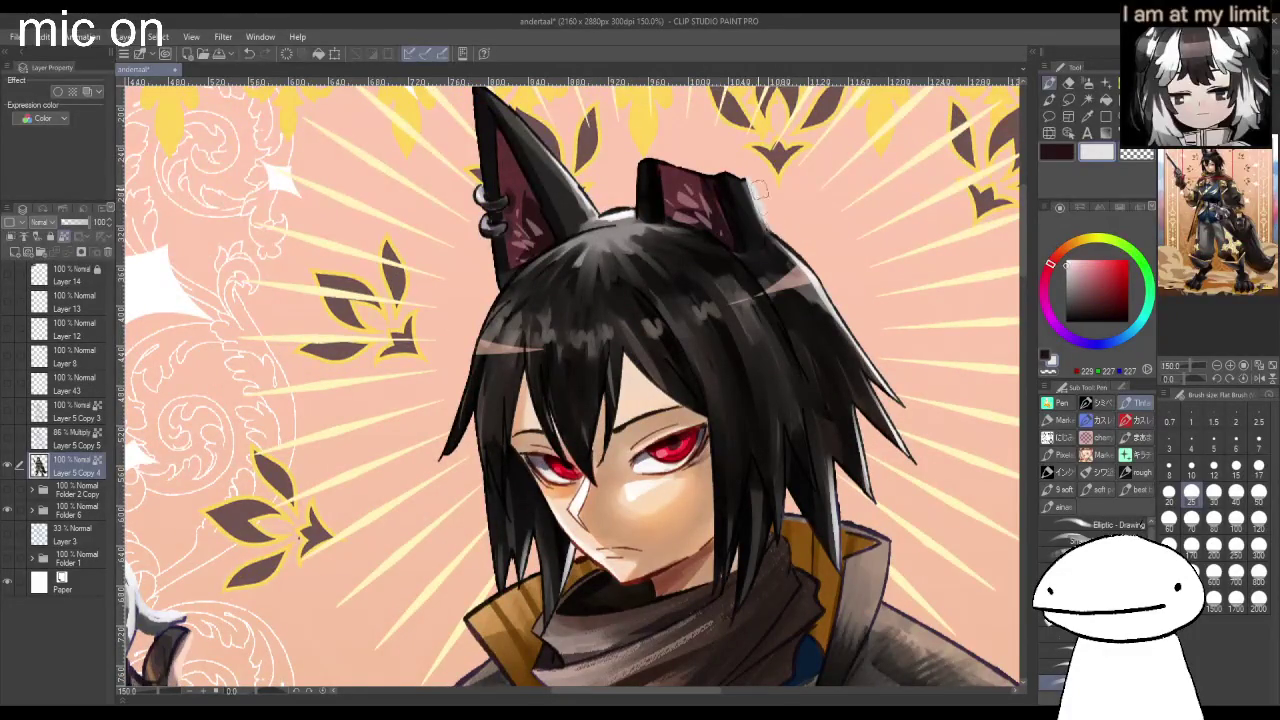
pyautogui.moveTo(752, 168)
pyautogui.mouseDown()
pyautogui.moveTo(766, 218)
pyautogui.moveTo(822, 284)
pyautogui.mouseUp()
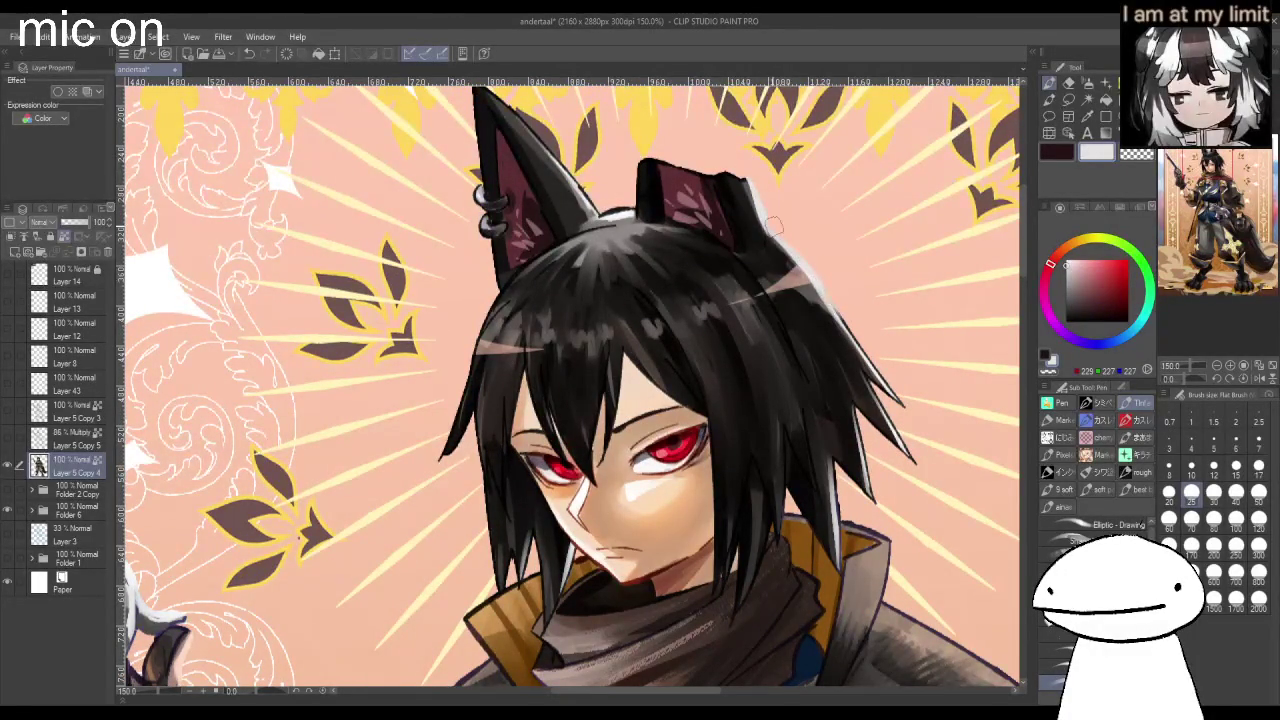
pyautogui.scroll(-1, 620, 212)
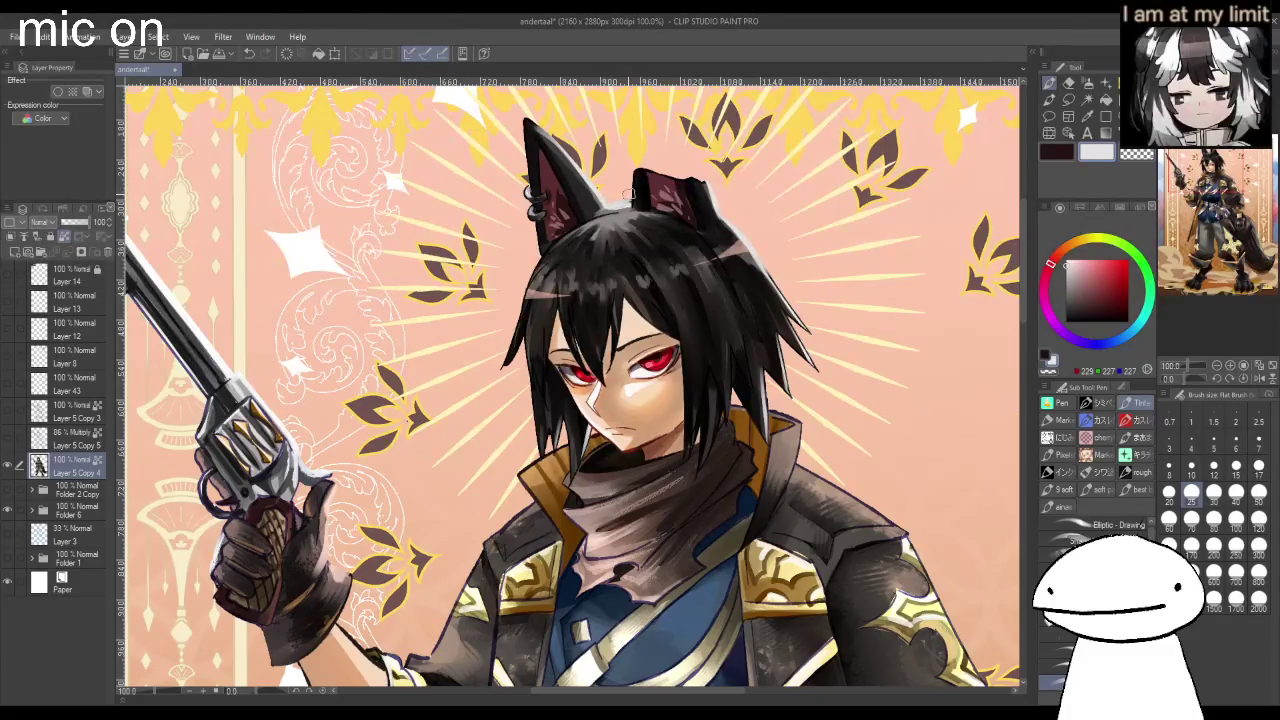
pyautogui.moveTo(752, 252); pyautogui.dragTo(774, 280)
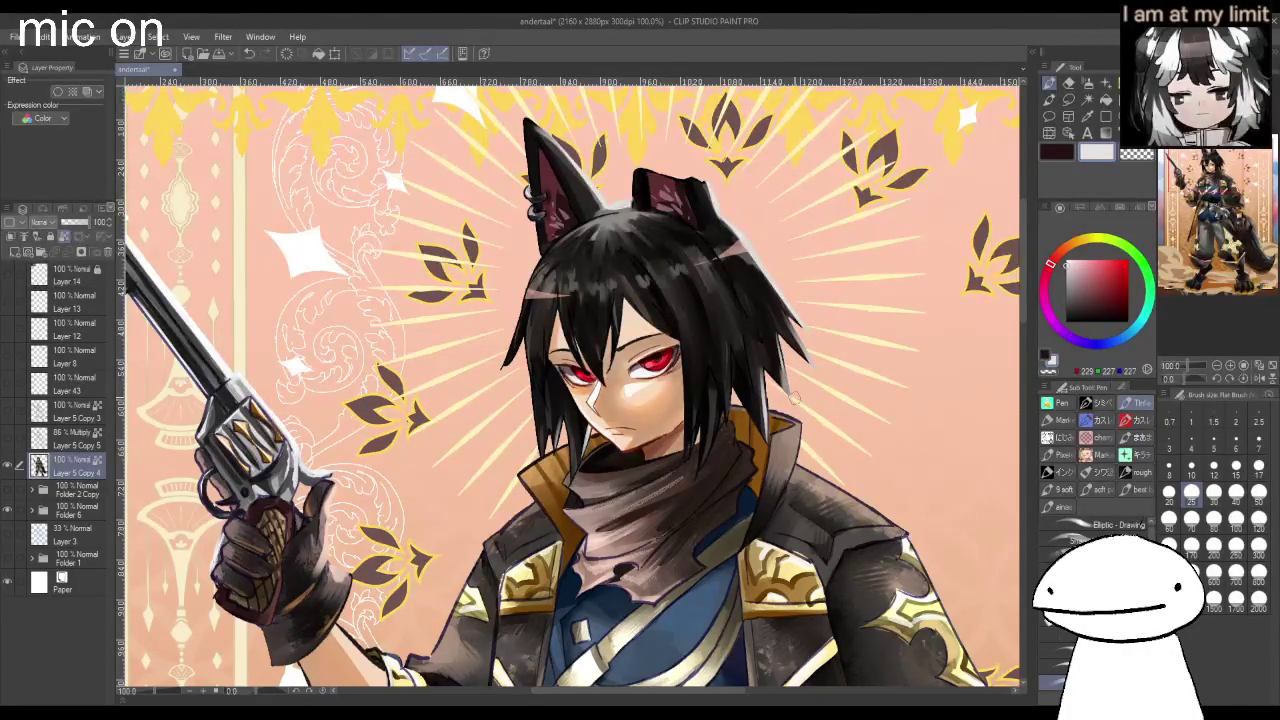
pyautogui.scroll(-3, 796, 394)
pyautogui.scroll(-1, 796, 394)
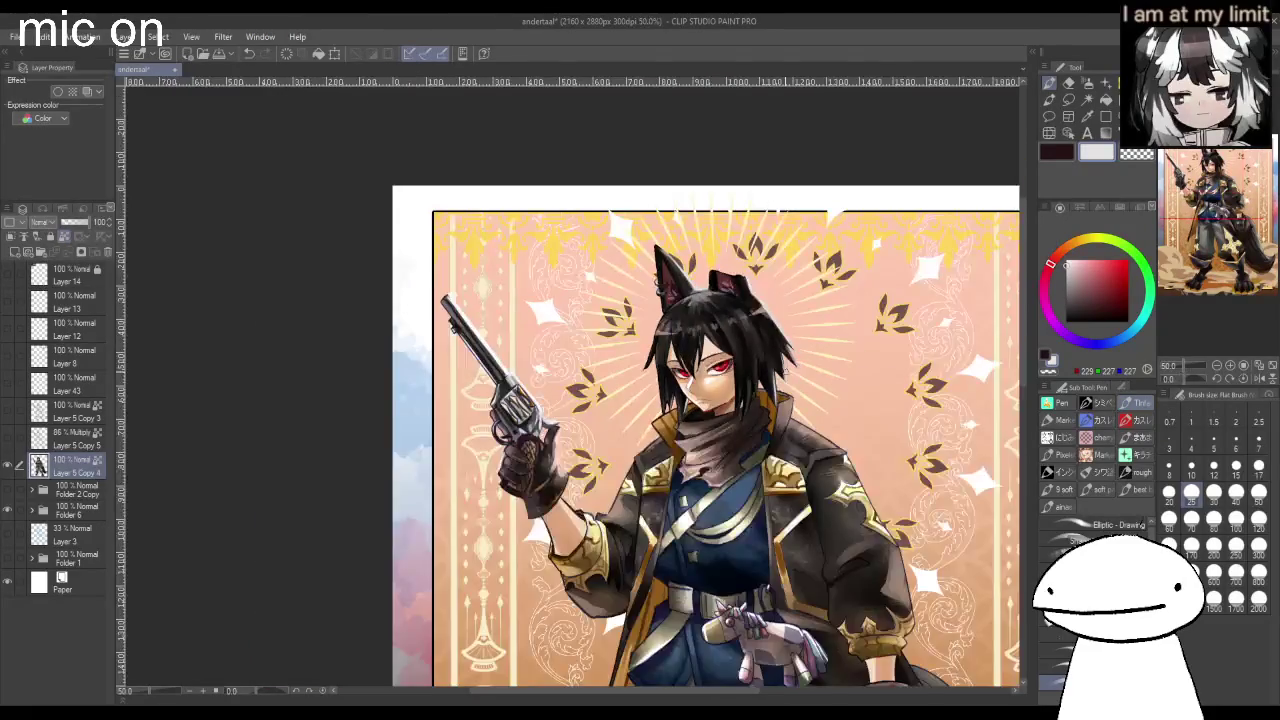
# Lighten the dark coat shoulder and the area beside the collar with pale strokes.
pyautogui.scroll(-1, 796, 394)
pyautogui.scroll(3, 600, 400)
pyautogui.scroll(2, 738, 378)
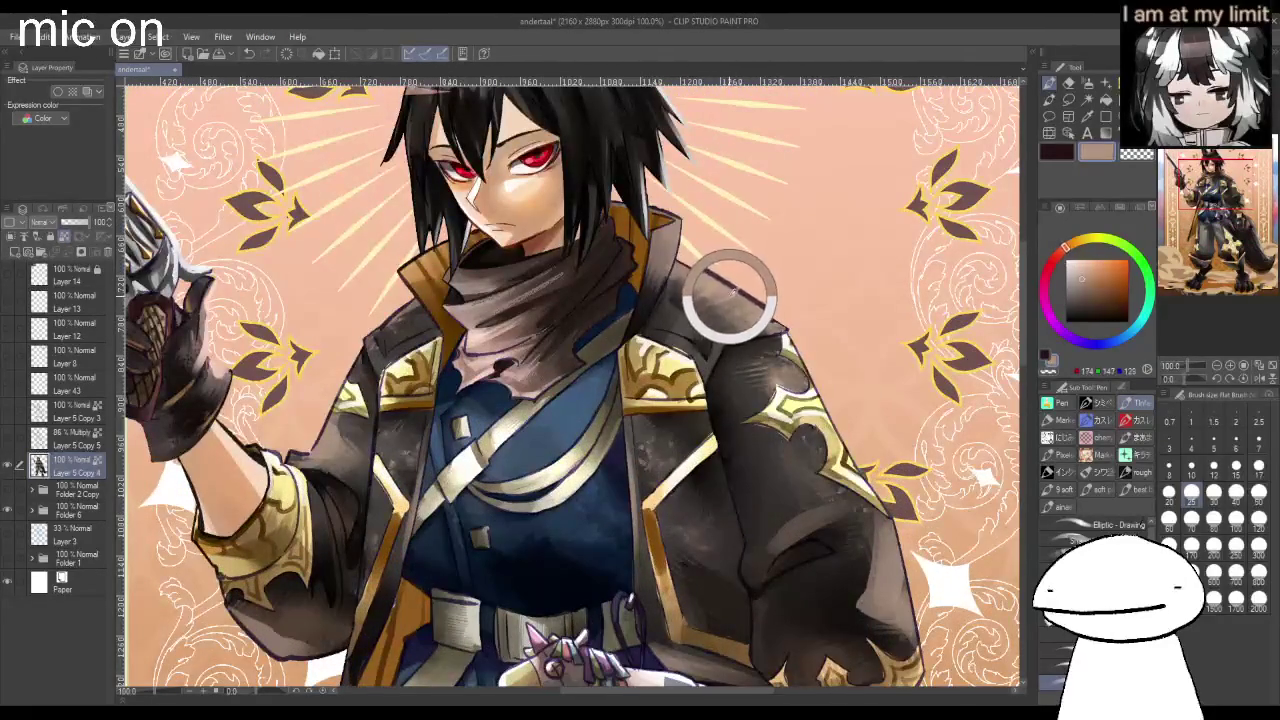
pyautogui.moveTo(682, 261); pyautogui.dragTo(719, 280)
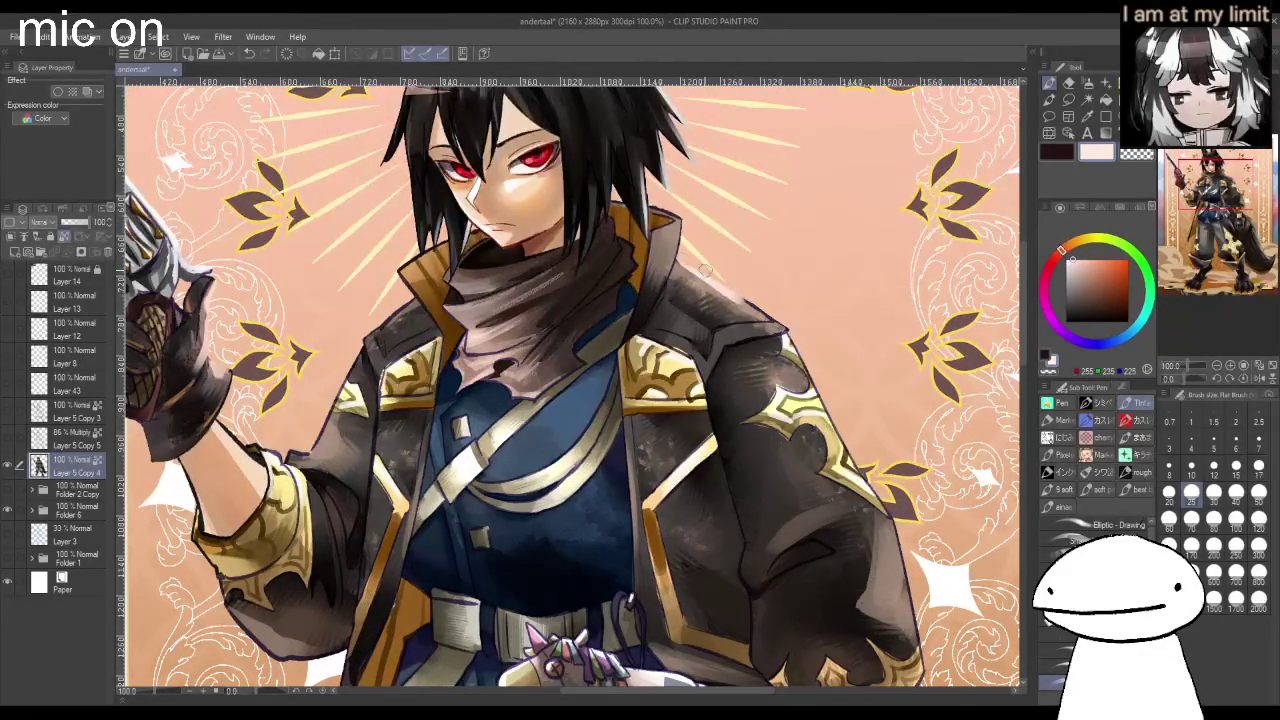
pyautogui.moveTo(680, 210)
pyautogui.mouseDown()
pyautogui.moveTo(670, 290)
pyautogui.moveTo(668, 245)
pyautogui.mouseUp()
# At brush size 15, add light strokes near the collar tip and left shoulder edge, then zoom out.
pyautogui.click(1235, 464)
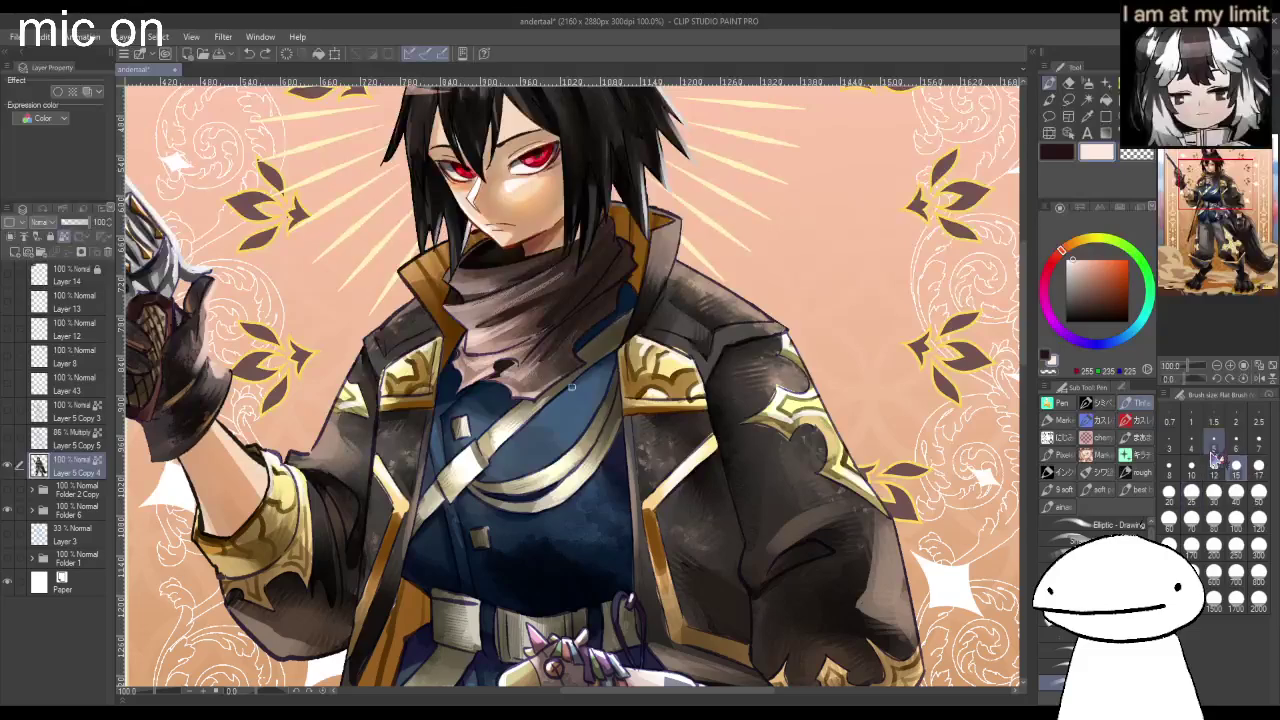
pyautogui.moveTo(655, 210); pyautogui.dragTo(678, 218)
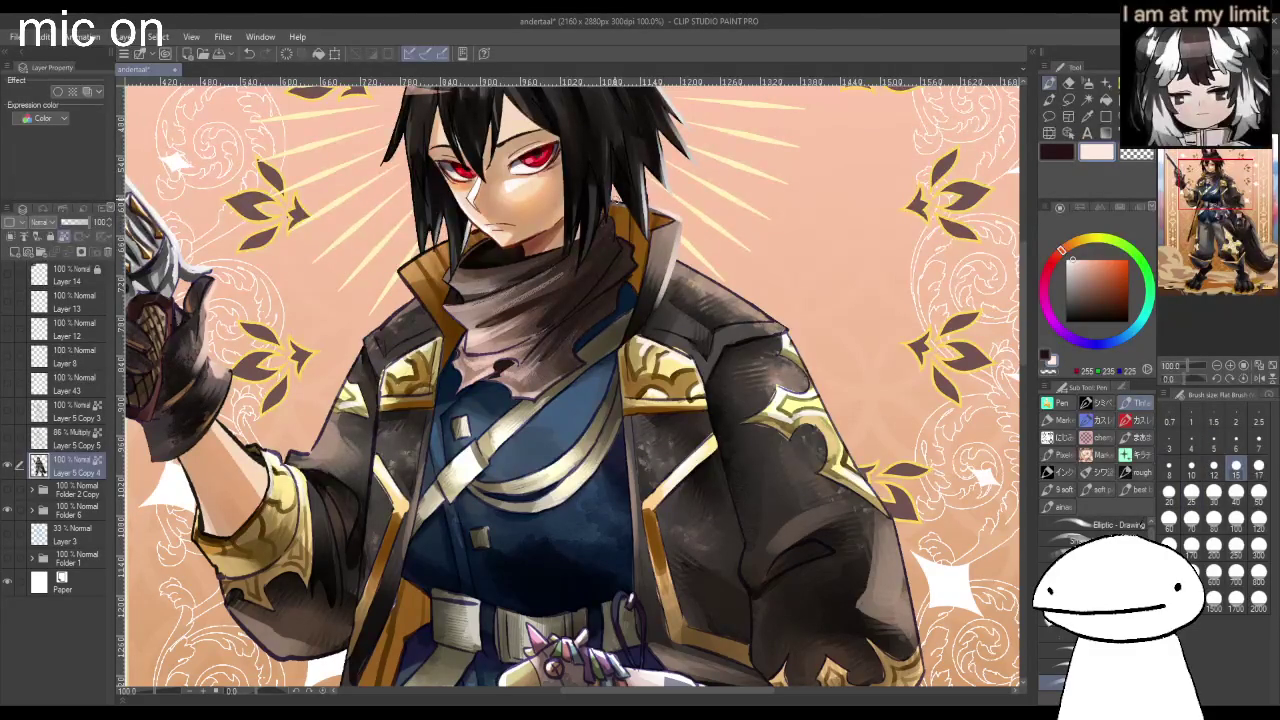
pyautogui.moveTo(724, 264)
pyautogui.mouseDown()
pyautogui.moveTo(730, 292)
pyautogui.moveTo(776, 314)
pyautogui.mouseUp()
pyautogui.hotkey('ctrl', 'z')
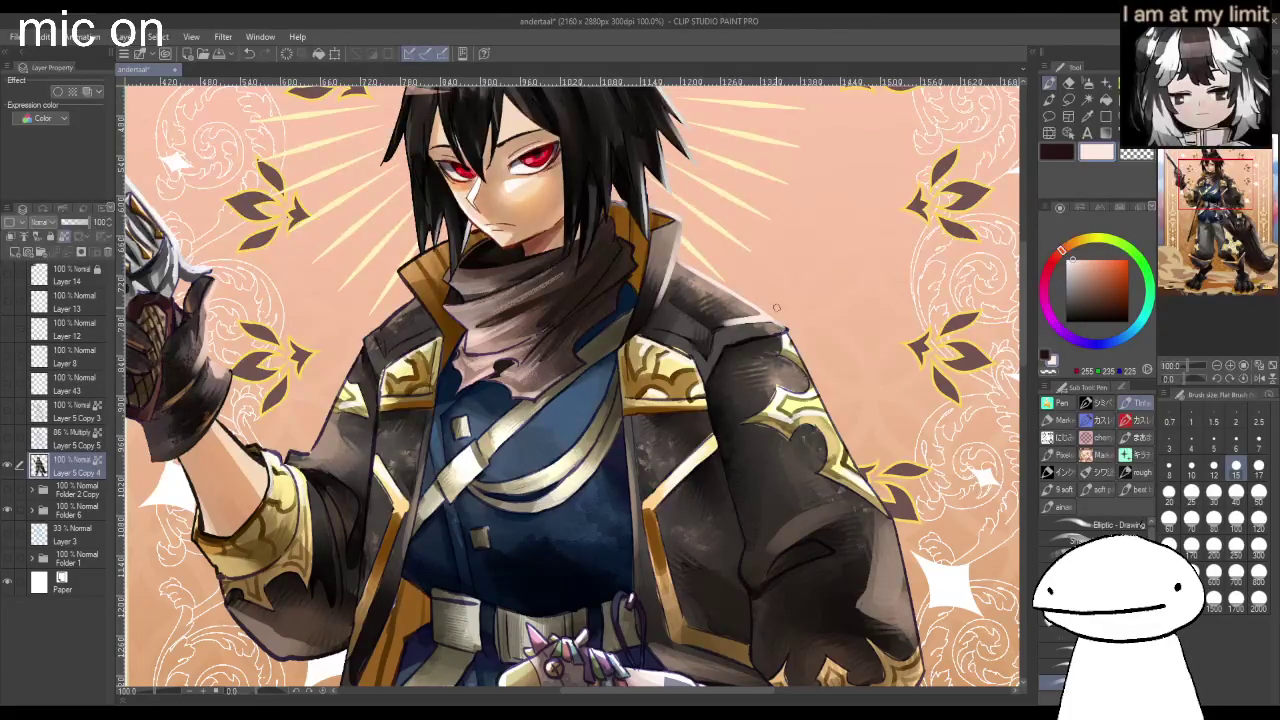
pyautogui.moveTo(374, 330); pyautogui.dragTo(414, 300)
pyautogui.hotkey('ctrl', '-')
pyautogui.hotkey('ctrl', '-')
# Flip the canvas horizontally to check the drawing, then pick a dark reddish scarf colour.
pyautogui.press('h')
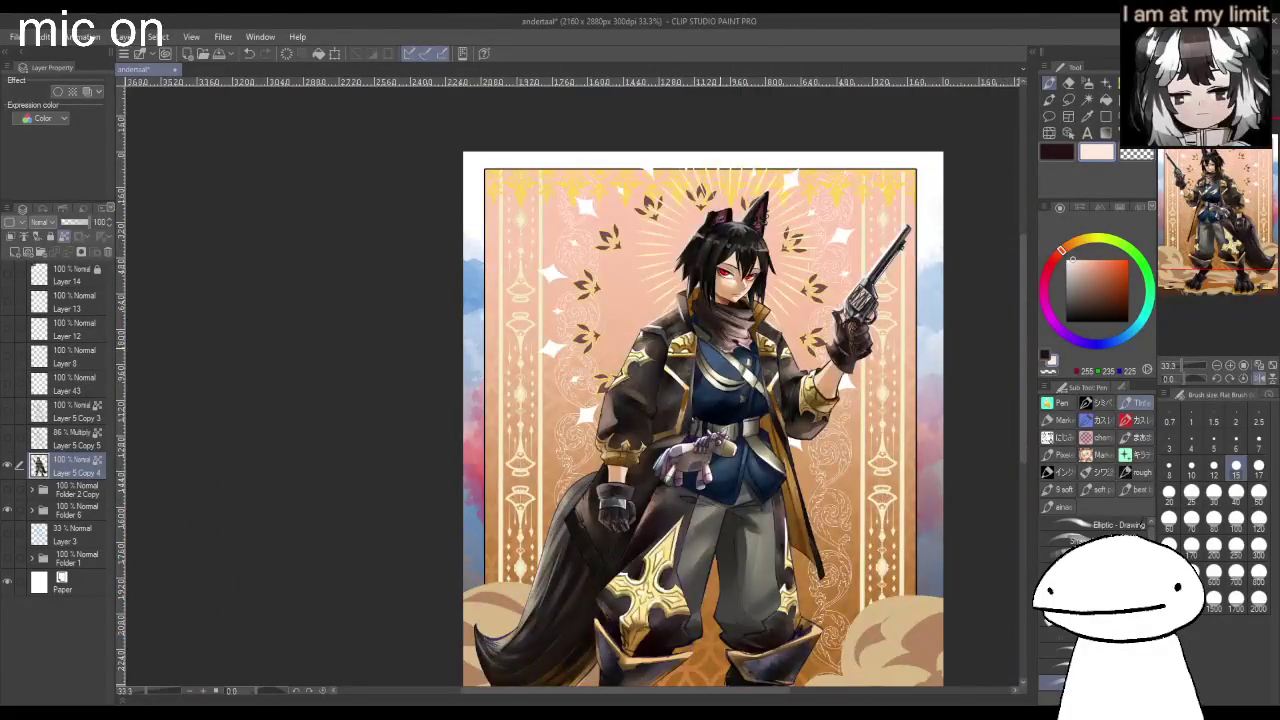
pyautogui.scroll(3, 720, 290)
pyautogui.scroll(1, 635, 296)
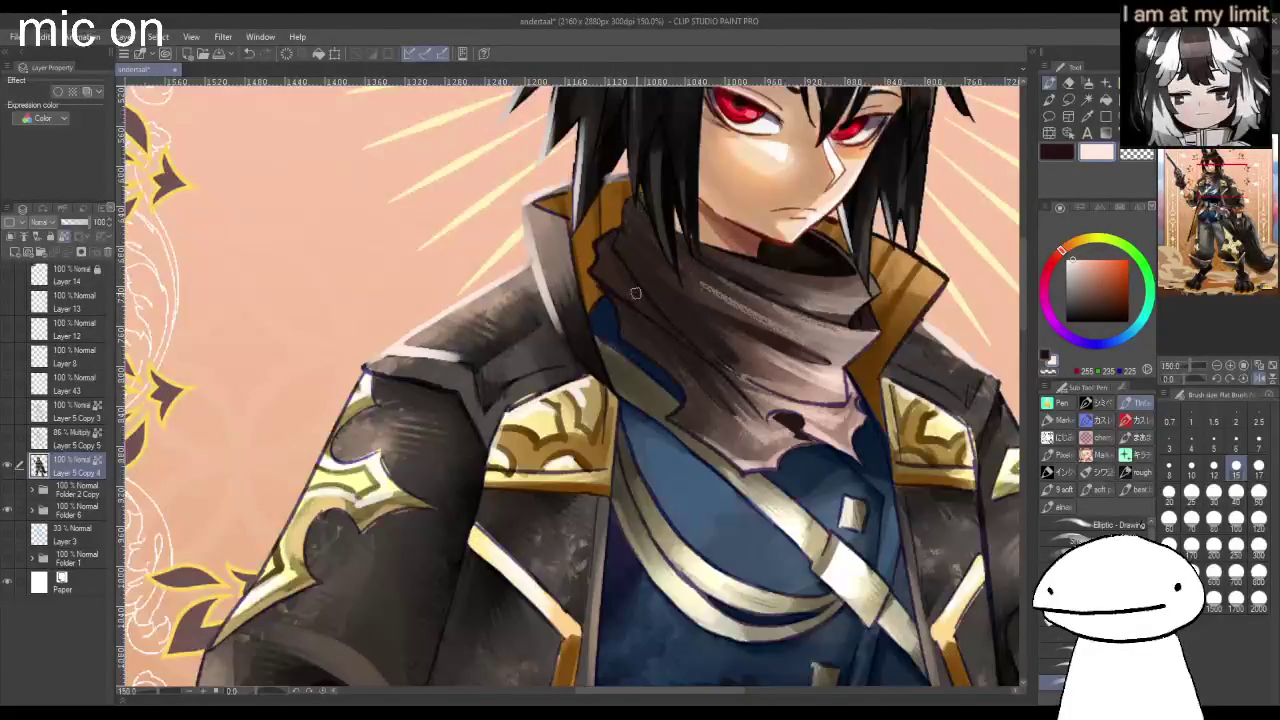
pyautogui.keyDown('alt'); pyautogui.click(638, 292); pyautogui.keyUp('alt')
pyautogui.moveTo(1049, 287)
pyautogui.mouseDown()
pyautogui.moveTo(1046, 273)
pyautogui.moveTo(1076, 313)
pyautogui.mouseUp()
pyautogui.click(1090, 311)
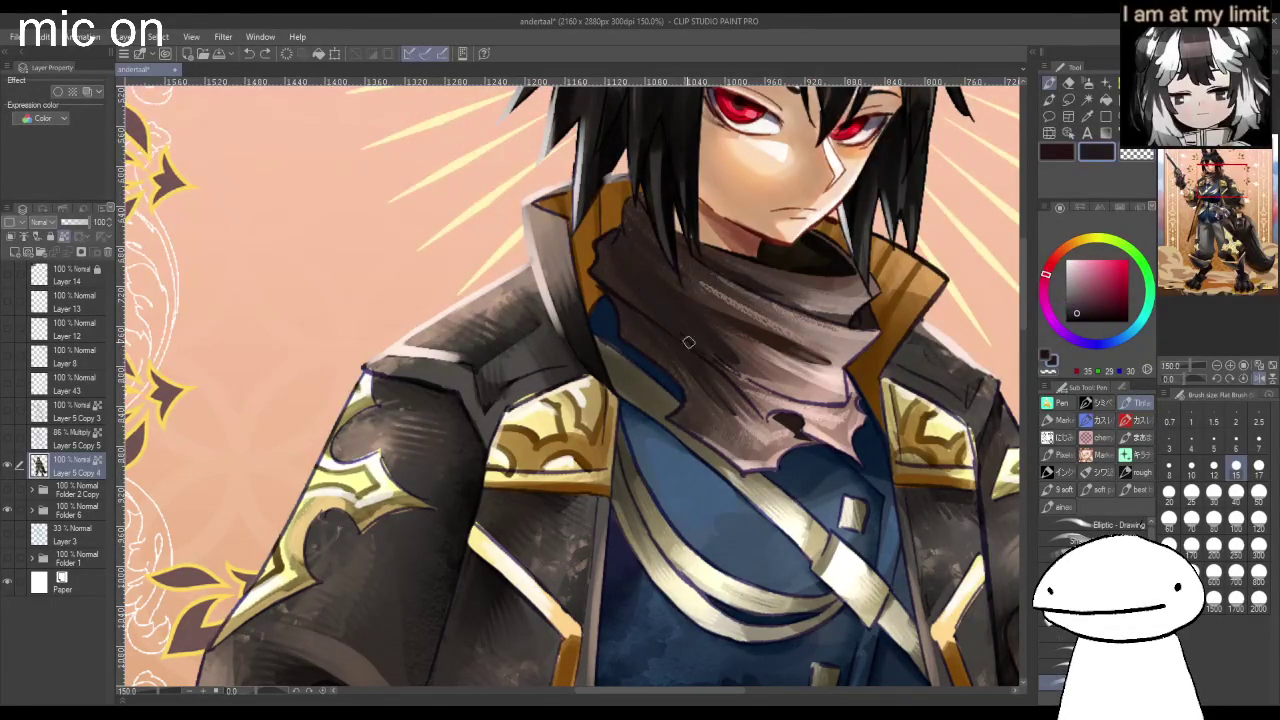
# Paint near-black shadows on the scarf below the collar.
pyautogui.keyDown('alt'); pyautogui.click(621, 264); pyautogui.keyUp('alt')
pyautogui.moveTo(621, 264)
pyautogui.mouseDown()
pyautogui.moveTo(712, 366)
pyautogui.moveTo(683, 345)
pyautogui.mouseUp()
pyautogui.moveTo(594, 281)
pyautogui.mouseDown()
pyautogui.moveTo(615, 283)
pyautogui.moveTo(718, 402)
pyautogui.mouseUp()
pyautogui.moveTo(640, 322)
pyautogui.mouseDown()
pyautogui.moveTo(710, 388)
pyautogui.moveTo(690, 364)
pyautogui.mouseUp()
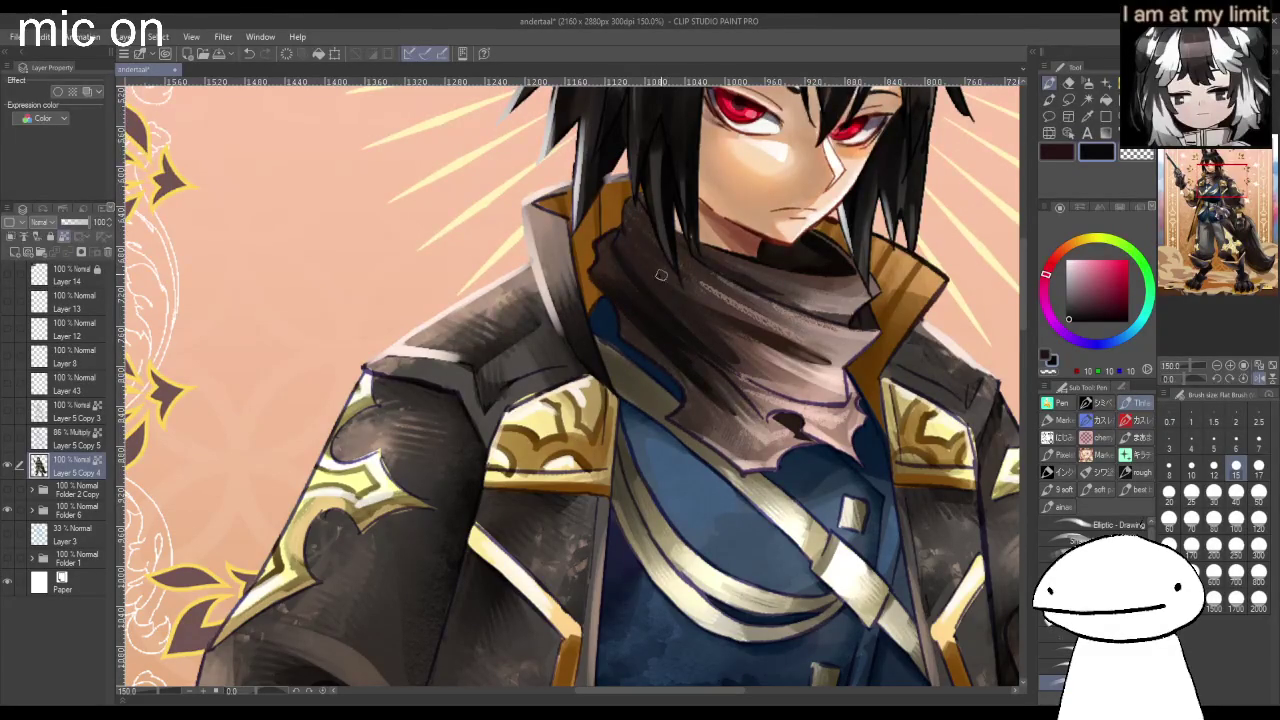
pyautogui.scroll(-2, 742, 280)
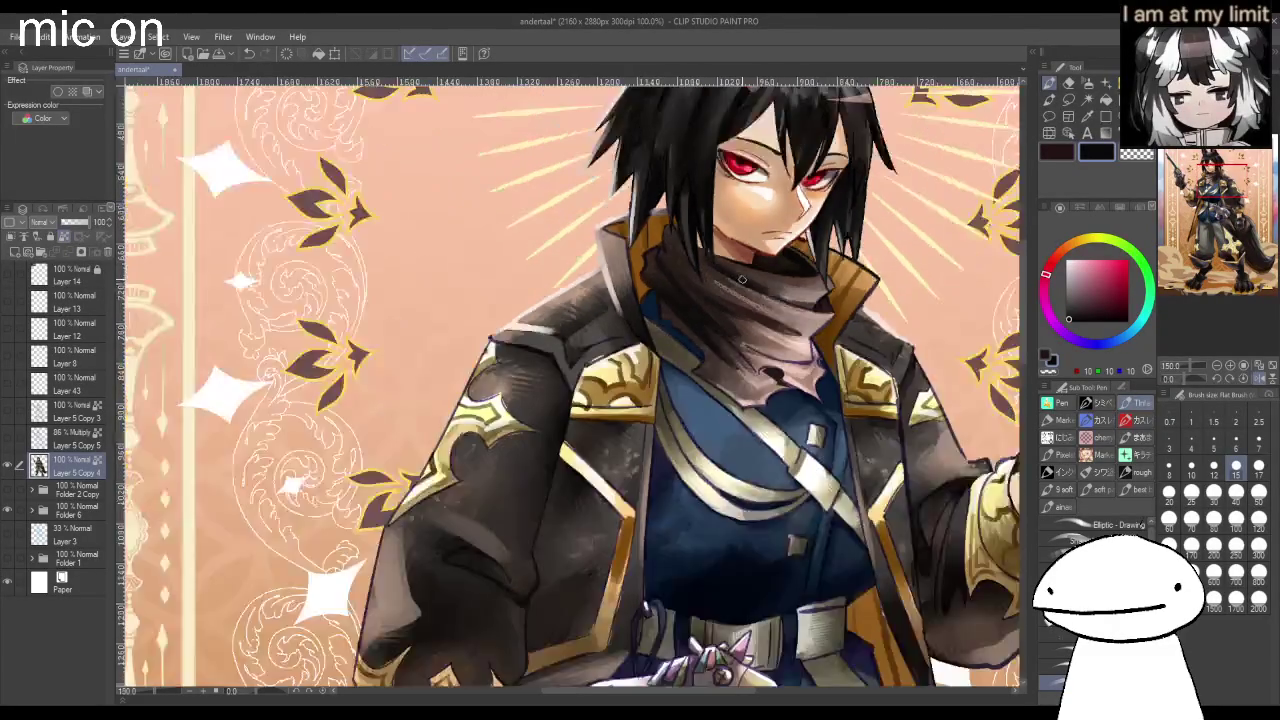
pyautogui.scroll(-1, 742, 280)
pyautogui.scroll(1, 740, 320)
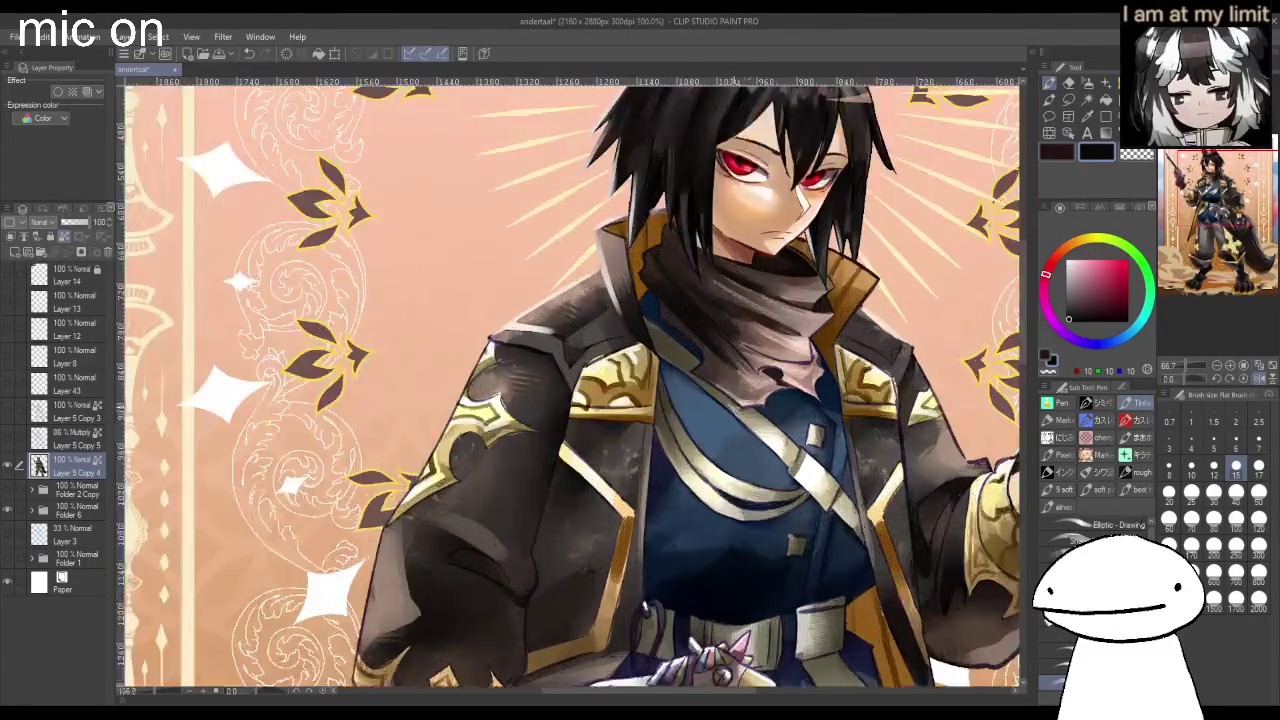
pyautogui.scroll(1, 740, 320)
# With a smaller brush, outline a small dark brown buckle on the cream strap.
pyautogui.keyDown('alt'); pyautogui.click(626, 404); pyautogui.keyUp('alt')
pyautogui.scroll(-2, 630, 401)
pyautogui.scroll(2, 572, 387)
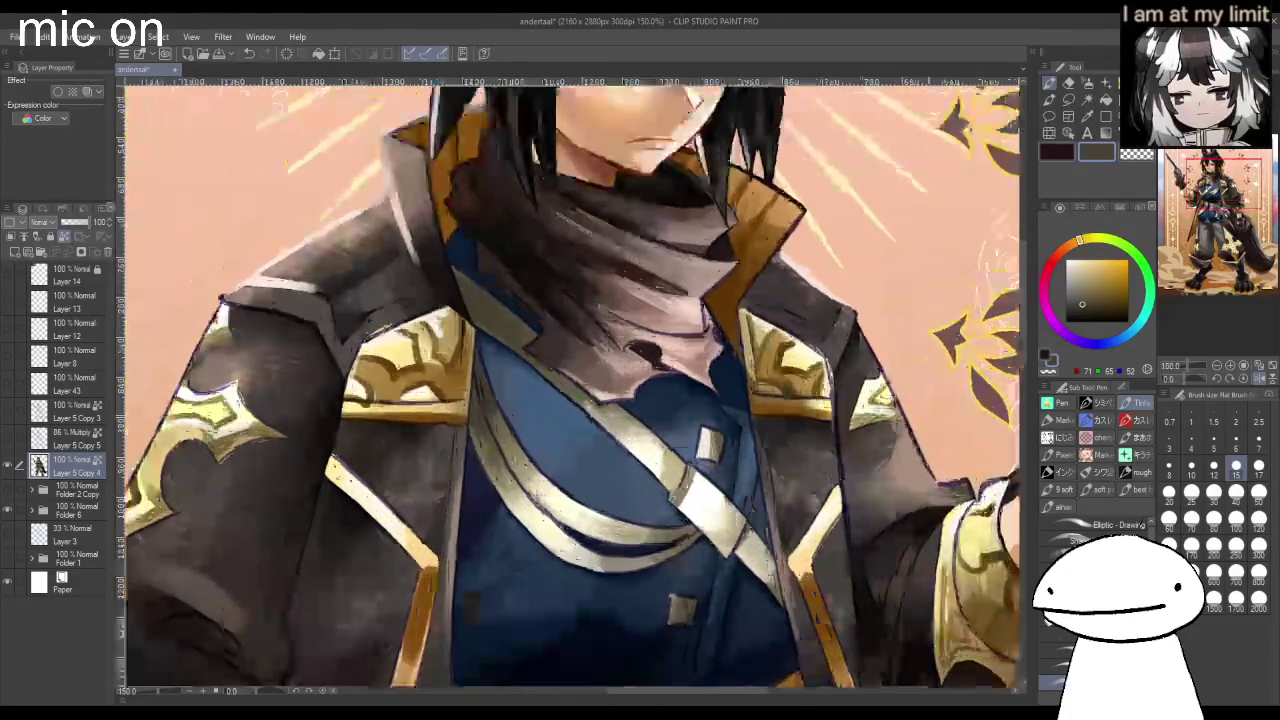
pyautogui.press('[')
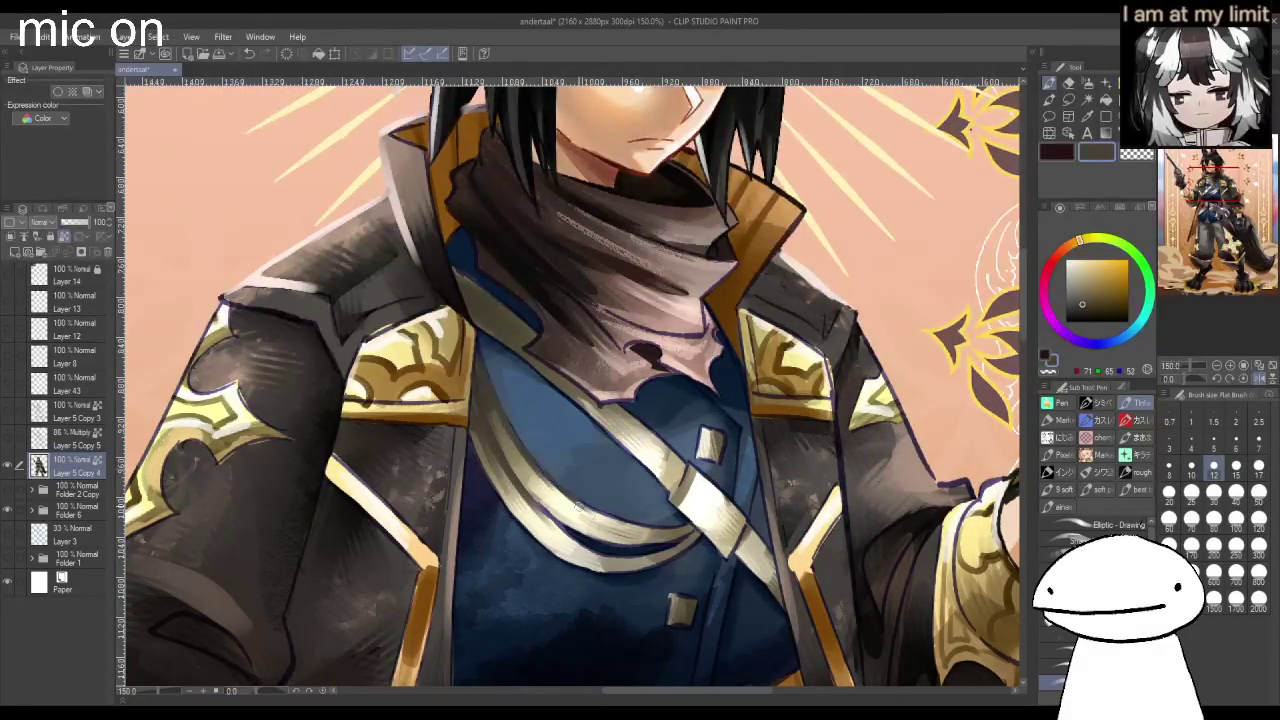
pyautogui.keyDown('alt'); pyautogui.click(620, 437); pyautogui.keyUp('alt')
pyautogui.click(1082, 305)
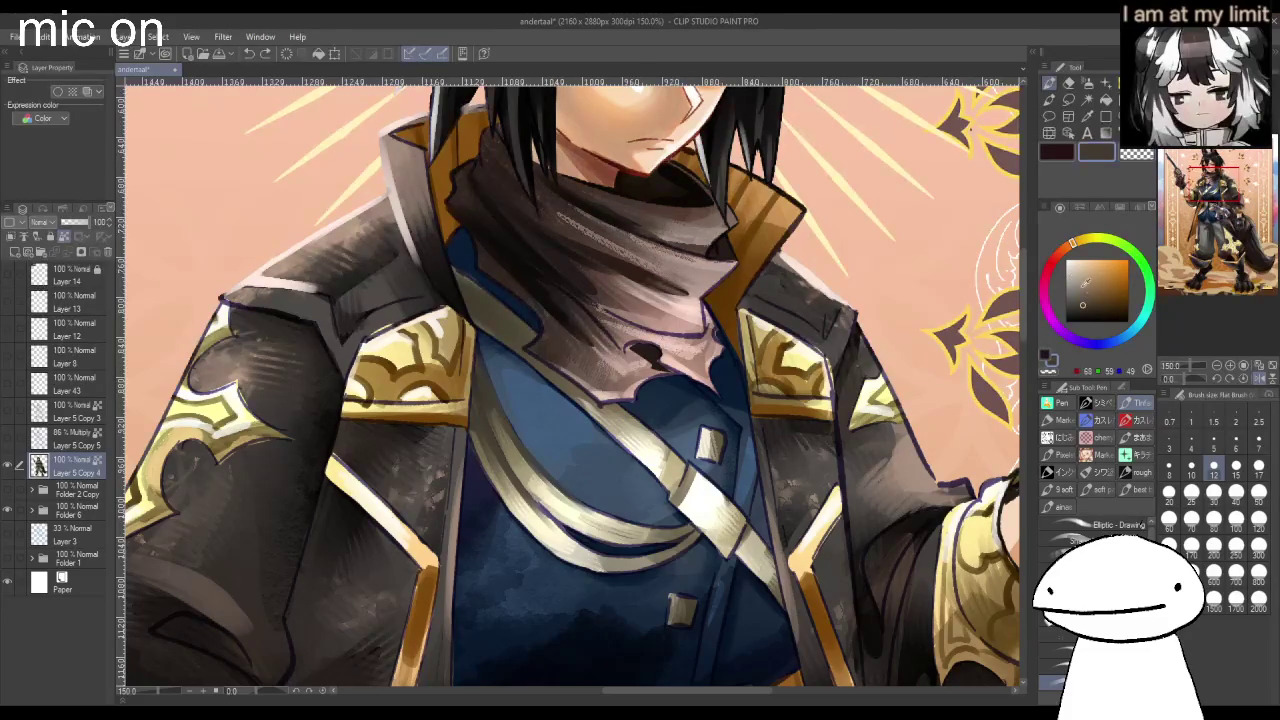
pyautogui.moveTo(656, 474); pyautogui.dragTo(678, 502)
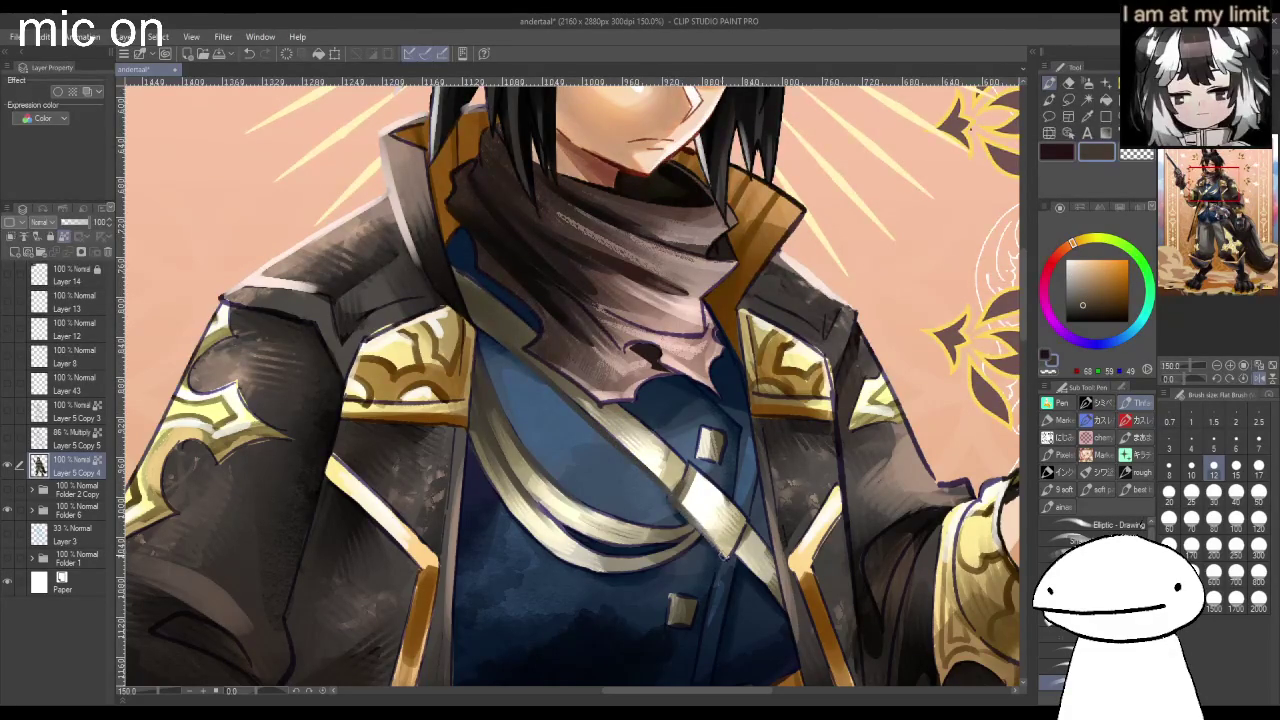
pyautogui.scroll(-1, 757, 587)
pyautogui.hotkey('ctrl', '0')
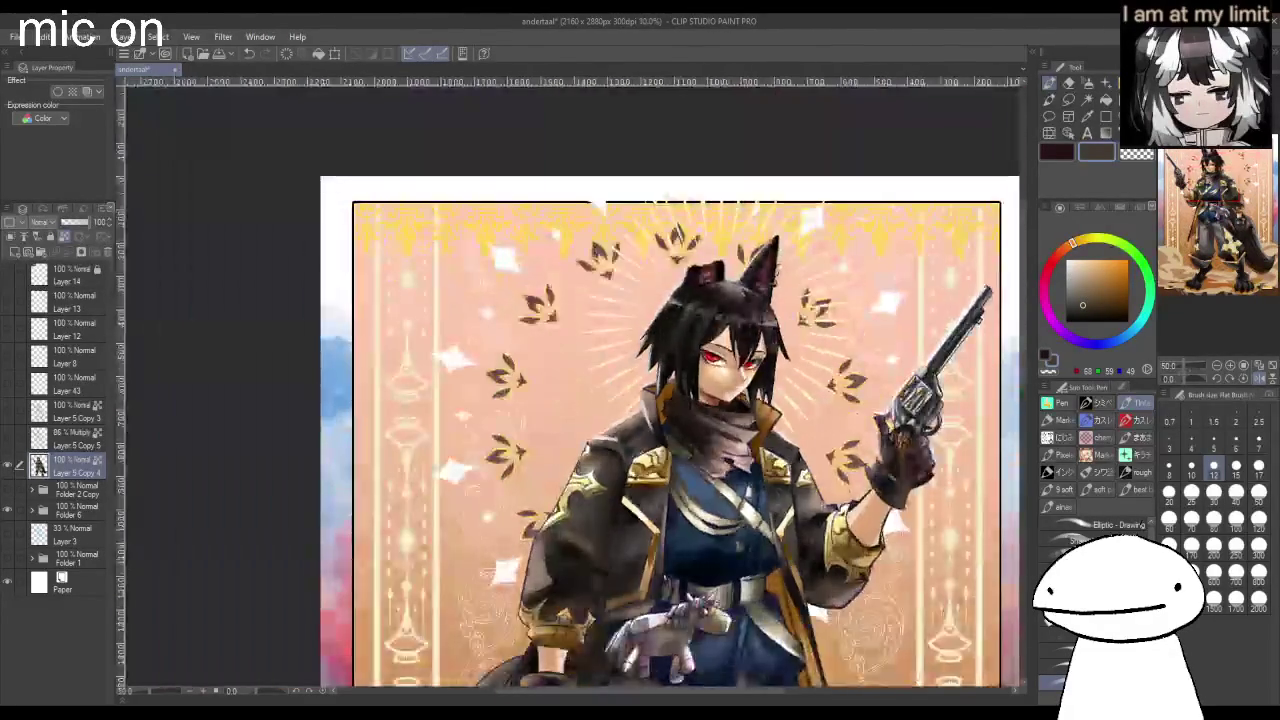
# Brush a faint light-lavender highlight onto the blue shirt, then zoom out to review the character.
pyautogui.hotkey('ctrl', 'alt', '0')
pyautogui.click(1103, 342)
pyautogui.click(1084, 260)
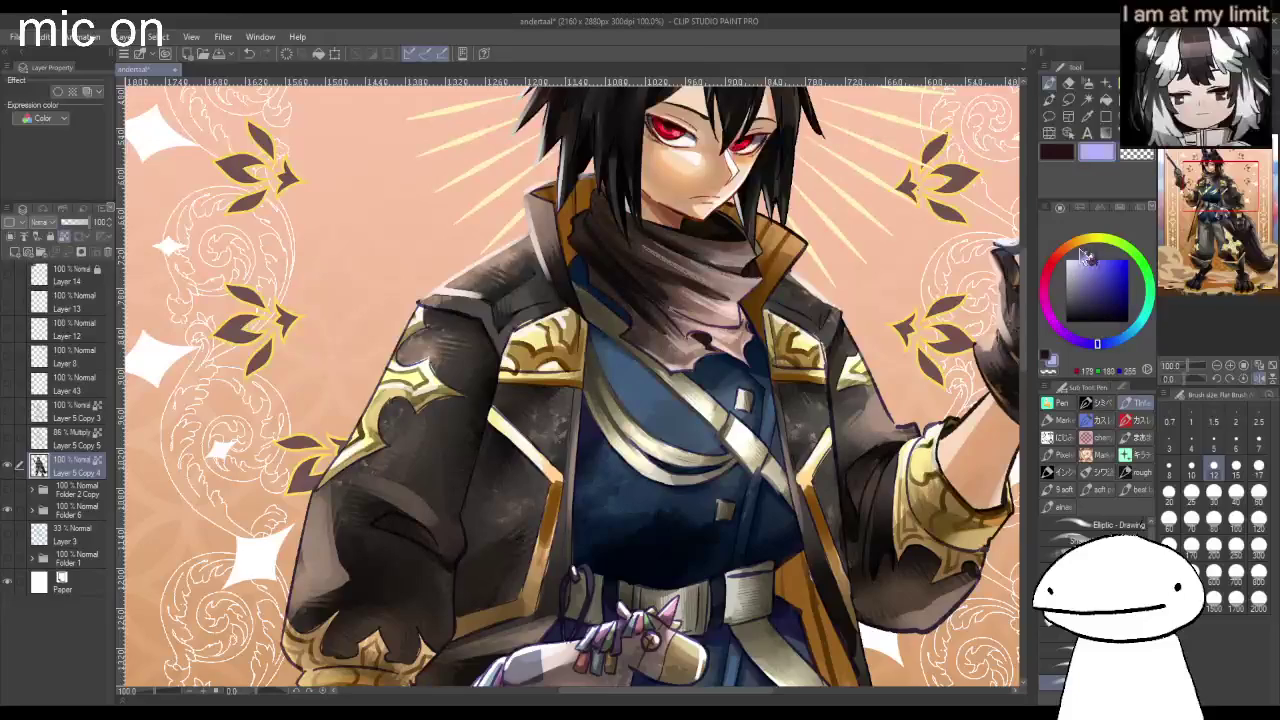
pyautogui.moveTo(622, 354); pyautogui.dragTo(614, 378)
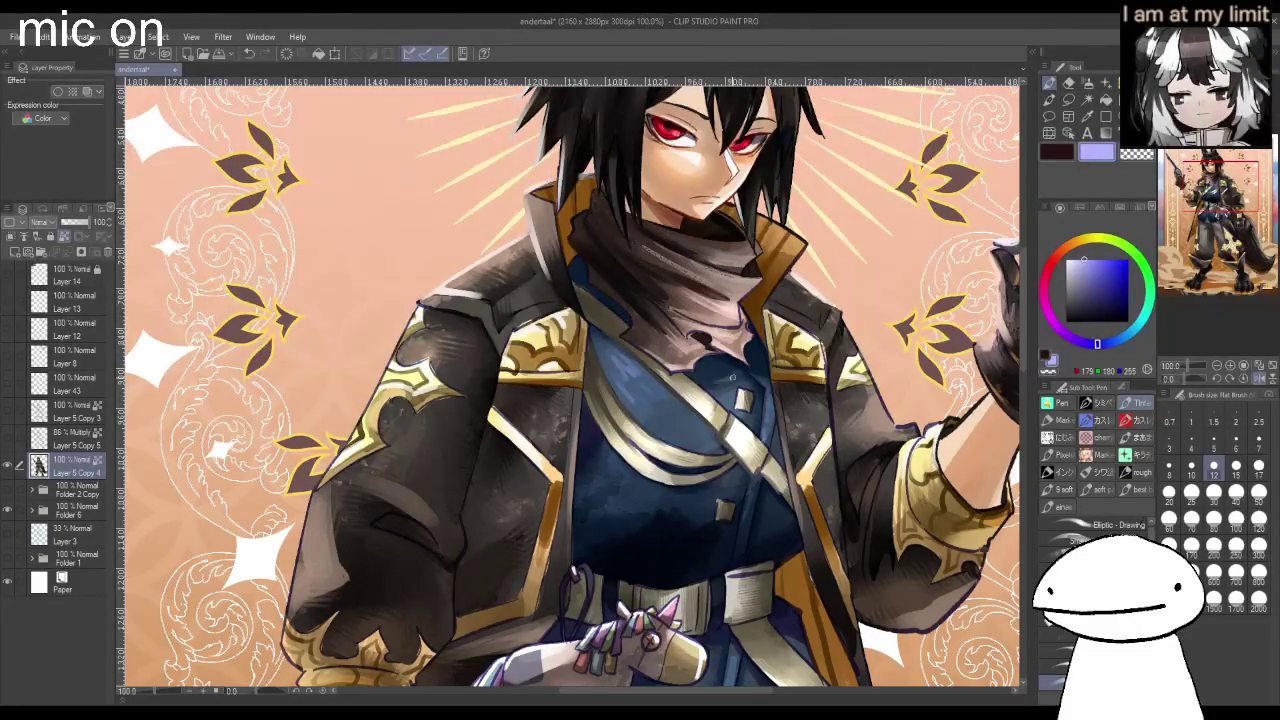
pyautogui.hotkey('ctrl', '-')
pyautogui.hotkey('ctrl', '-')
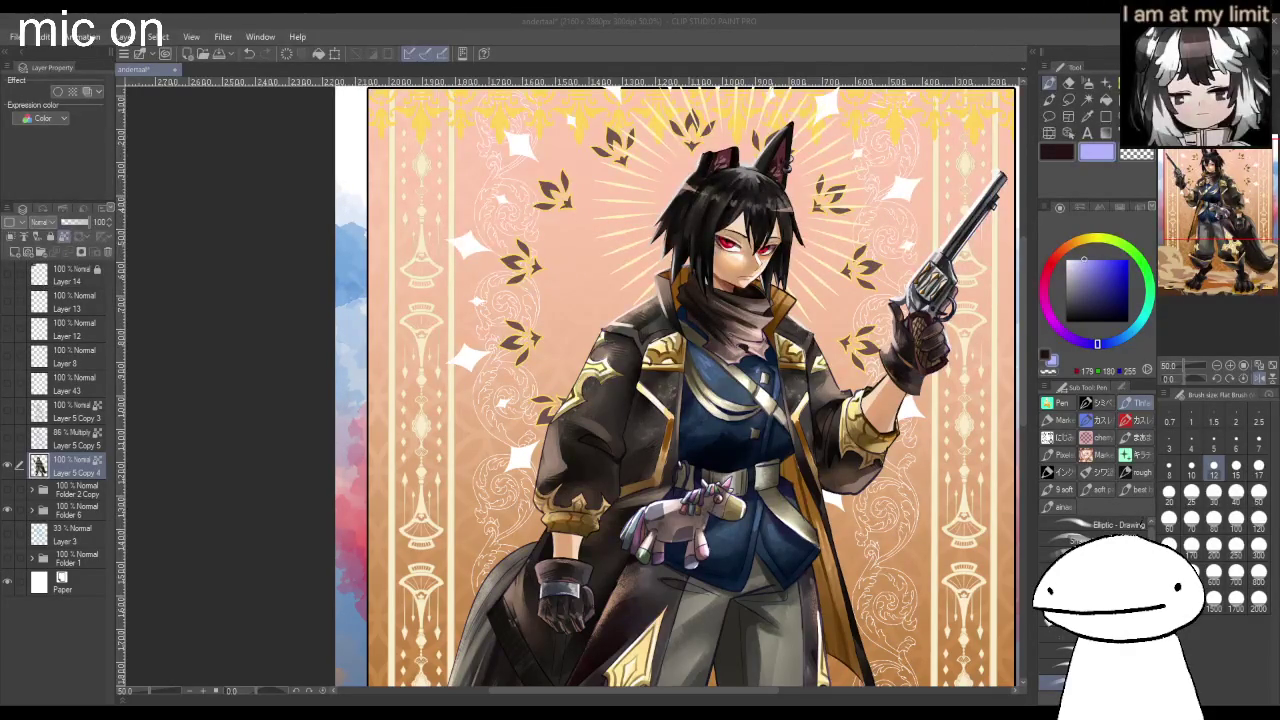
# Paint pale cream highlights along the dark shoulder armour edge and gold shoulder trim.
pyautogui.scroll(5, 593, 307)
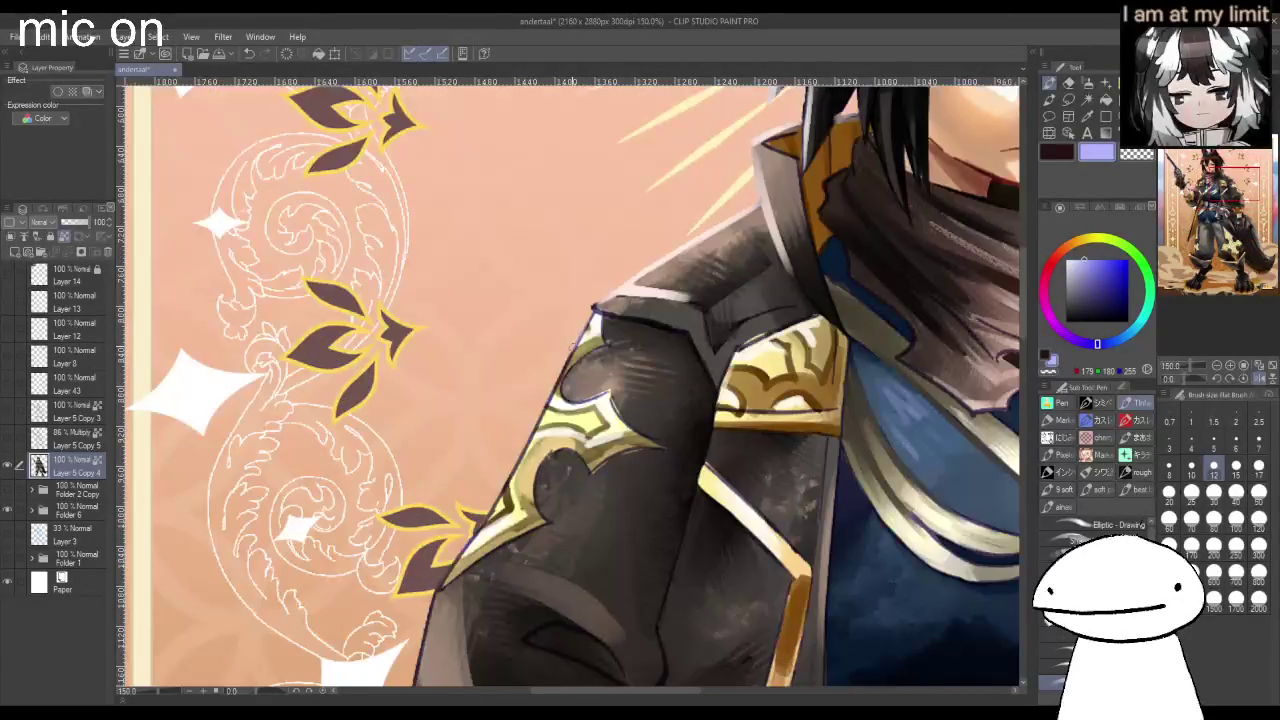
pyautogui.keyDown('alt'); pyautogui.click(589, 314); pyautogui.keyUp('alt')
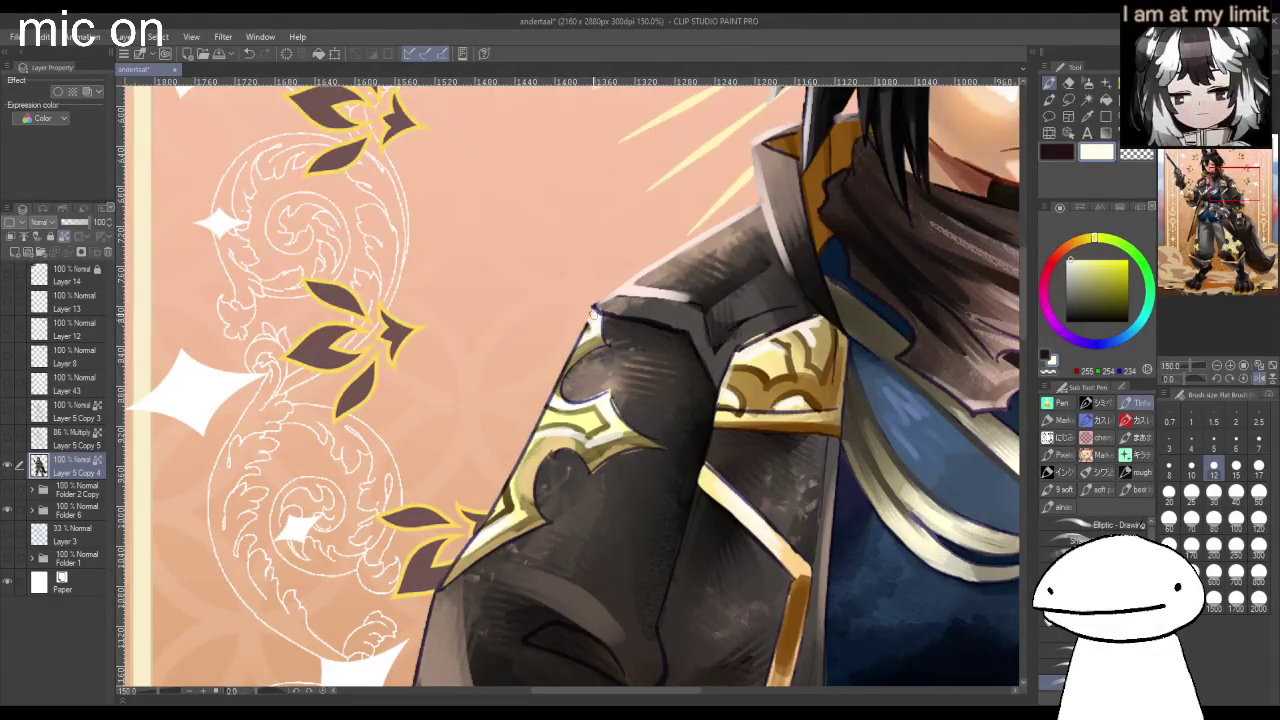
pyautogui.moveTo(570, 354); pyautogui.dragTo(498, 510)
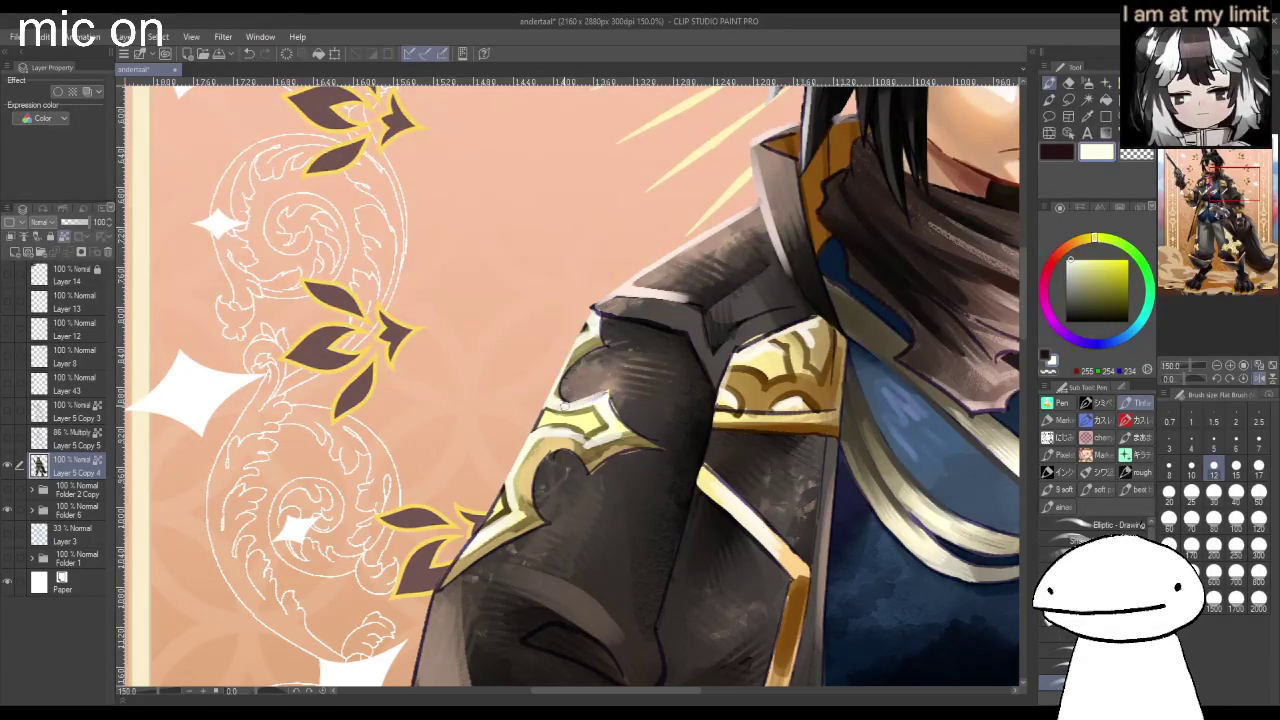
pyautogui.moveTo(594, 430); pyautogui.dragTo(564, 450)
# Sample warmer cream, tan and near-white tones from the gold trim and ornaments.
pyautogui.keyDown('alt'); pyautogui.click(478, 540); pyautogui.keyUp('alt')
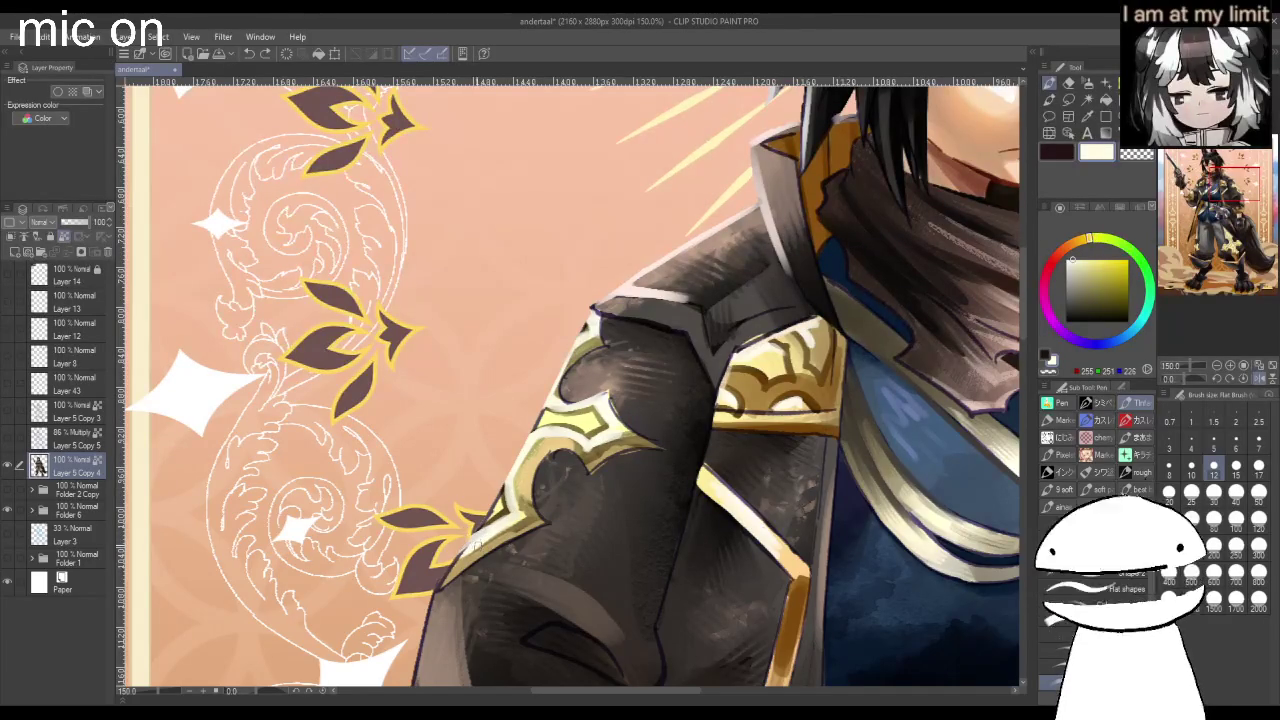
pyautogui.scroll(-2, 478, 540)
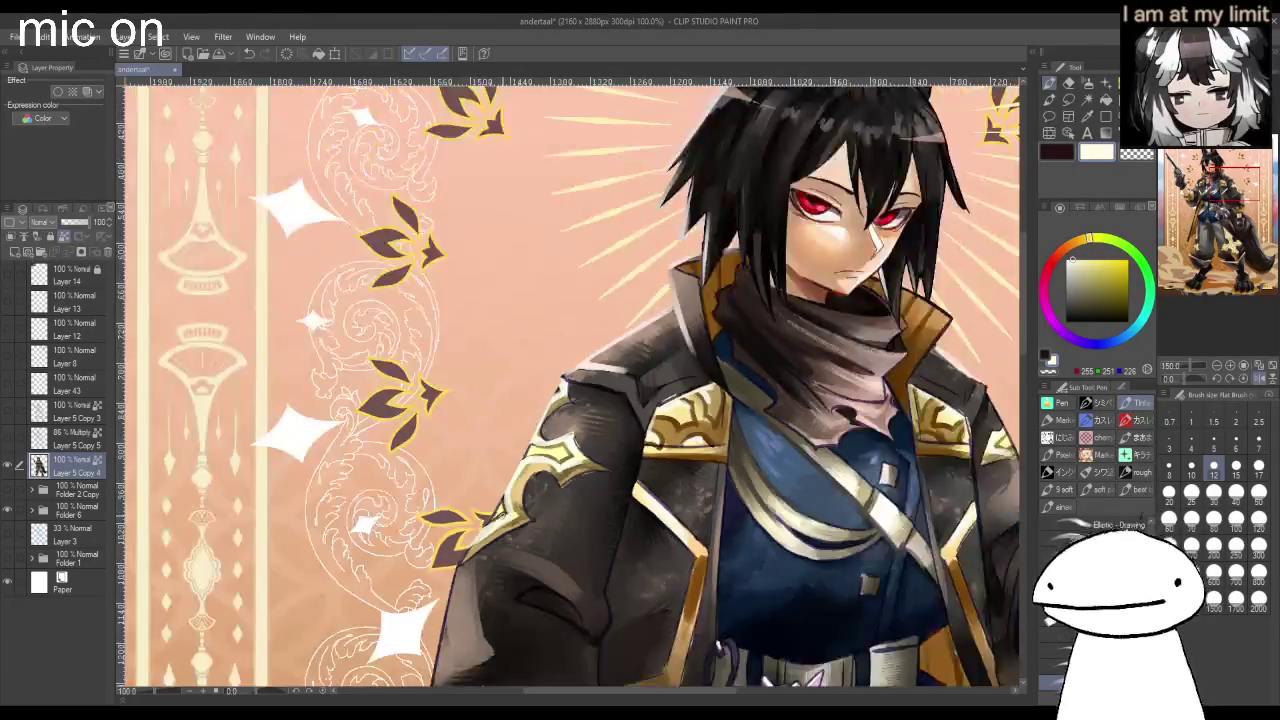
pyautogui.scroll(-1, 478, 540)
pyautogui.scroll(-1, 478, 540)
pyautogui.scroll(6, 478, 540)
pyautogui.scroll(1, 505, 515)
pyautogui.keyDown('alt'); pyautogui.click(505, 515); pyautogui.keyUp('alt')
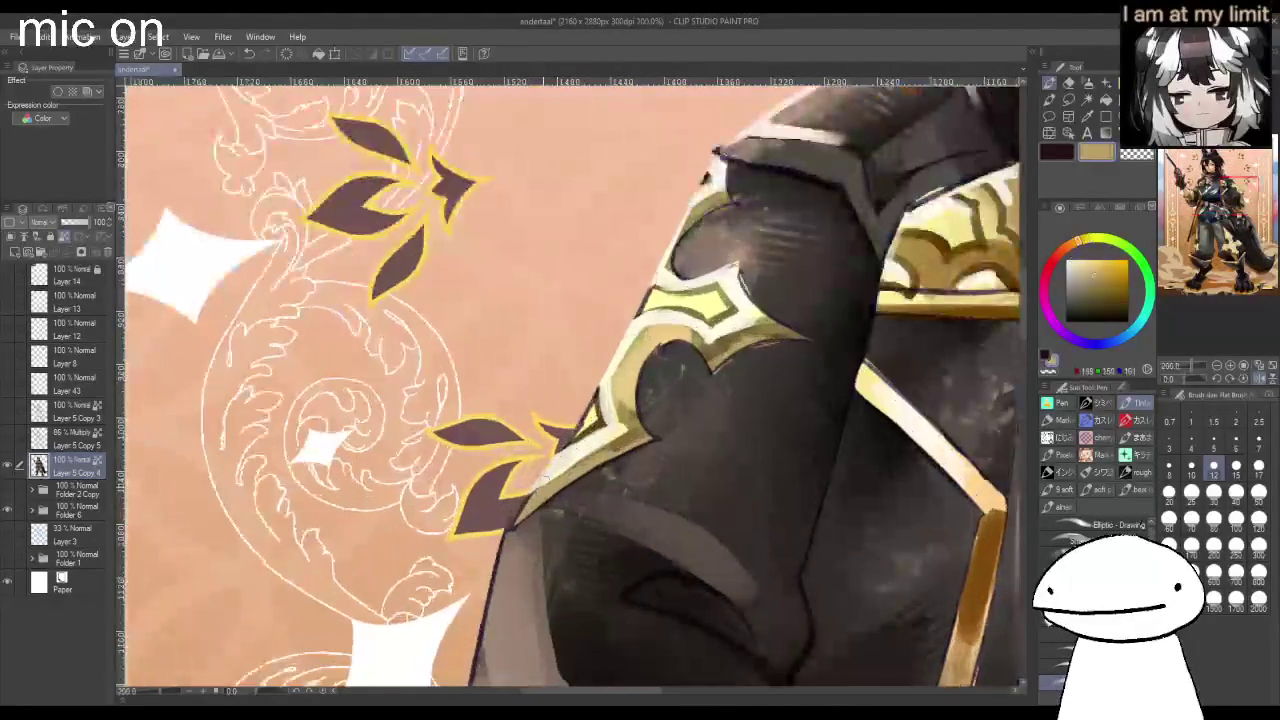
pyautogui.scroll(-1, 491, 539)
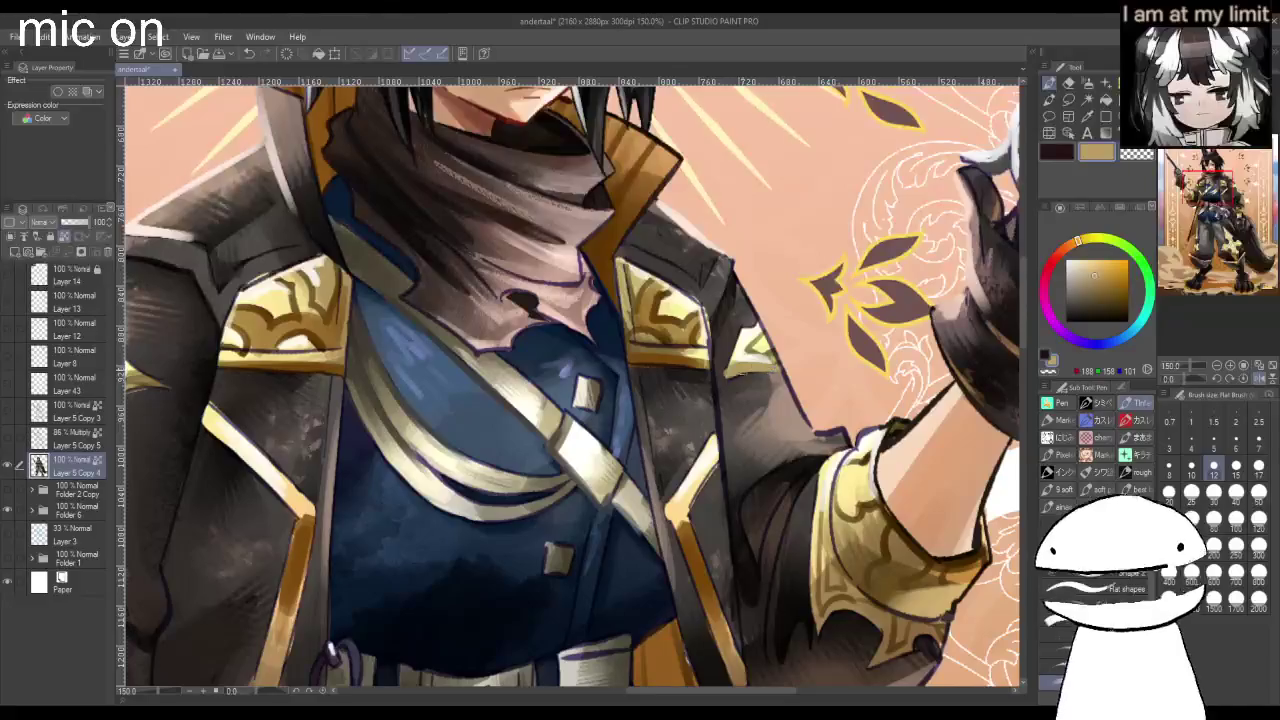
pyautogui.keyDown('alt'); pyautogui.click(748, 355); pyautogui.keyUp('alt')
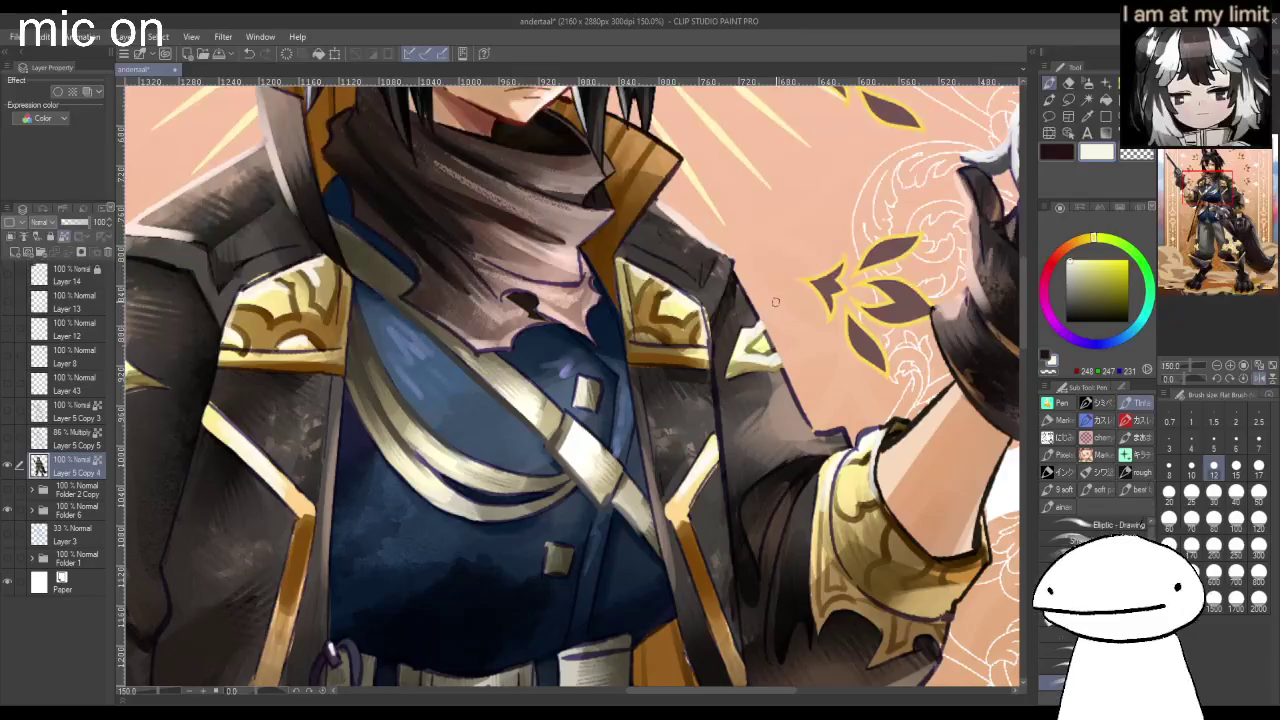
pyautogui.scroll(-4, 760, 330)
pyautogui.scroll(-2, 778, 300)
pyautogui.scroll(2, 706, 325)
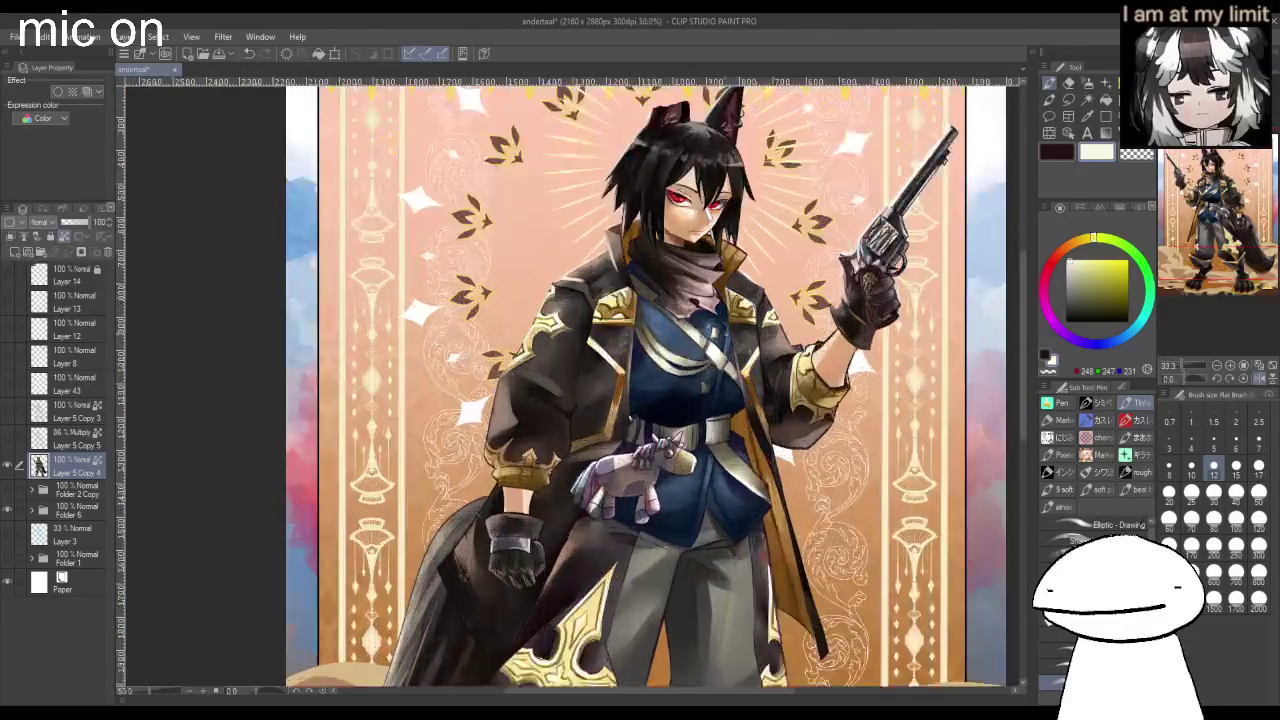
pyautogui.scroll(3, 706, 325)
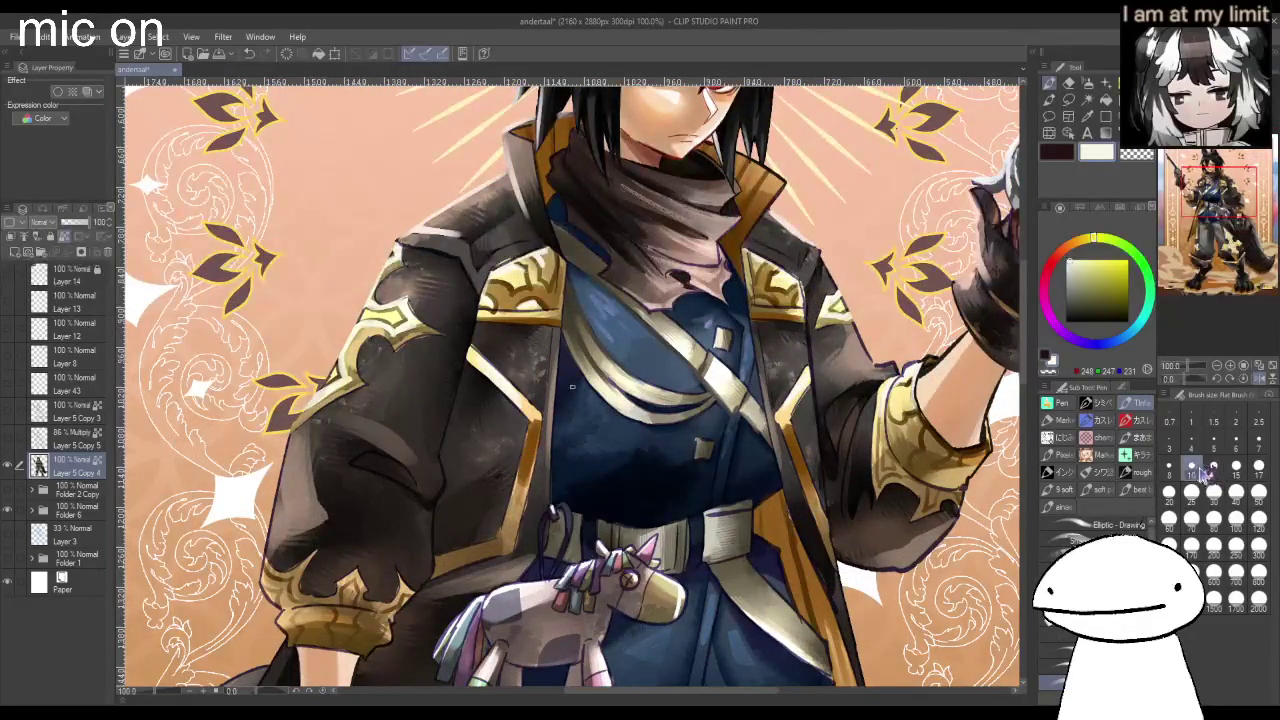
# At brush size 10, paint white highlights on the gold shoulder pad.
pyautogui.click(1191, 467)
pyautogui.scroll(3, 496, 262)
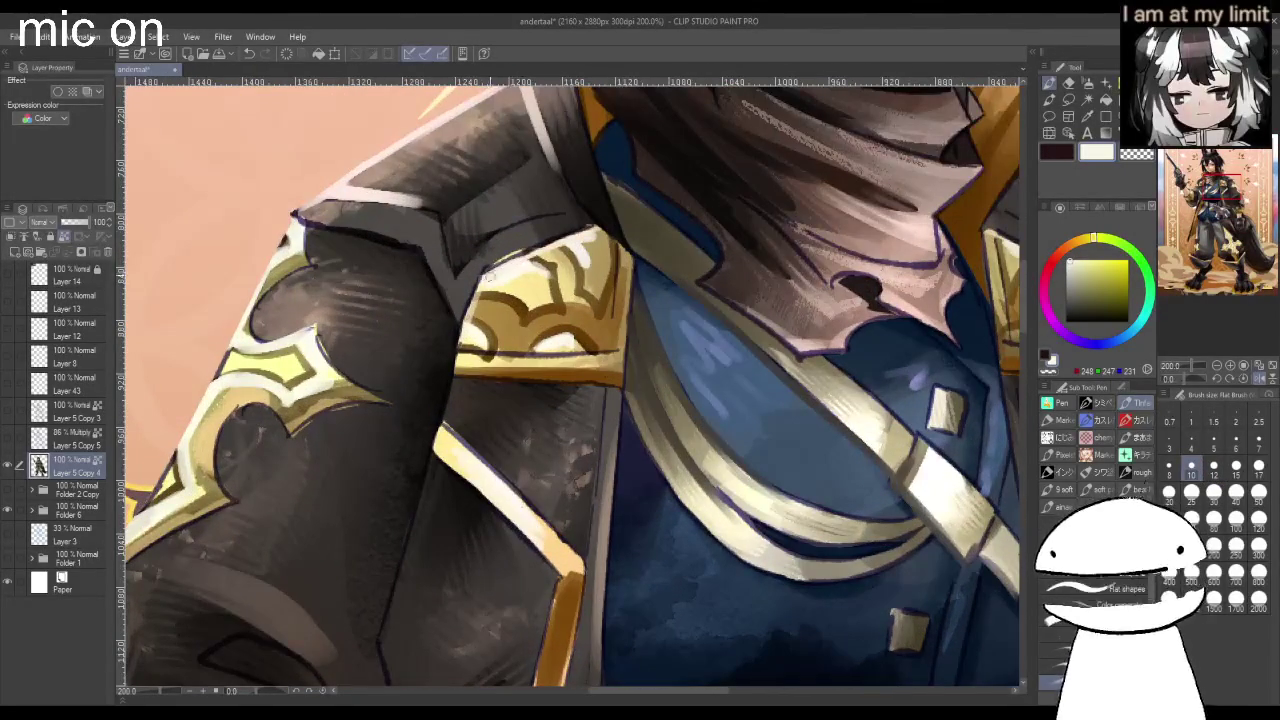
pyautogui.moveTo(568, 252); pyautogui.dragTo(606, 234)
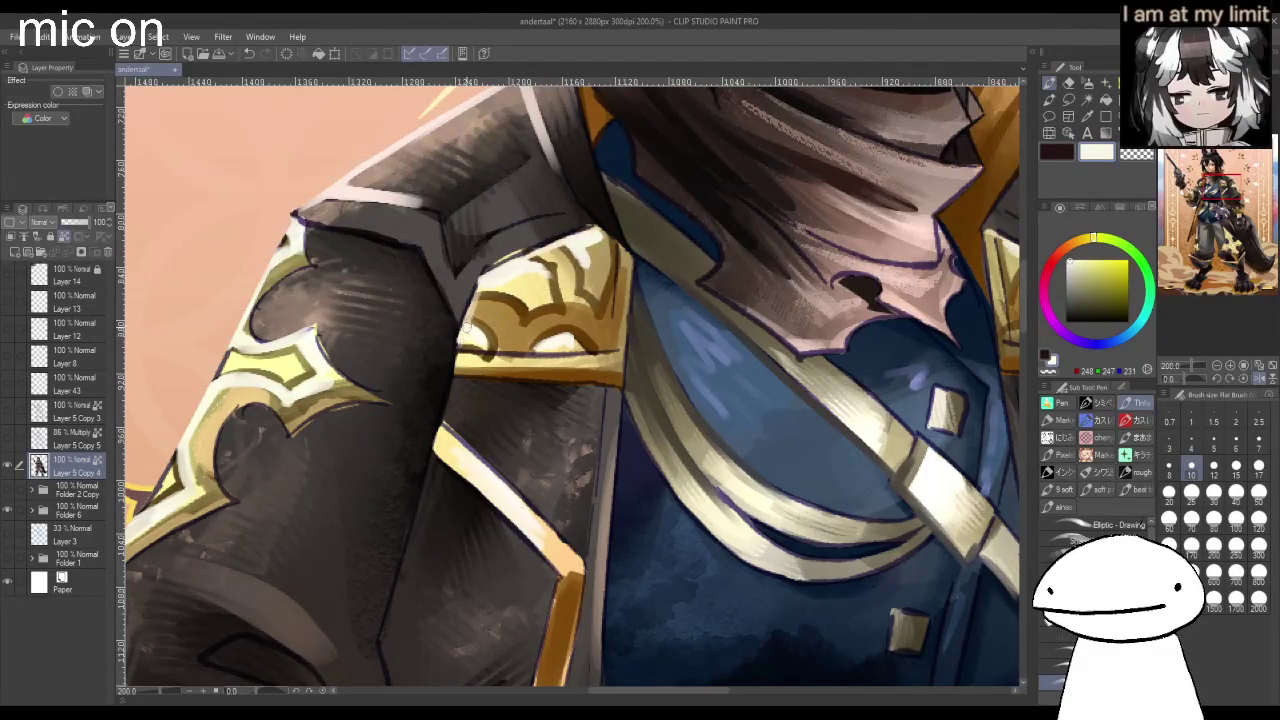
pyautogui.scroll(-2, 556, 340)
pyautogui.scroll(-3, 556, 340)
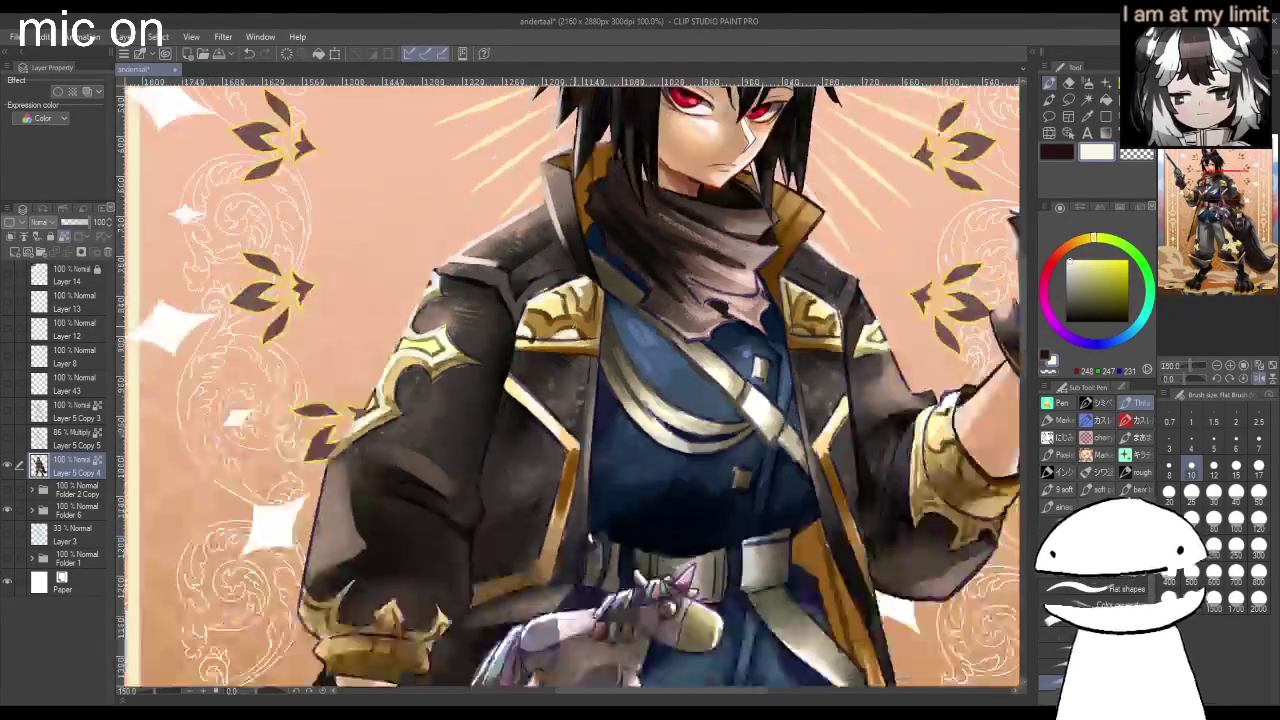
pyautogui.scroll(-1, 556, 340)
pyautogui.scroll(5, 703, 333)
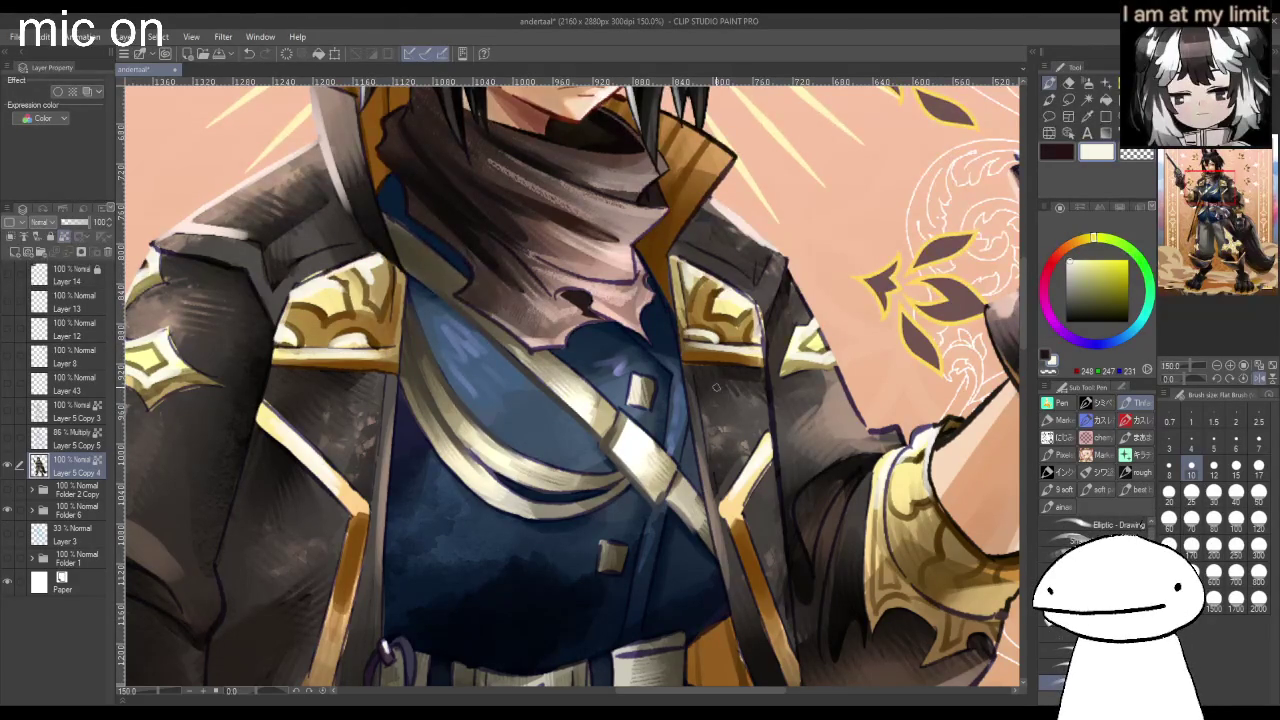
# Stroke pure white highlights along the chest strap using brush size 12.
pyautogui.click(1067, 259)
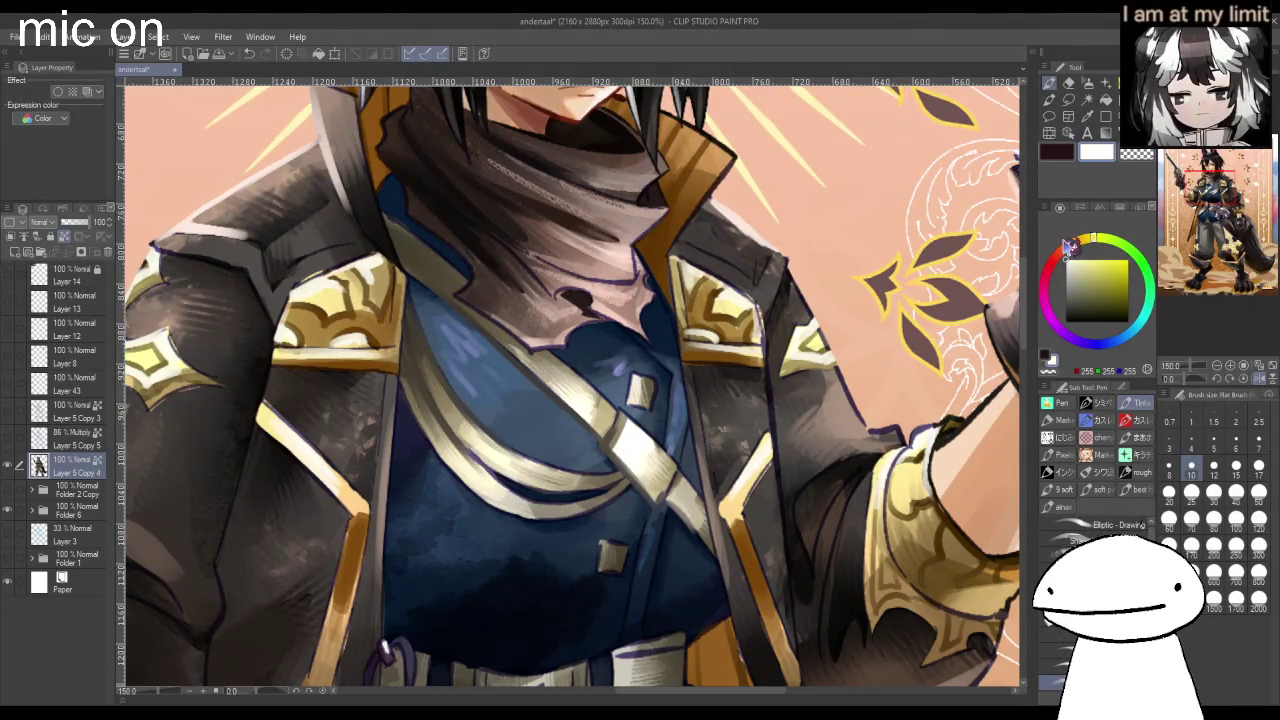
pyautogui.click(1213, 465)
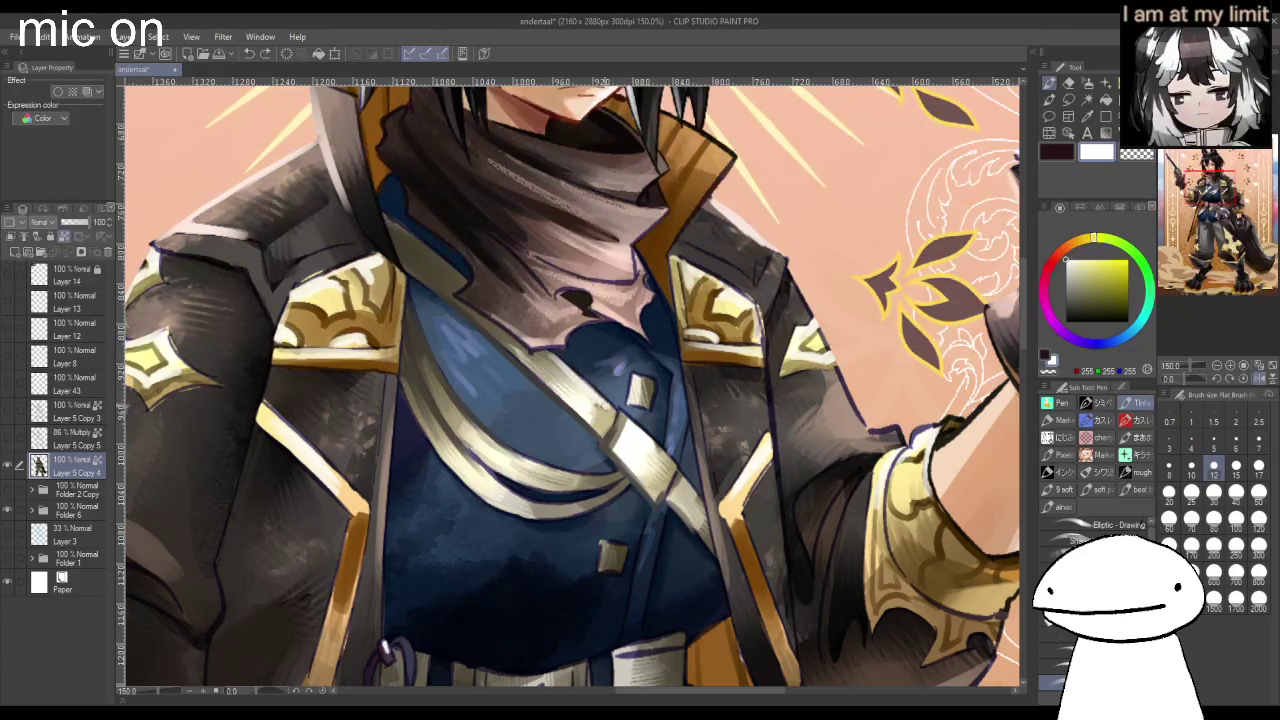
pyautogui.moveTo(640, 432); pyautogui.dragTo(682, 497)
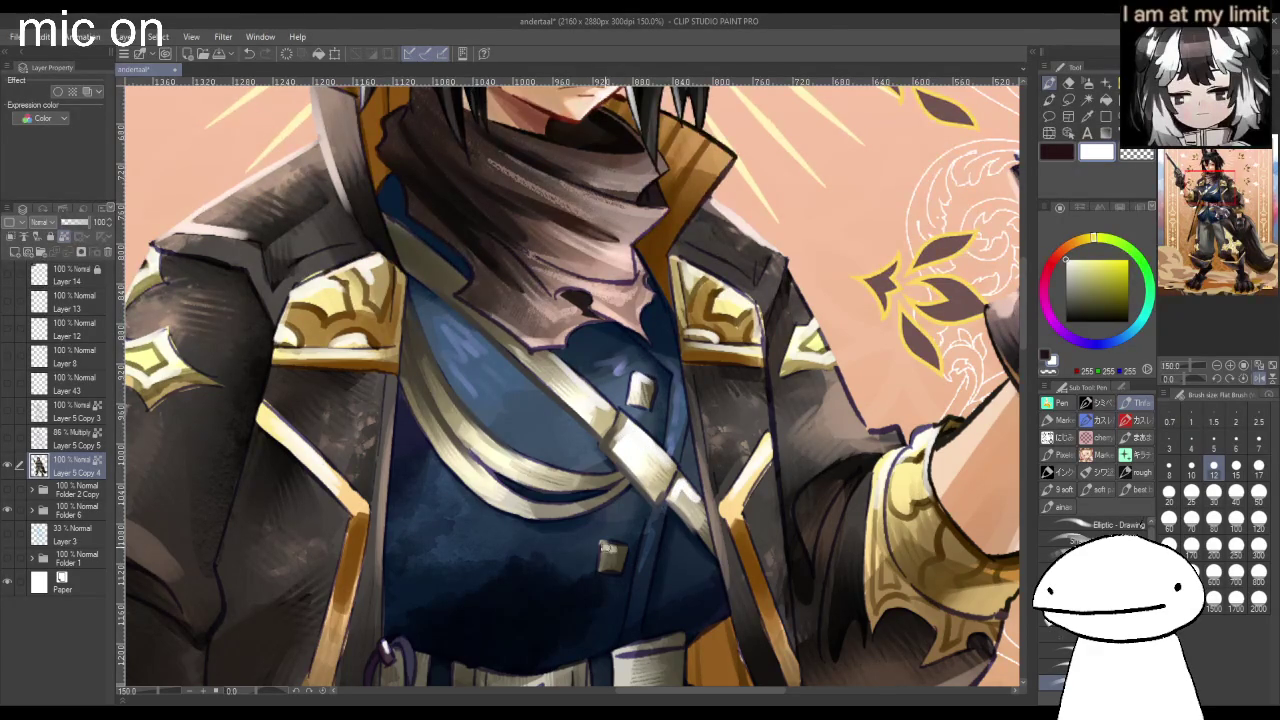
pyautogui.scroll(-1, 612, 548)
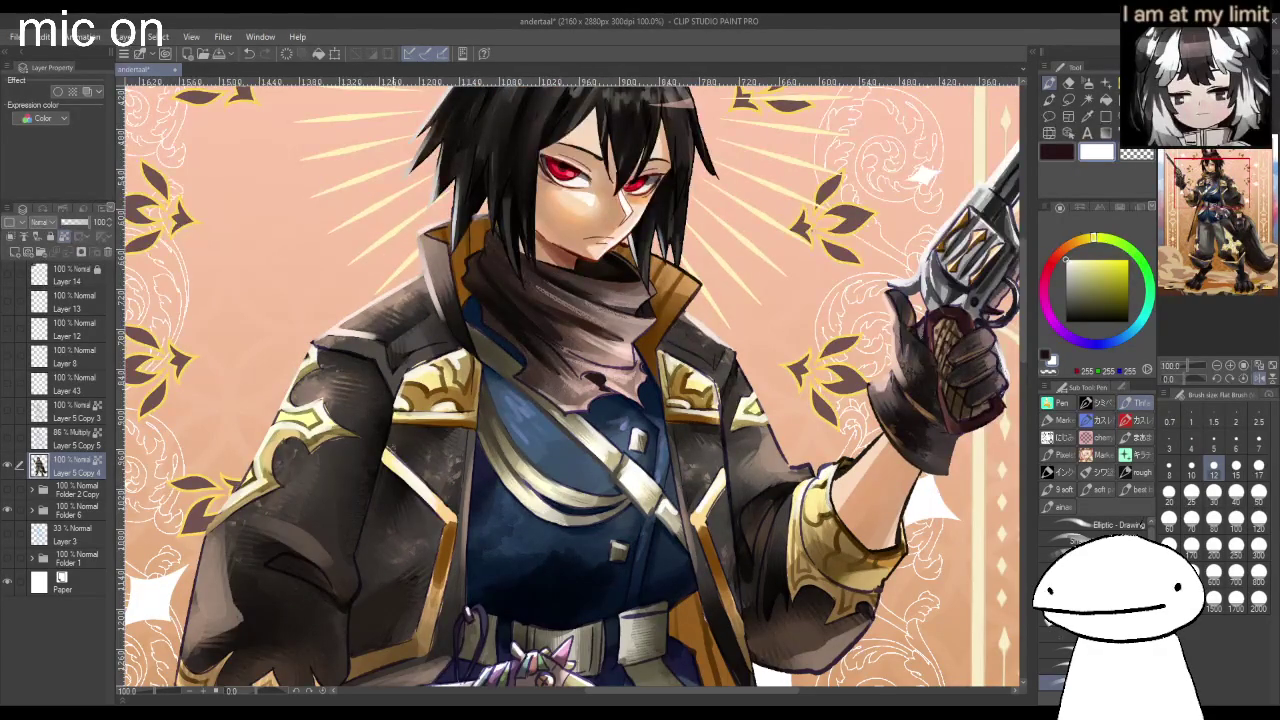
pyautogui.scroll(-1, 446, 512)
pyautogui.scroll(2, 702, 430)
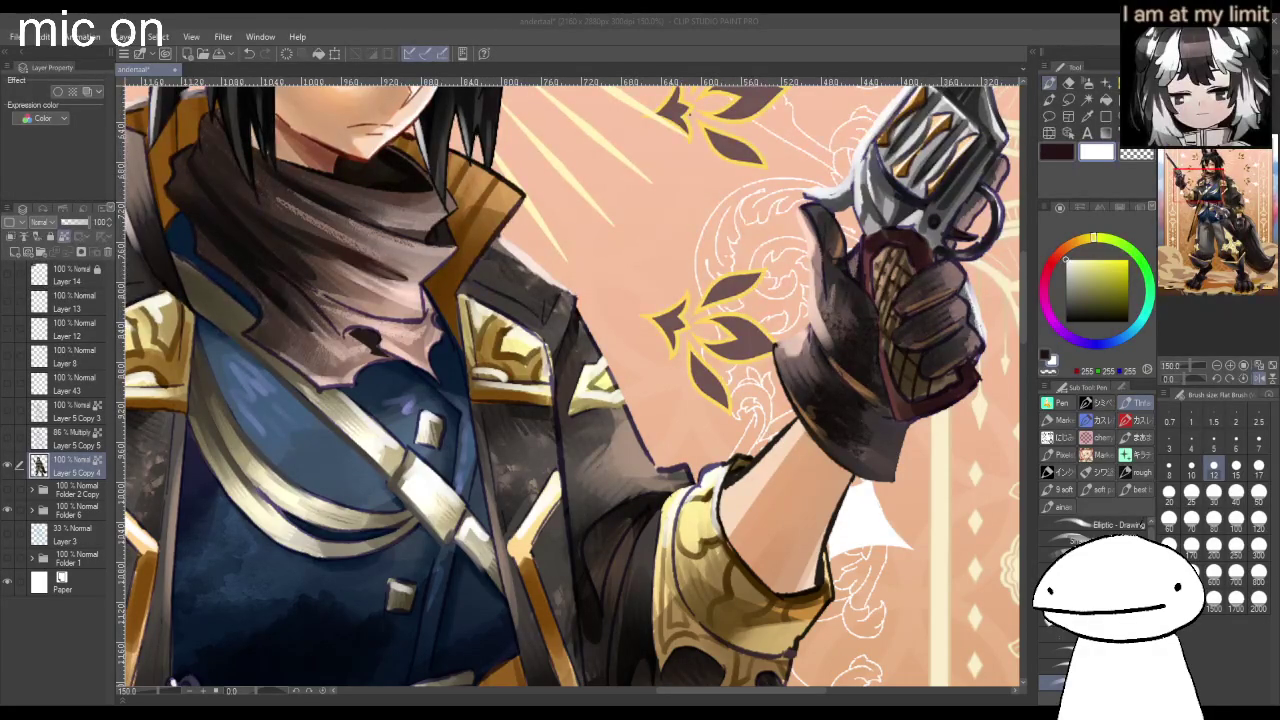
pyautogui.click(706, 468)
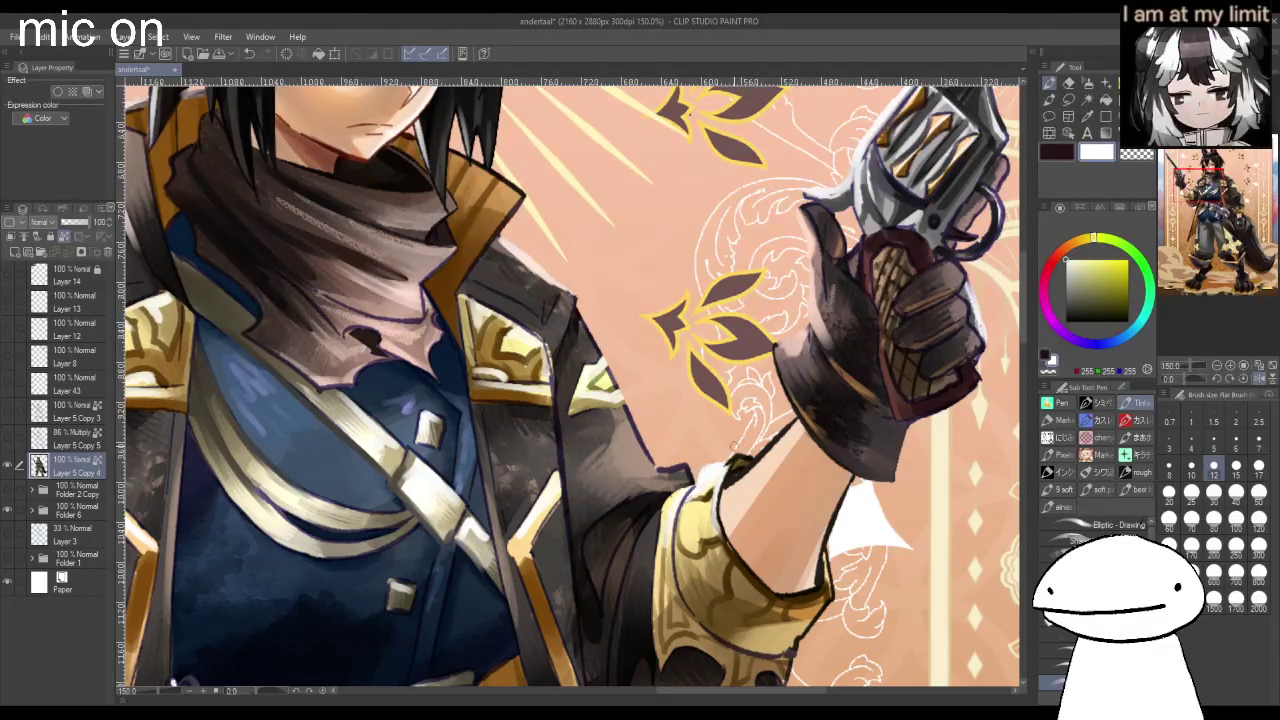
pyautogui.scroll(-2, 706, 468)
pyautogui.scroll(-2, 560, 420)
pyautogui.scroll(-1, 560, 420)
pyautogui.scroll(2, 560, 420)
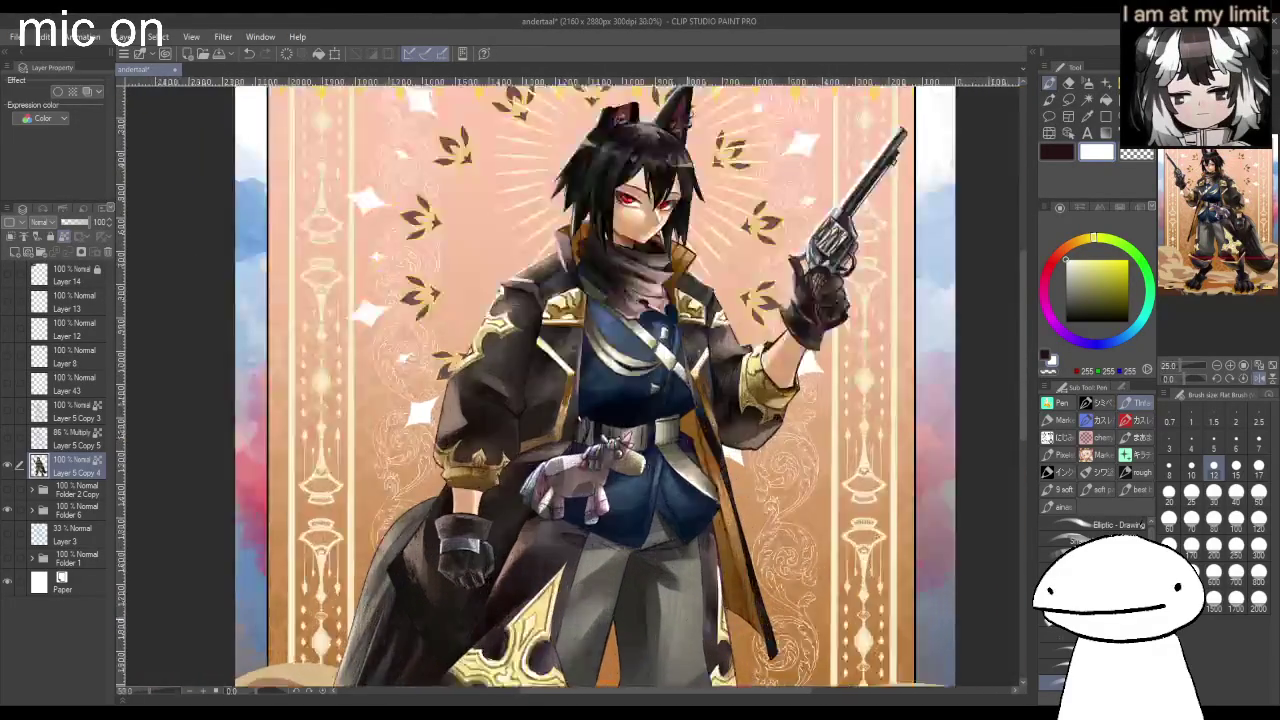
# At brush size 25, shade the plush's front leg with a dark brown sampled from it.
pyautogui.scroll(1, 560, 420)
pyautogui.scroll(2, 560, 415)
pyautogui.scroll(2, 560, 415)
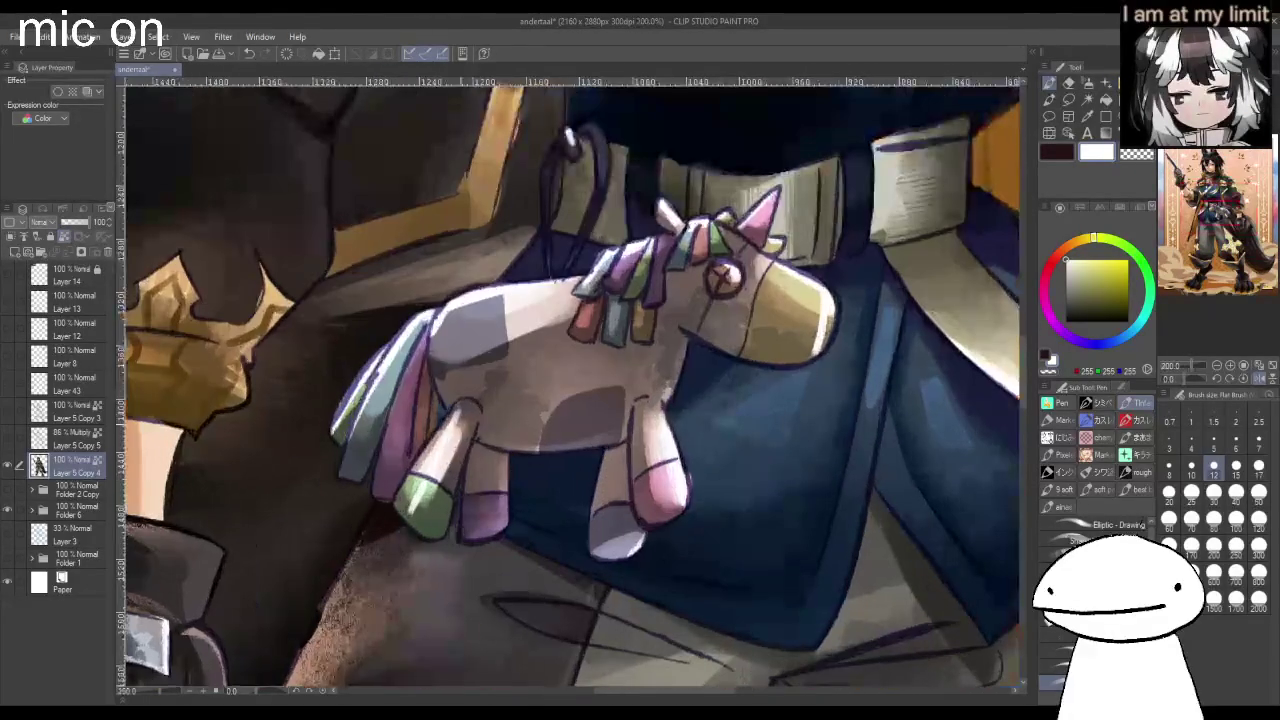
pyautogui.keyDown('alt'); pyautogui.click(470, 440); pyautogui.keyUp('alt')
pyautogui.click(1191, 491)
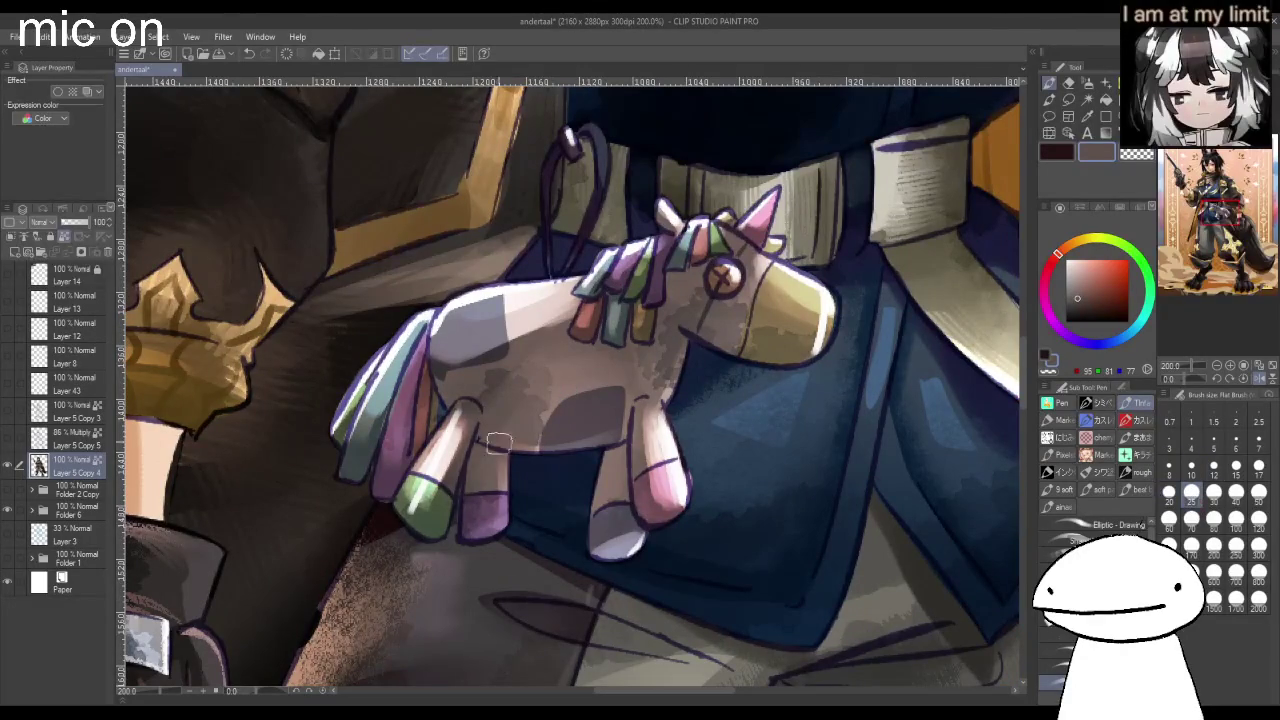
pyautogui.keyDown('alt'); pyautogui.click(463, 457); pyautogui.keyUp('alt')
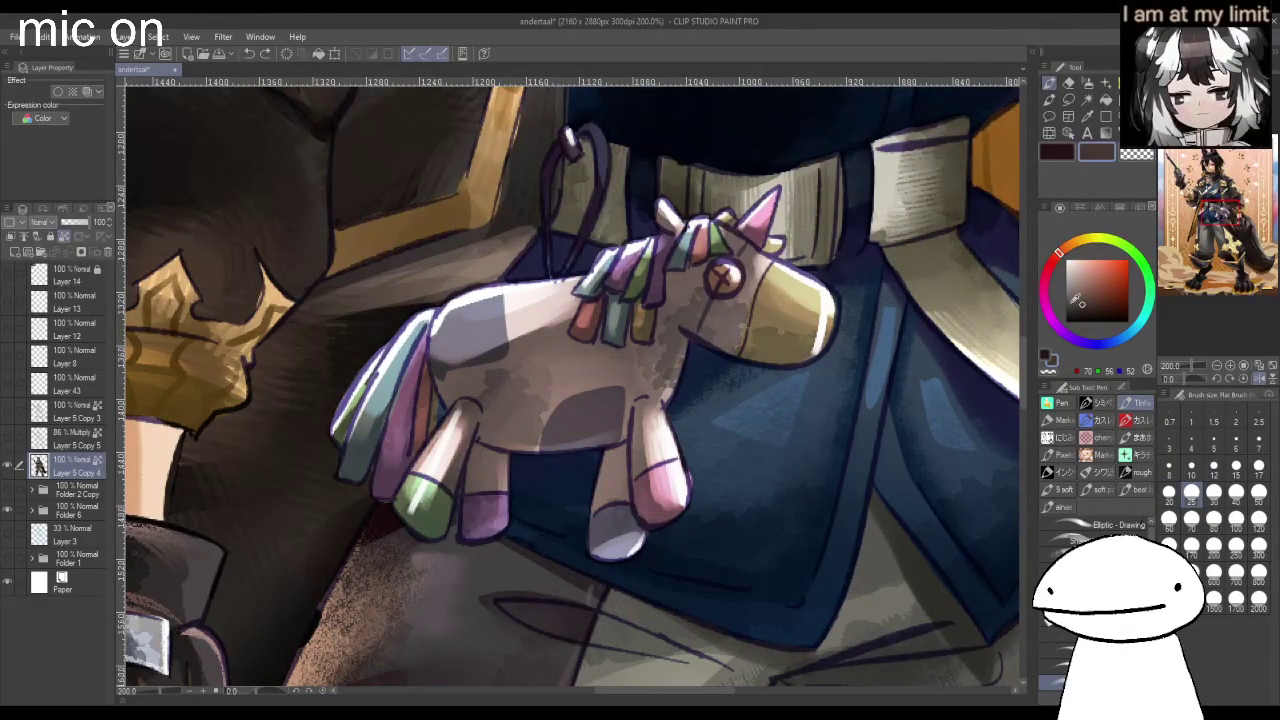
pyautogui.moveTo(466, 428); pyautogui.dragTo(445, 530)
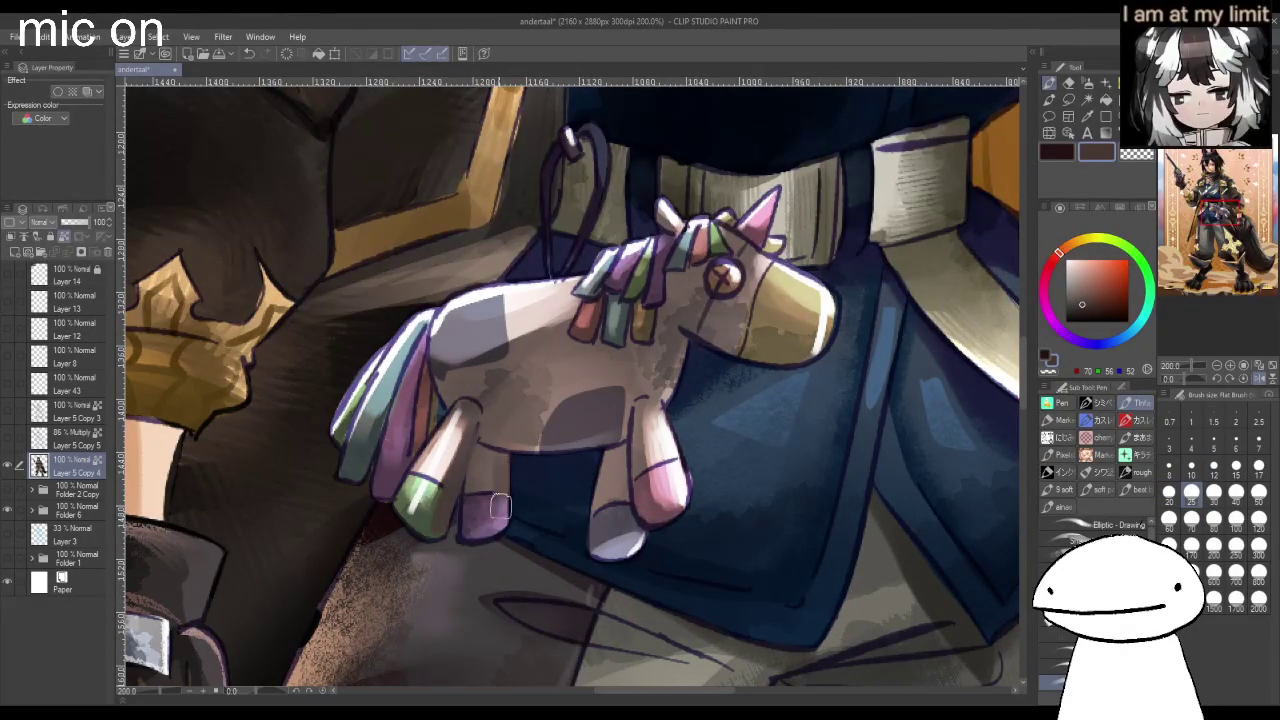
# Deepen the front-leg shading with a dark grey from the plush's chin and add a small mark.
pyautogui.keyDown('alt'); pyautogui.click(740, 362); pyautogui.keyUp('alt')
pyautogui.moveTo(466, 470); pyautogui.dragTo(478, 483)
pyautogui.scroll(-1, 478, 483)
pyautogui.scroll(-2, 482, 470)
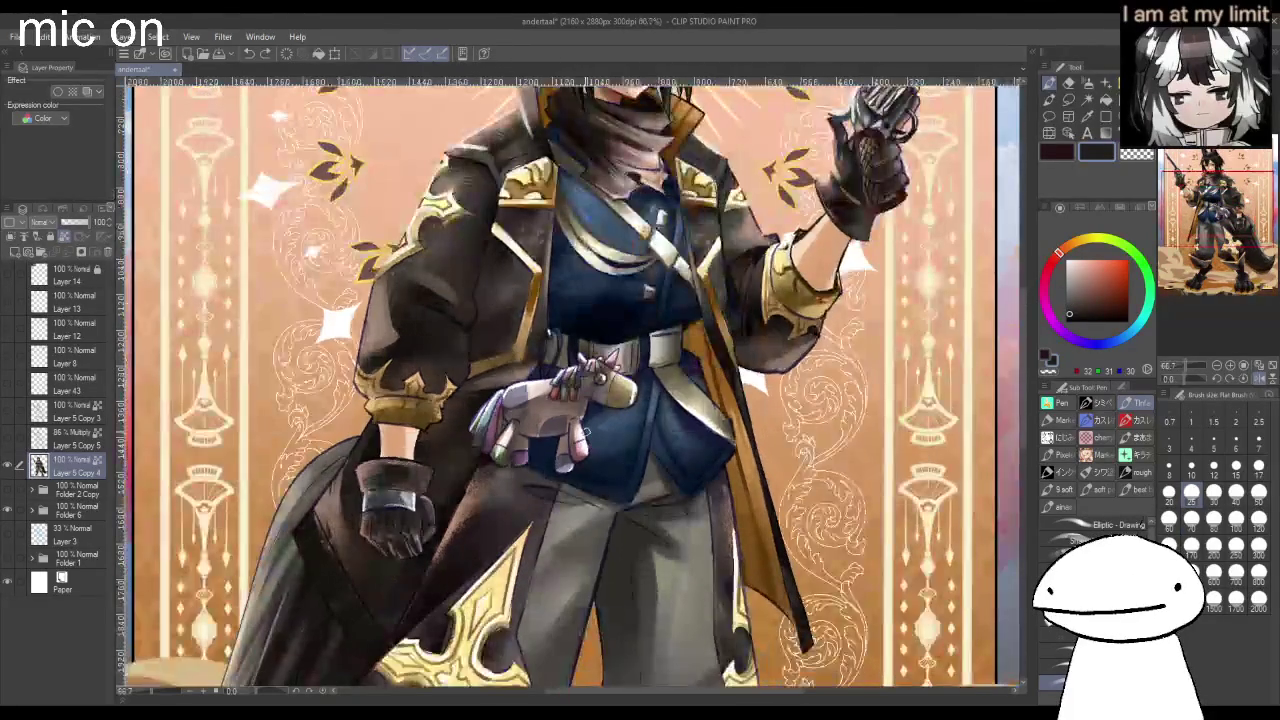
pyautogui.moveTo(545, 447); pyautogui.dragTo(557, 438)
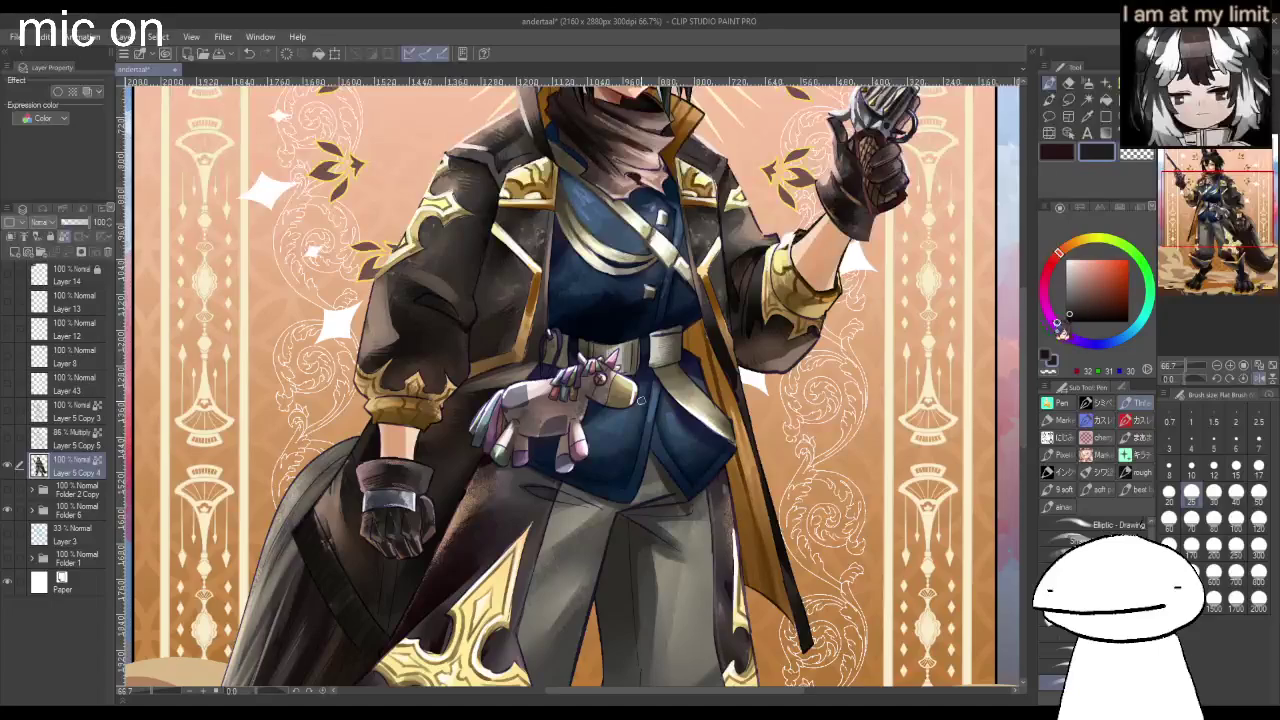
pyautogui.scroll(1, 640, 400)
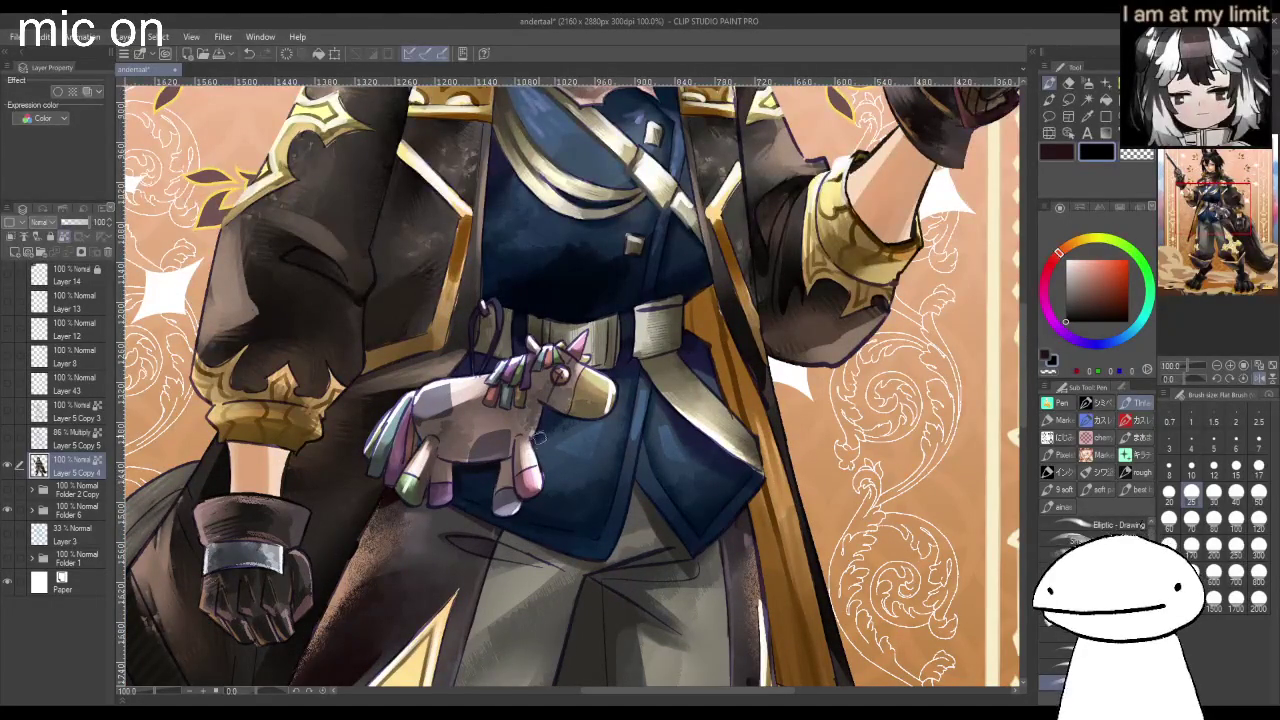
pyautogui.scroll(-1, 578, 420)
pyautogui.scroll(-1, 585, 417)
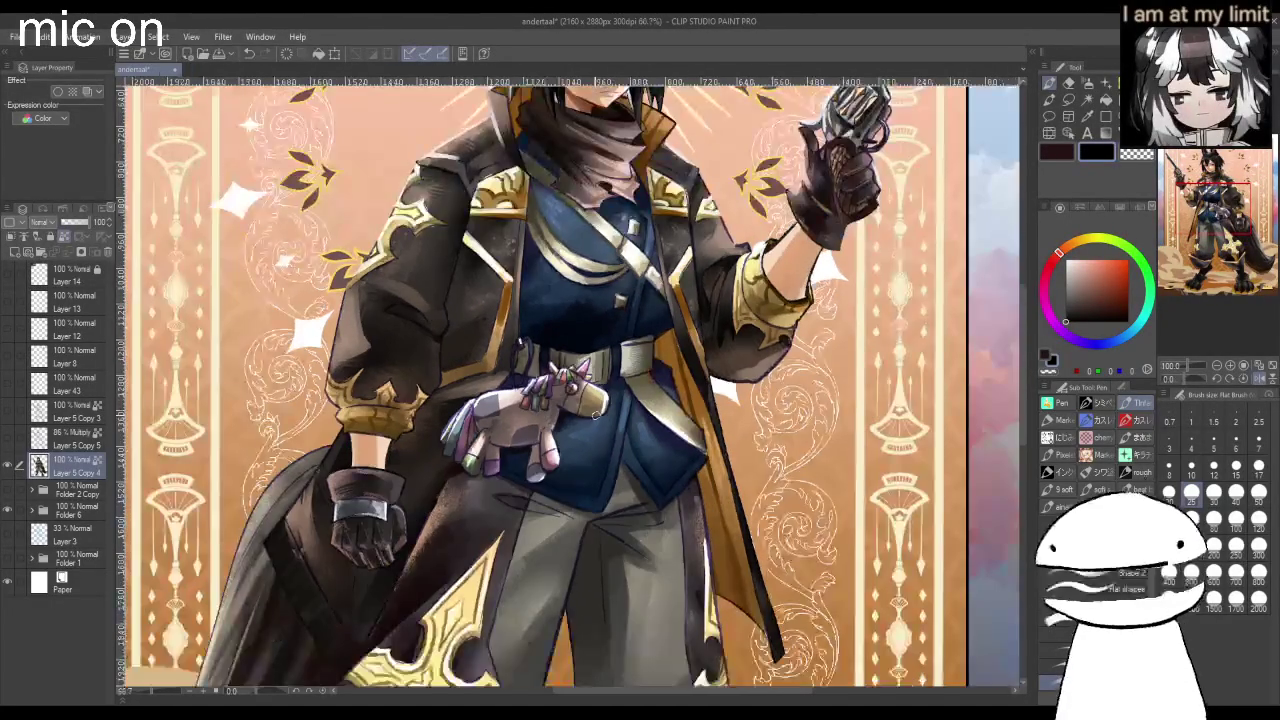
pyautogui.scroll(-1, 592, 414)
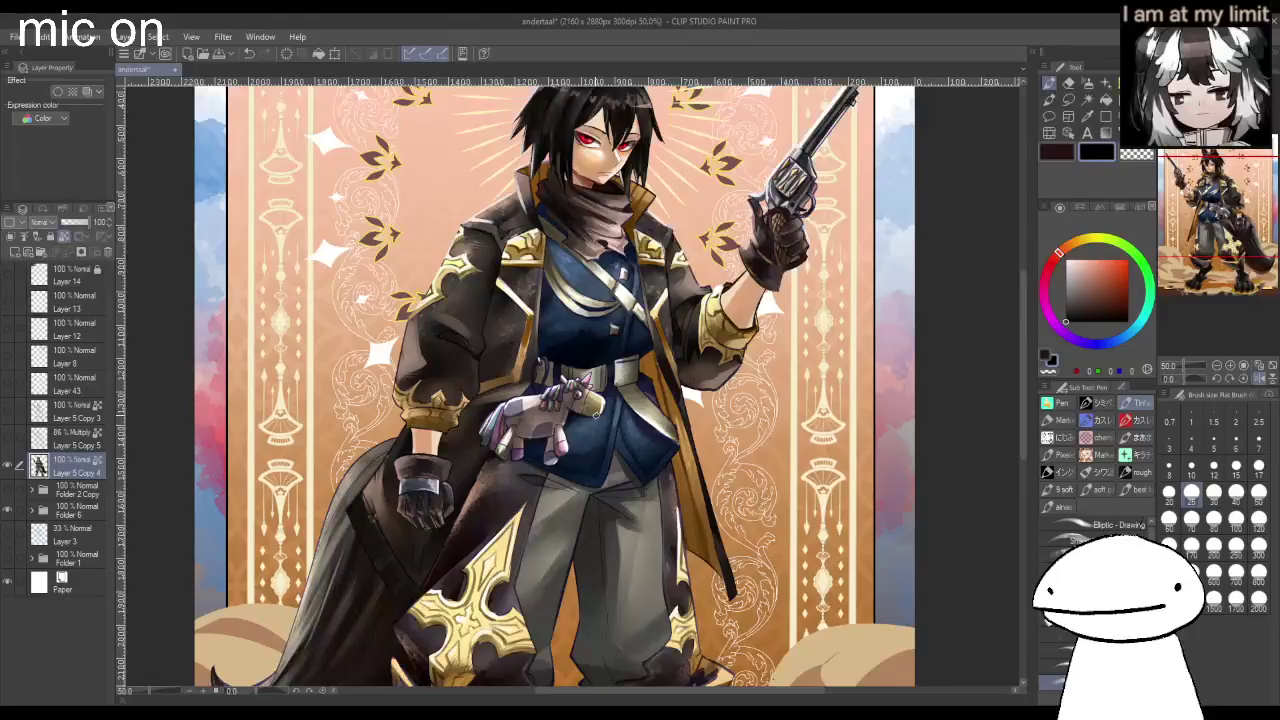
# Paint dark grey strokes beside the gold trim on the coat front.
pyautogui.scroll(2, 535, 323)
pyautogui.scroll(1, 540, 315)
pyautogui.keyDown('alt'); pyautogui.click(551, 289); pyautogui.keyUp('alt')
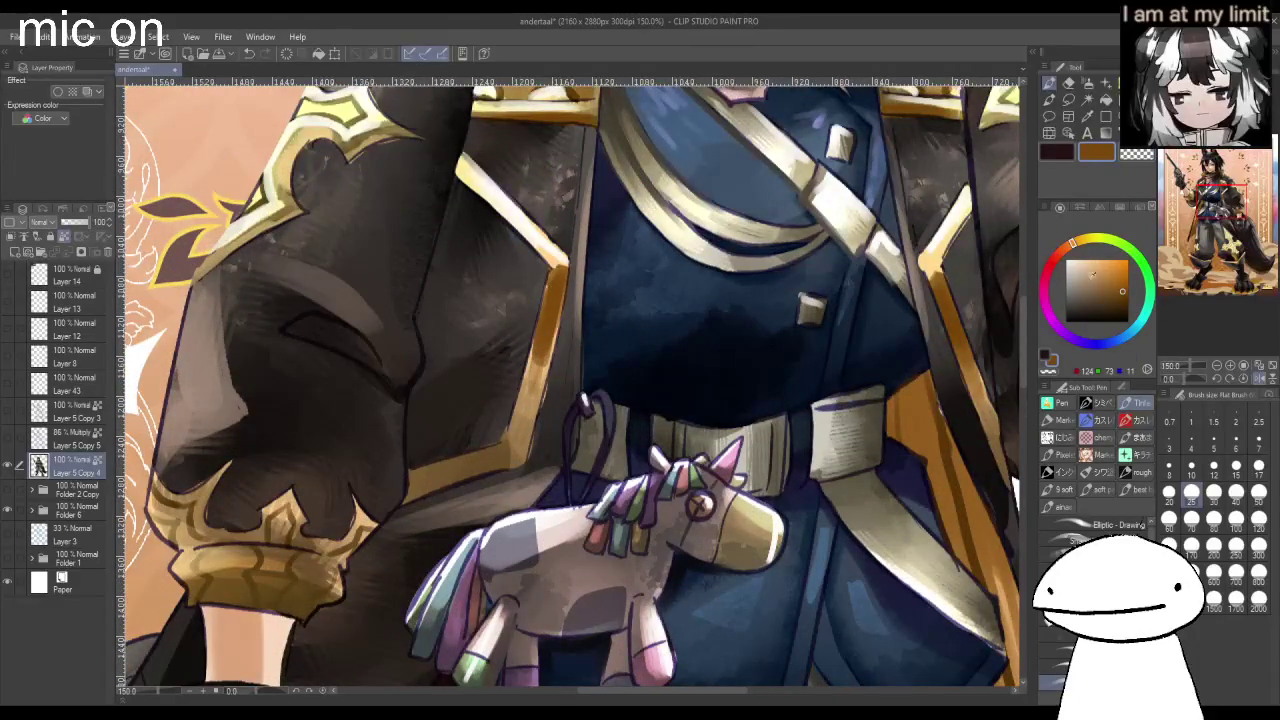
pyautogui.keyDown('alt'); pyautogui.click(514, 286); pyautogui.keyUp('alt')
pyautogui.moveTo(514, 286); pyautogui.dragTo(571, 194)
# At brush size 5, try light beige highlights along the trim's inner edge, undoing two attempts.
pyautogui.keyDown('alt'); pyautogui.click(575, 186); pyautogui.keyUp('alt')
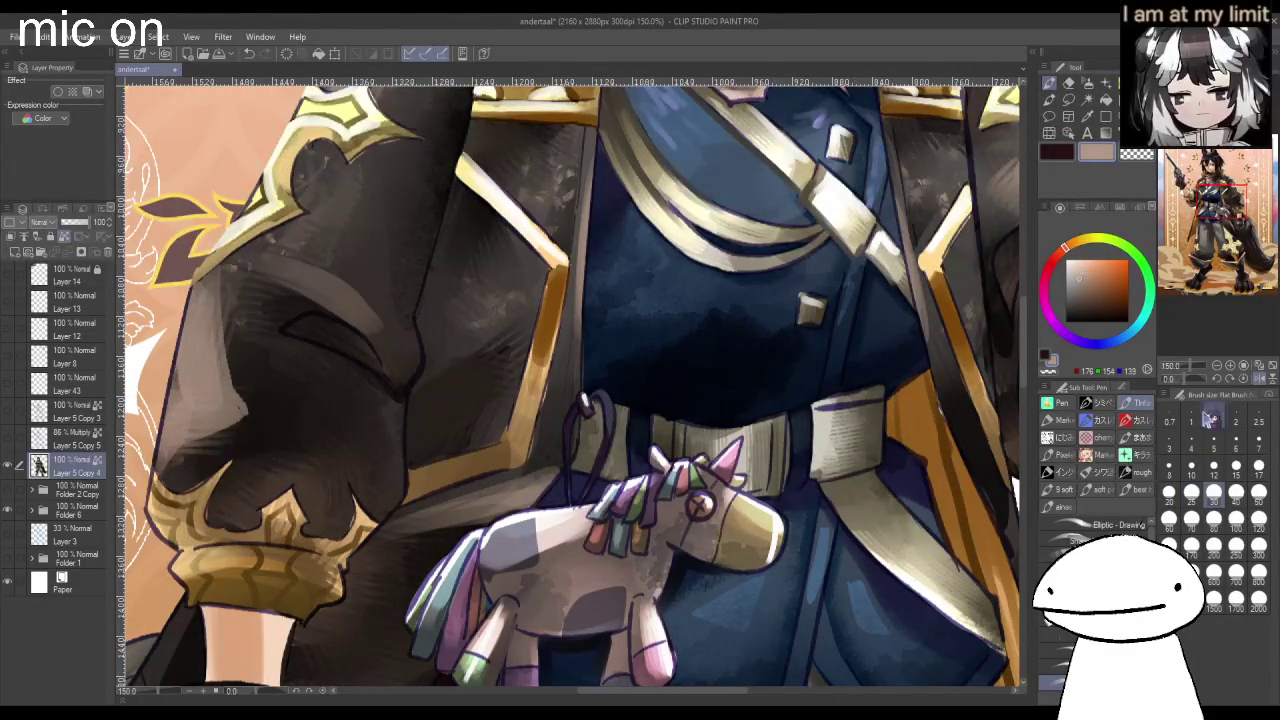
pyautogui.click(1213, 440)
pyautogui.moveTo(509, 216); pyautogui.dragTo(545, 262)
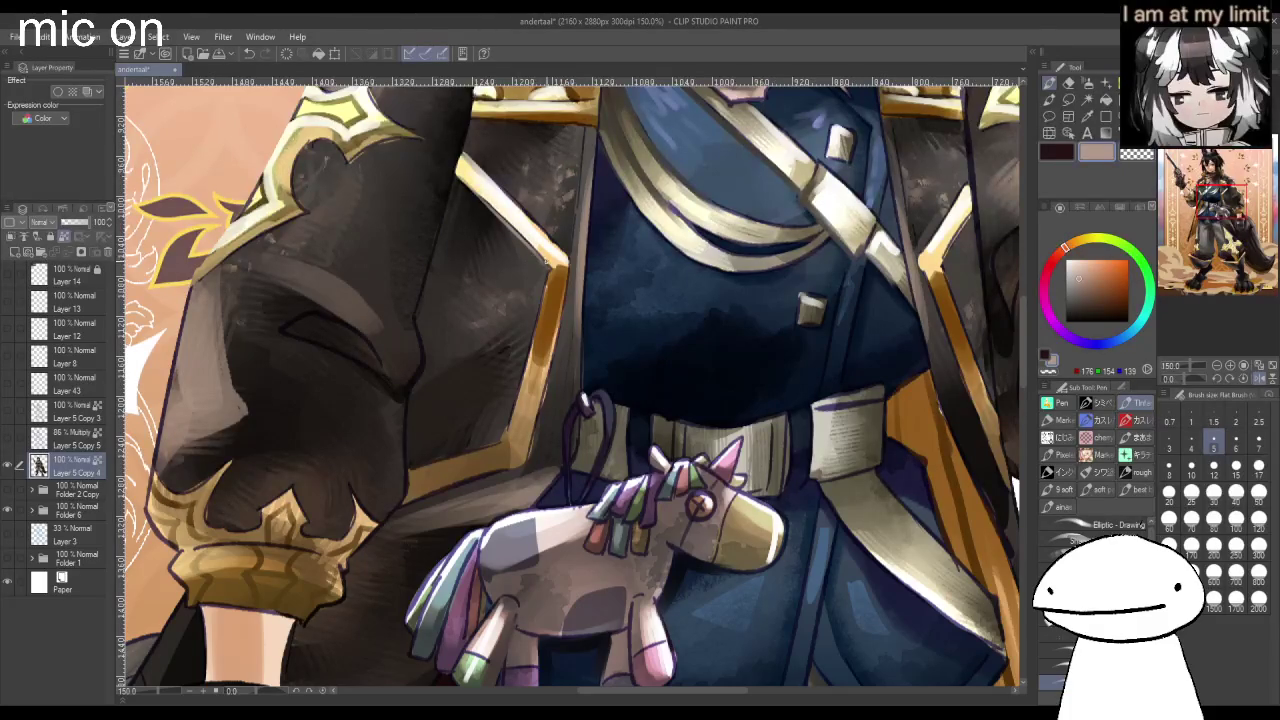
pyautogui.moveTo(532, 312); pyautogui.dragTo(522, 344)
pyautogui.hotkey('ctrl', 'z')
pyautogui.moveTo(545, 272); pyautogui.dragTo(514, 392)
pyautogui.hotkey('ctrl', 'z')
pyautogui.hotkey('ctrl', 'z')
# Highlight the gold trim's upper part, inner edge, lower edge and the gold cuff in beige.
pyautogui.moveTo(516, 200); pyautogui.dragTo(544, 224)
pyautogui.moveTo(562, 322); pyautogui.dragTo(540, 415)
pyautogui.moveTo(455, 457); pyautogui.dragTo(492, 438)
pyautogui.moveTo(416, 505); pyautogui.dragTo(510, 474)
pyautogui.scroll(-3, 502, 461)
pyautogui.scroll(3, 345, 520)
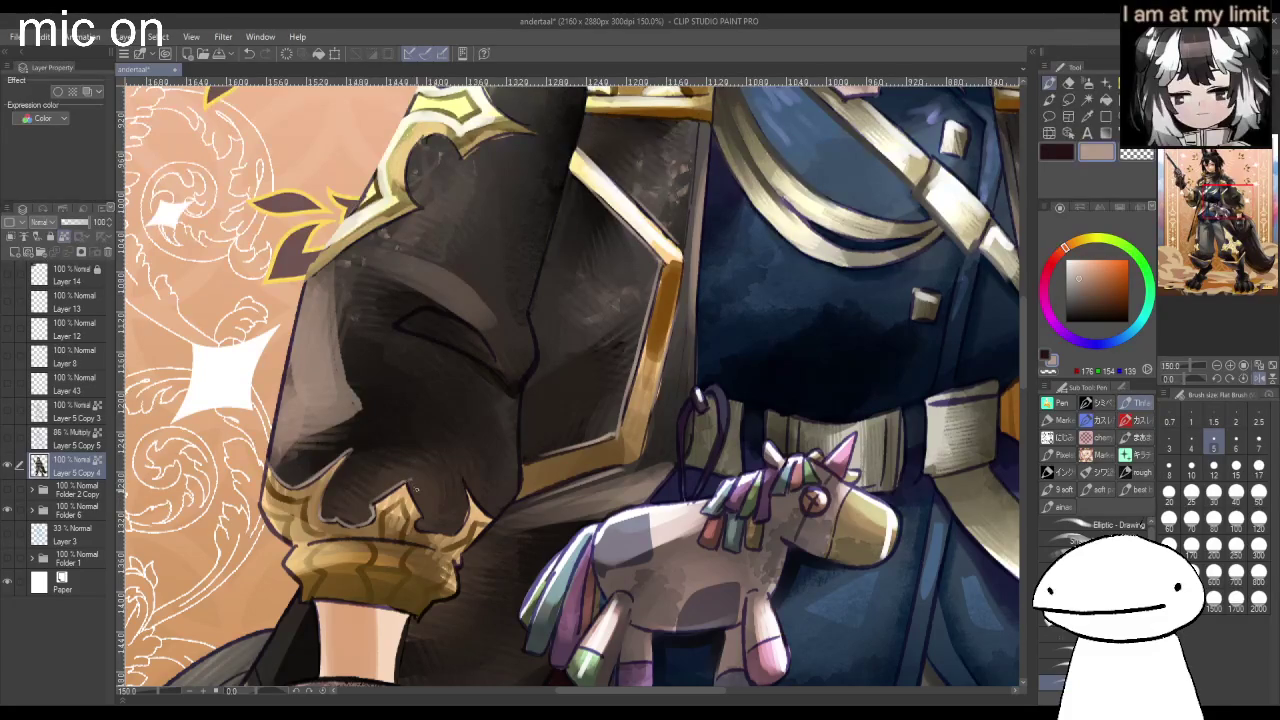
pyautogui.moveTo(424, 528); pyautogui.dragTo(440, 526)
pyautogui.scroll(-5, 461, 478)
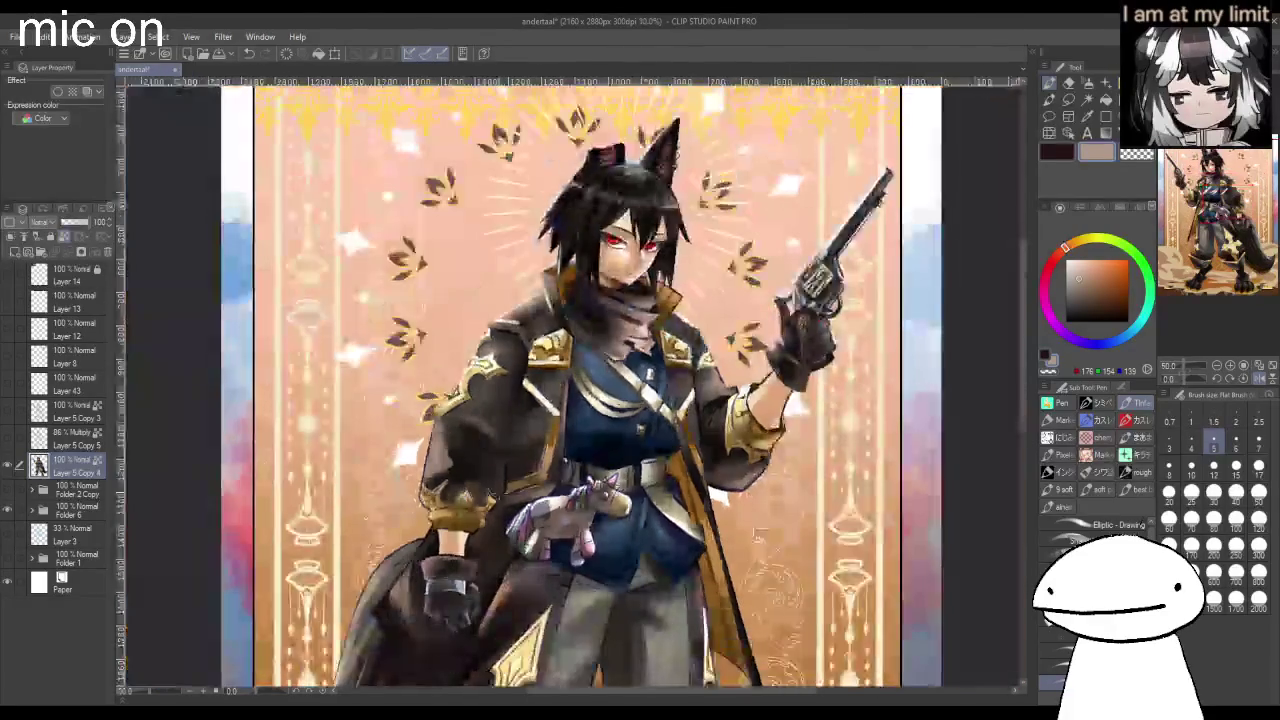
# Try thin highlight strokes on the sleeve and undo them.
pyautogui.scroll(5, 681, 488)
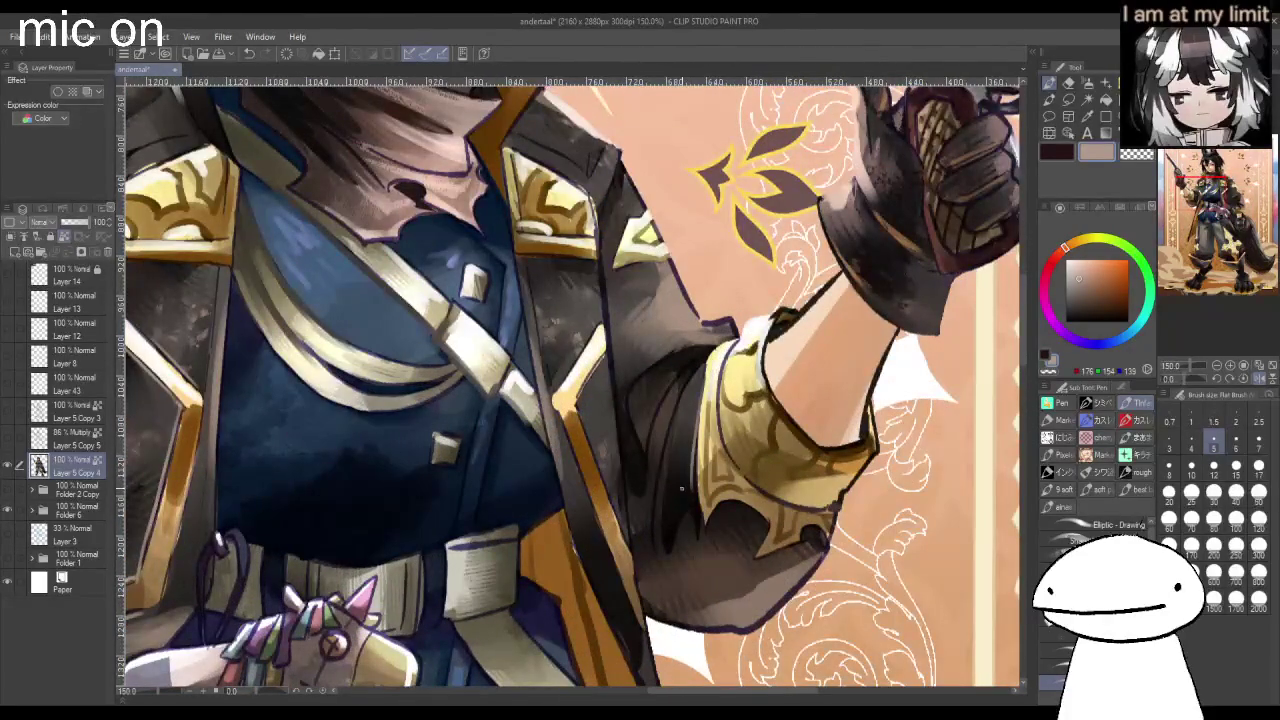
pyautogui.moveTo(696, 462); pyautogui.dragTo(696, 524)
pyautogui.hotkey('ctrl', 'z')
pyautogui.hotkey('ctrl', 'z')
pyautogui.moveTo(699, 438); pyautogui.dragTo(697, 514)
pyautogui.hotkey('ctrl', 'z')
pyautogui.moveTo(758, 516)
pyautogui.mouseDown()
pyautogui.moveTo(760, 548)
pyautogui.moveTo(798, 548)
pyautogui.mouseUp()
pyautogui.hotkey('ctrl', 'z')
pyautogui.hotkey('ctrl', 'z')
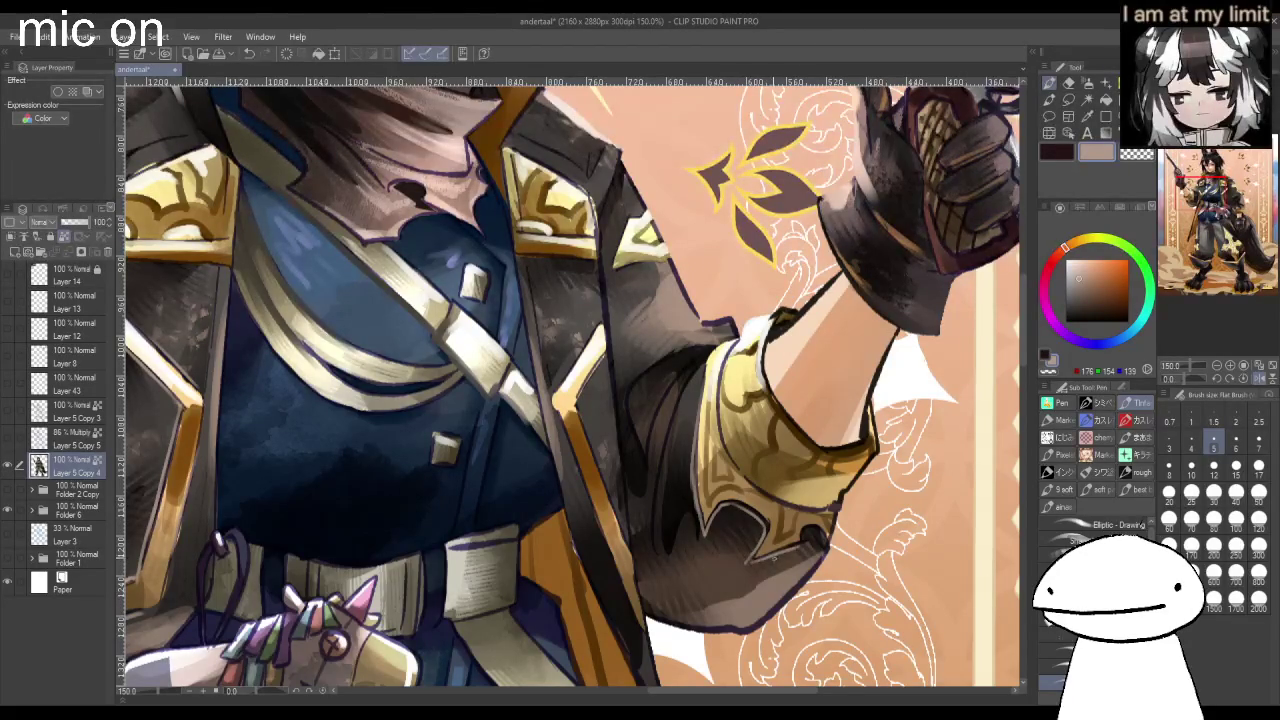
pyautogui.scroll(-1, 820, 395)
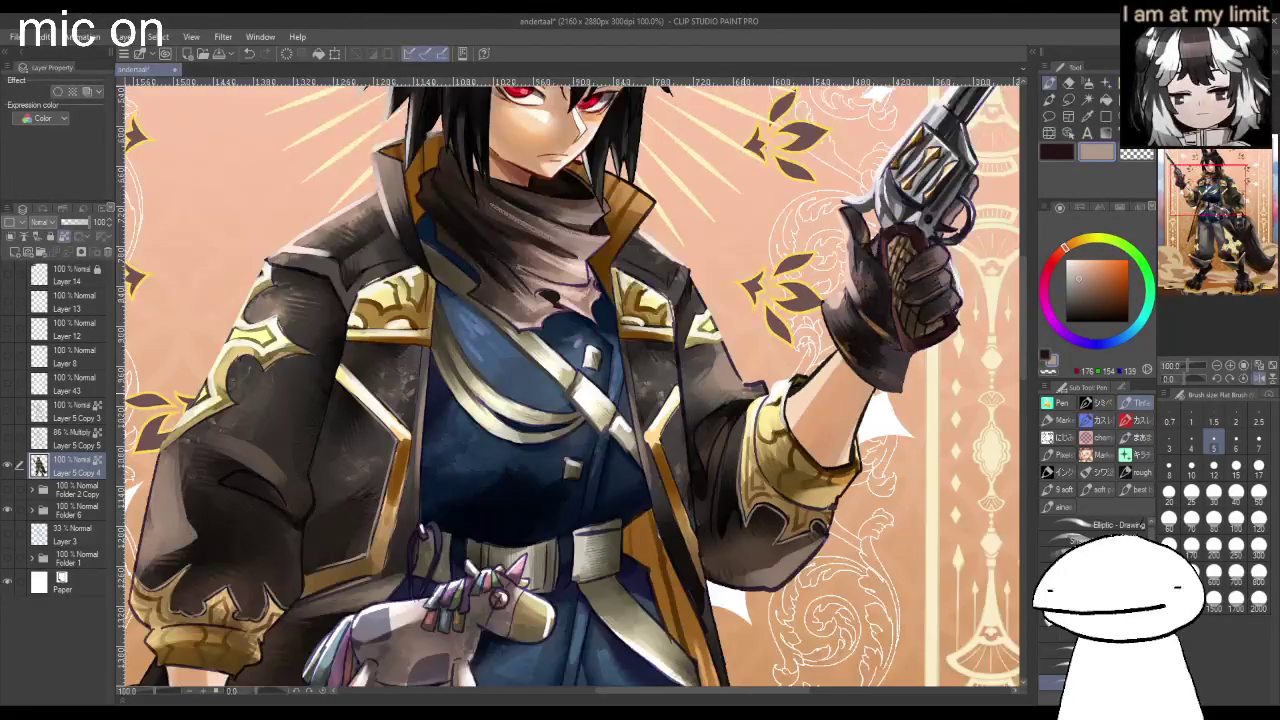
# At brush size 30, paint light peach strokes on the sleeve near the elbow.
pyautogui.click(1213, 491)
pyautogui.click(1088, 265)
pyautogui.moveTo(742, 418)
pyautogui.mouseDown()
pyautogui.moveTo(722, 500)
pyautogui.moveTo(726, 486)
pyautogui.mouseUp()
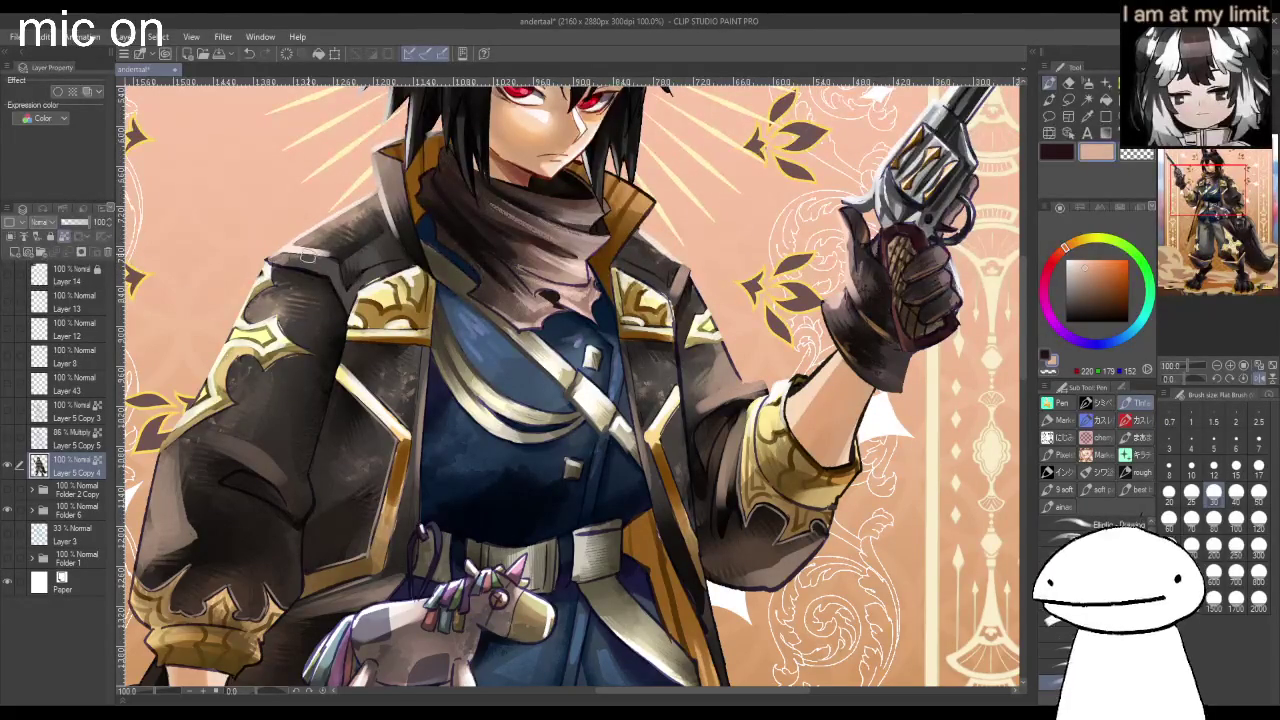
pyautogui.scroll(-2, 284, 260)
pyautogui.scroll(2, 345, 250)
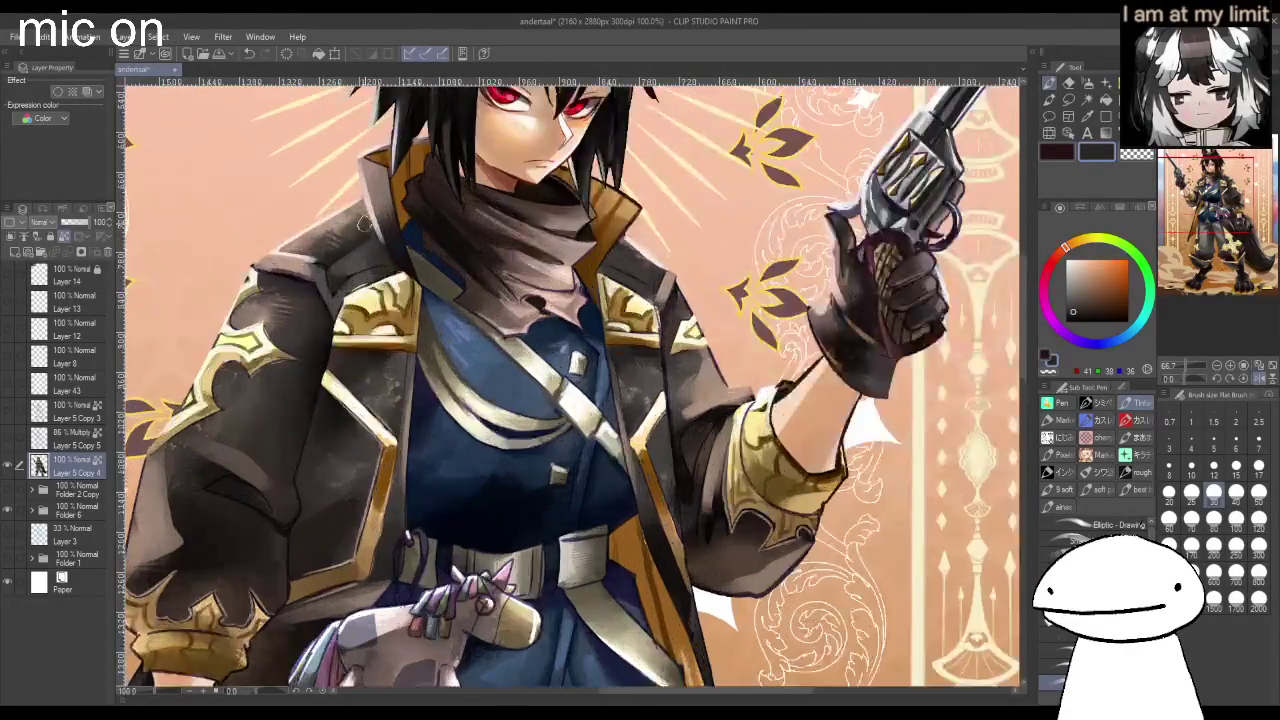
pyautogui.scroll(1, 362, 222)
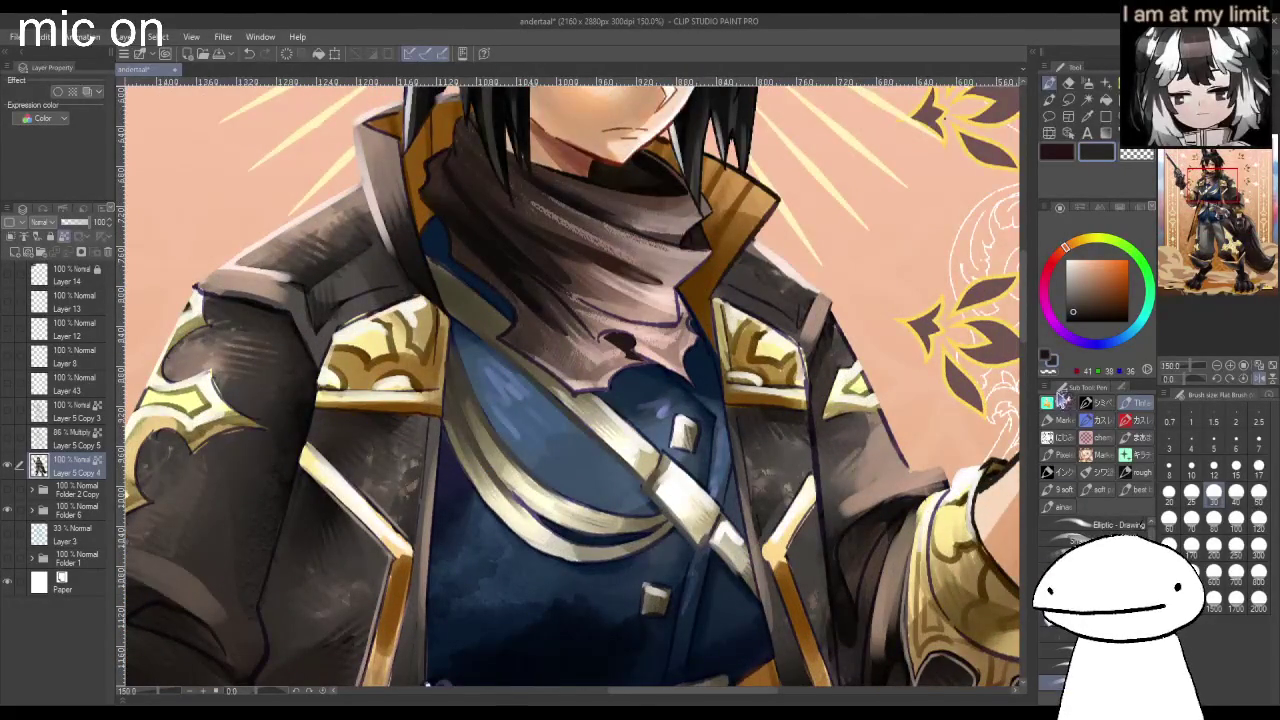
# Select the blocky brush from the Free Until Christmas set at size 70 and eyedrop a dark coat colour.
pyautogui.click(1140, 440)
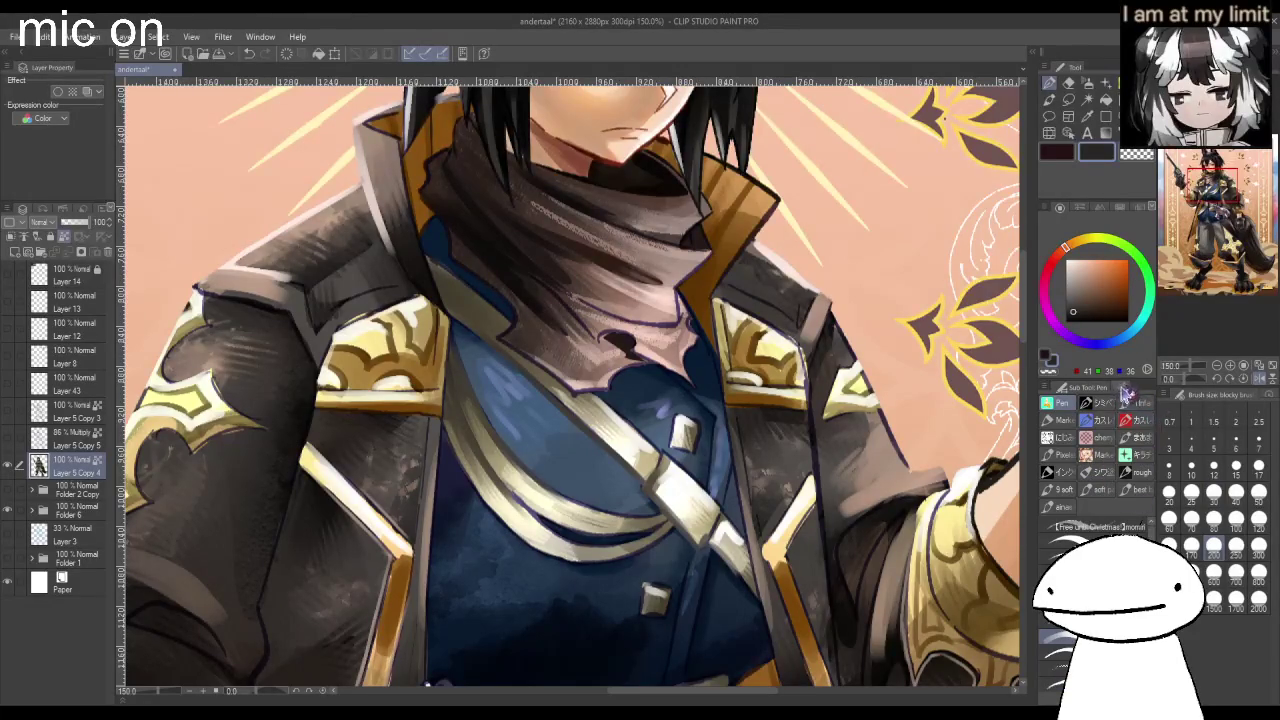
pyautogui.click(1136, 388)
pyautogui.click(1191, 520)
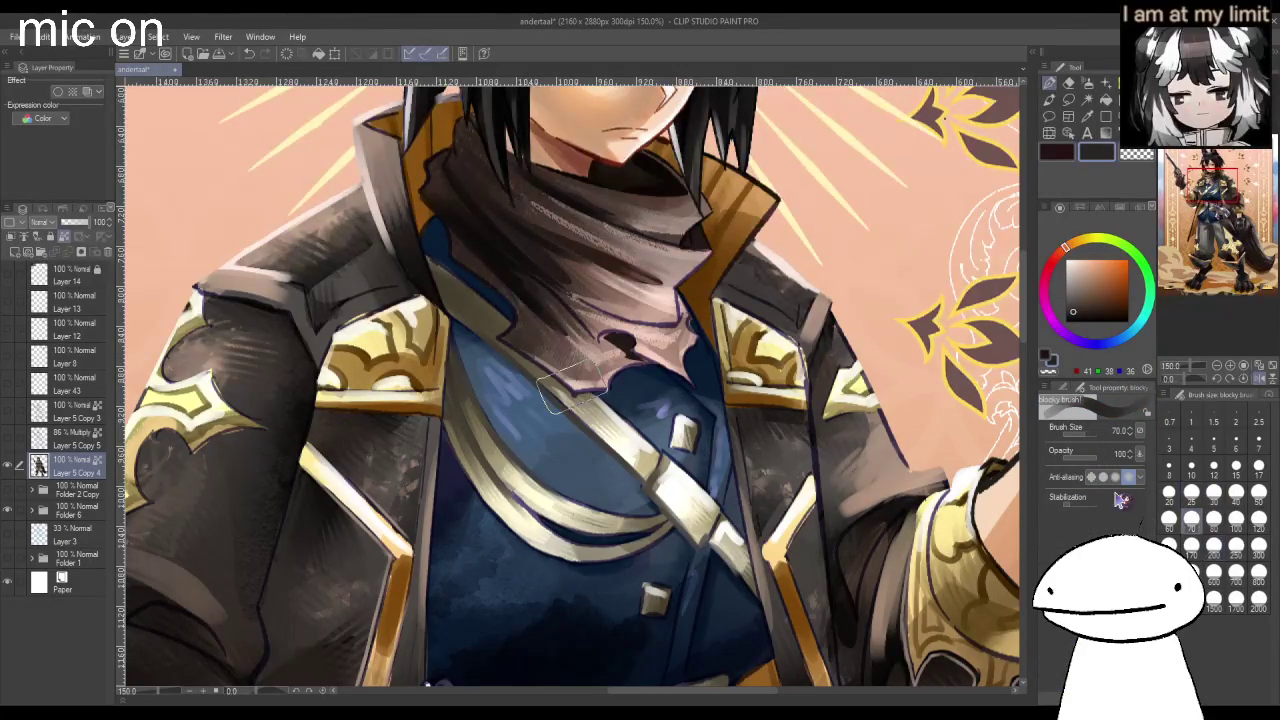
pyautogui.keyDown('alt'); pyautogui.click(350, 300); pyautogui.keyUp('alt')
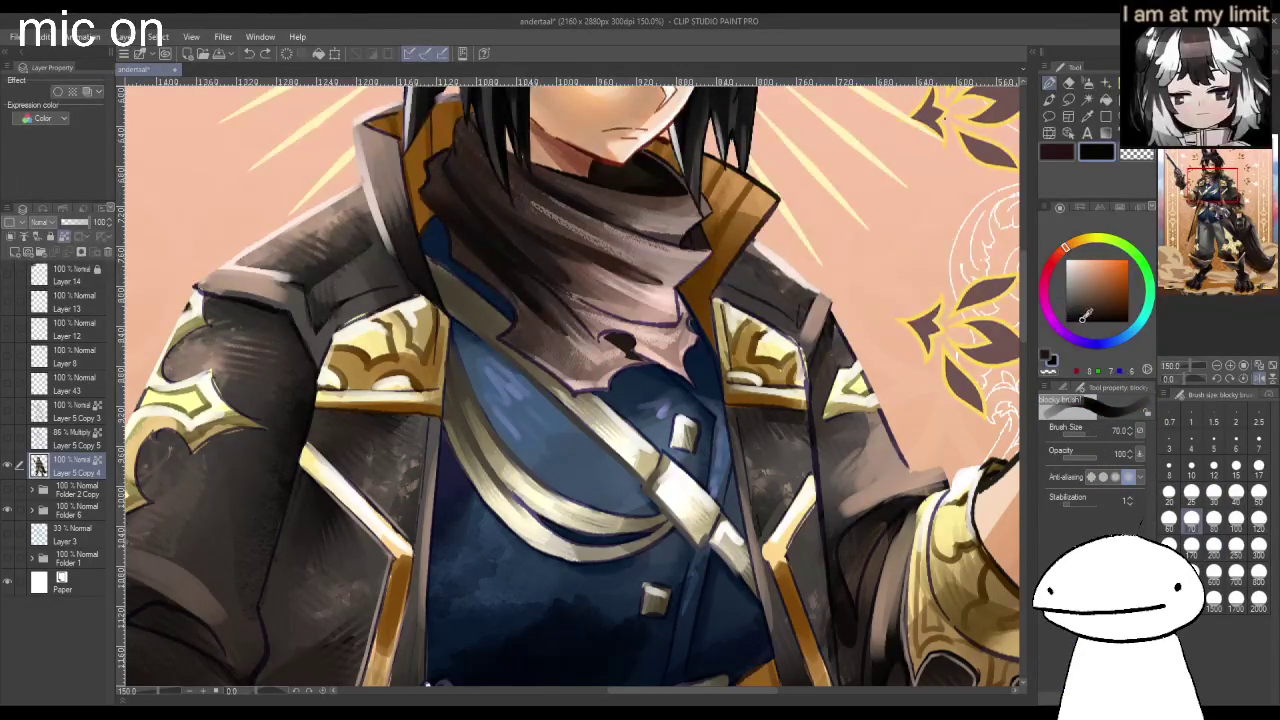
pyautogui.hotkey('ctrl', '-')
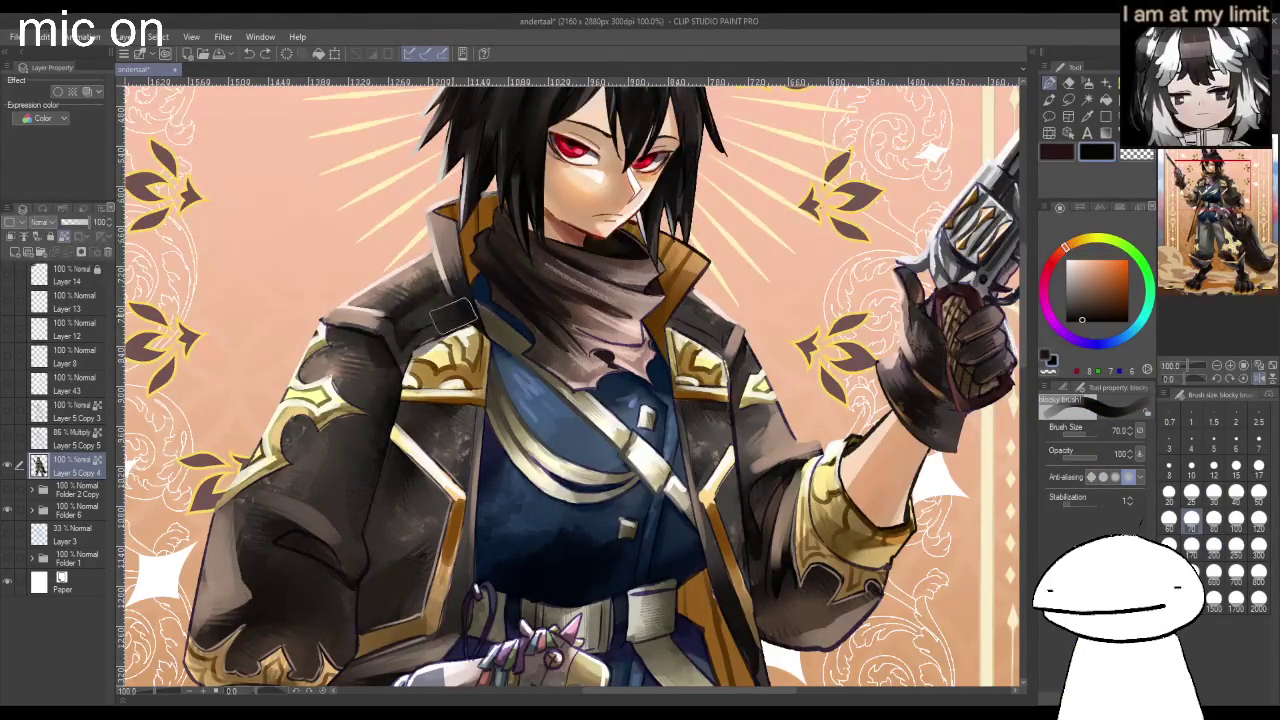
# Paint dark blocky shading on the left coat sleeve, then raise the brush size to 250.
pyautogui.scroll(-1, 395, 380)
pyautogui.moveTo(350, 472)
pyautogui.mouseDown()
pyautogui.moveTo(395, 360)
pyautogui.moveTo(385, 495)
pyautogui.mouseUp()
pyautogui.scroll(-1, 392, 466)
pyautogui.scroll(-2, 420, 466)
pyautogui.scroll(3, 500, 465)
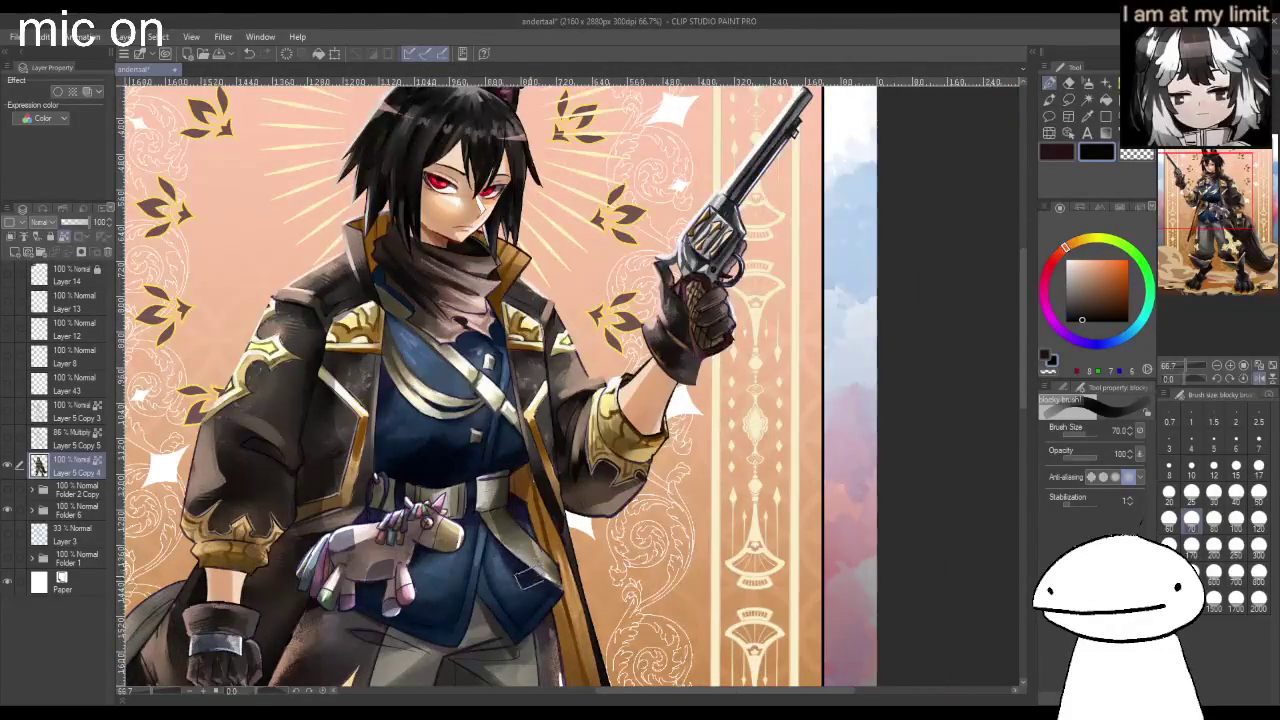
pyautogui.scroll(-1, 530, 590)
pyautogui.scroll(-1, 540, 575)
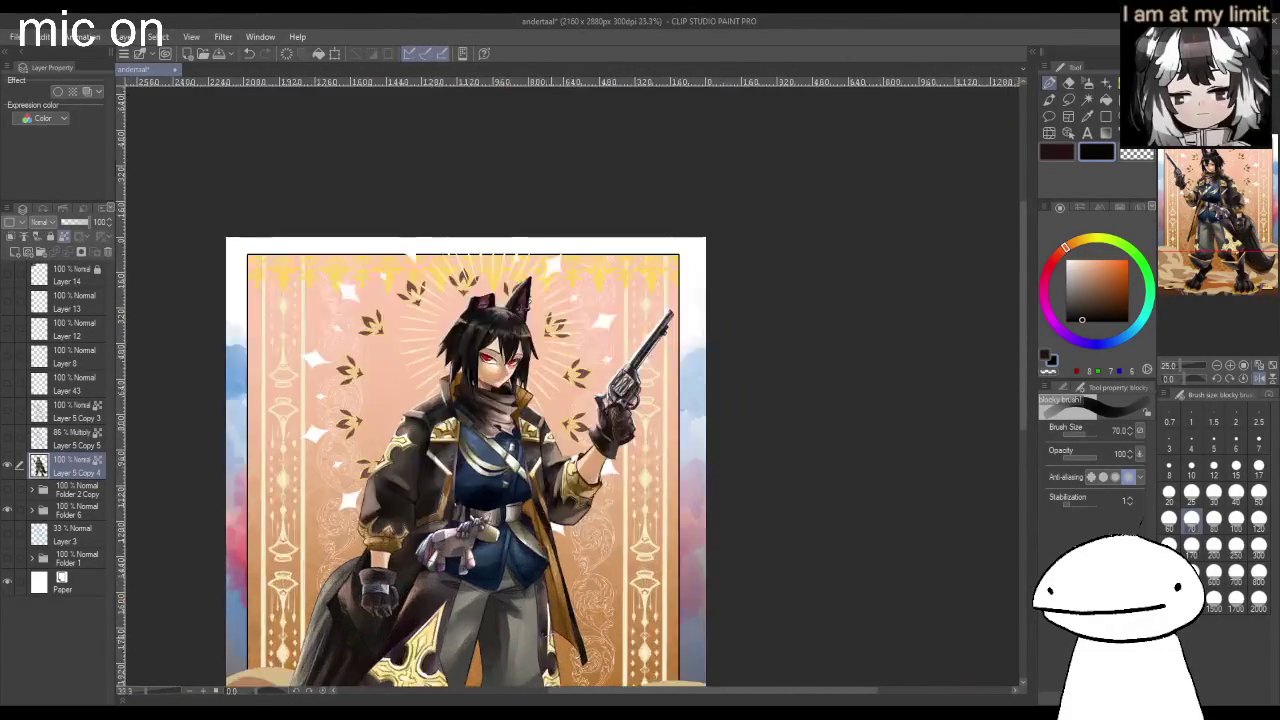
pyautogui.scroll(1, 530, 520)
pyautogui.scroll(-1, 535, 530)
pyautogui.scroll(-3, 550, 535)
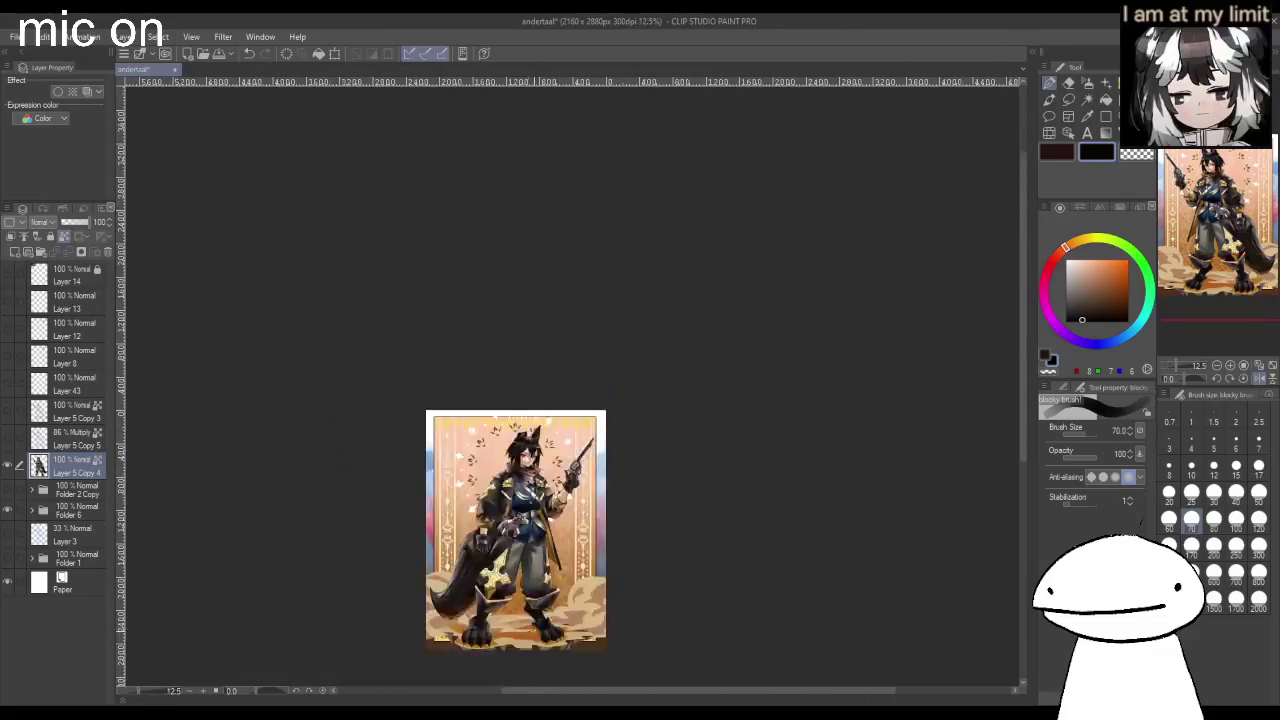
pyautogui.scroll(4, 494, 464)
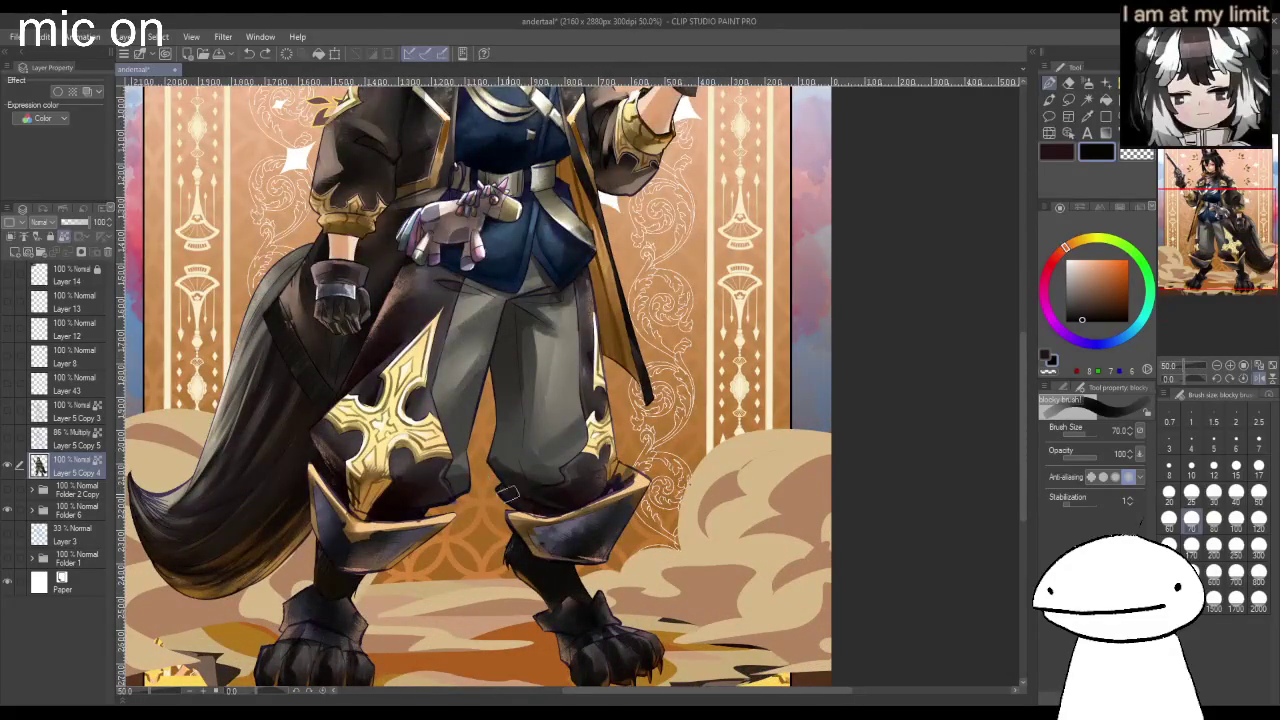
pyautogui.click(1236, 543)
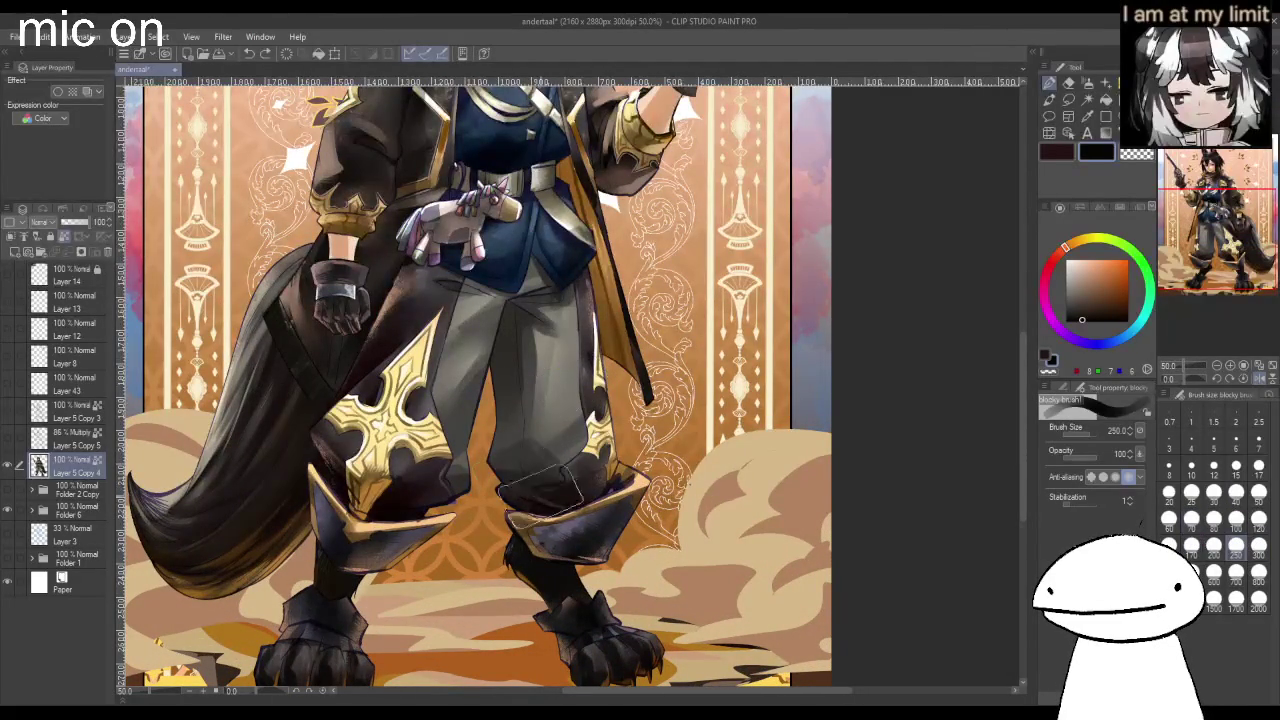
pyautogui.scroll(-1, 630, 565)
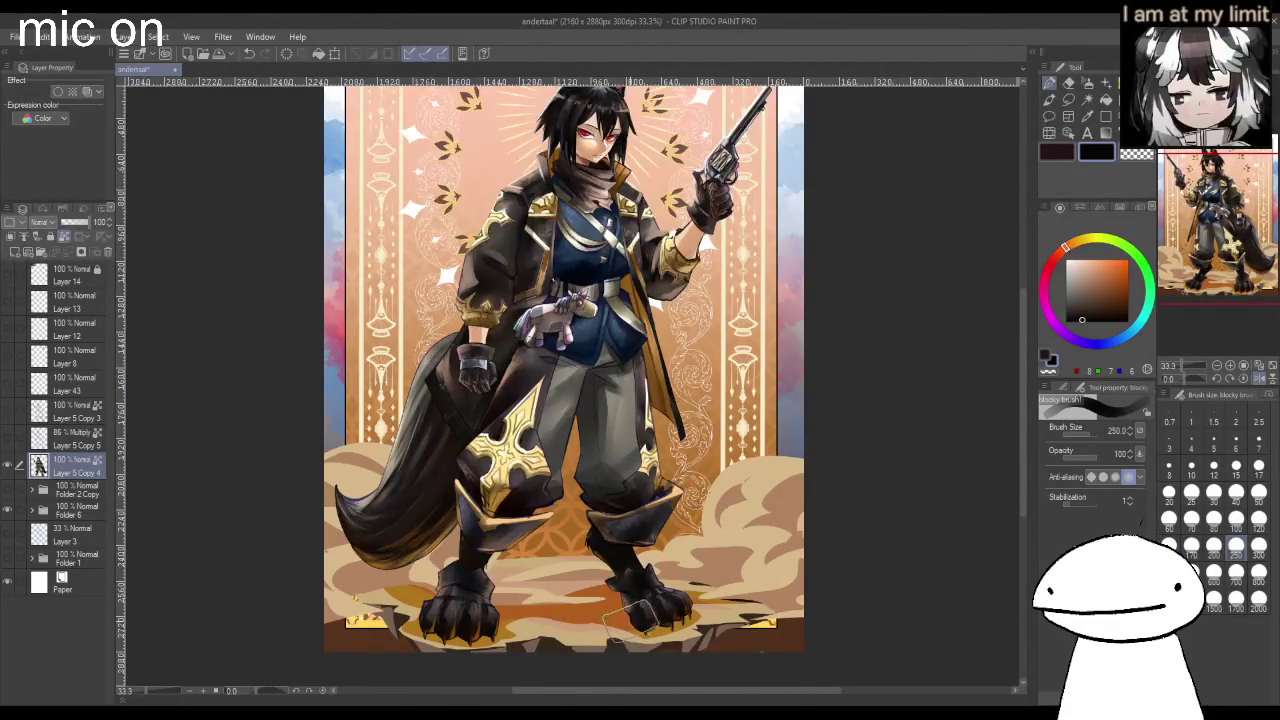
# Try the soft pencil brush with a peach colour.
pyautogui.click(1068, 99)
pyautogui.click(1077, 258)
pyautogui.scroll(3, 495, 610)
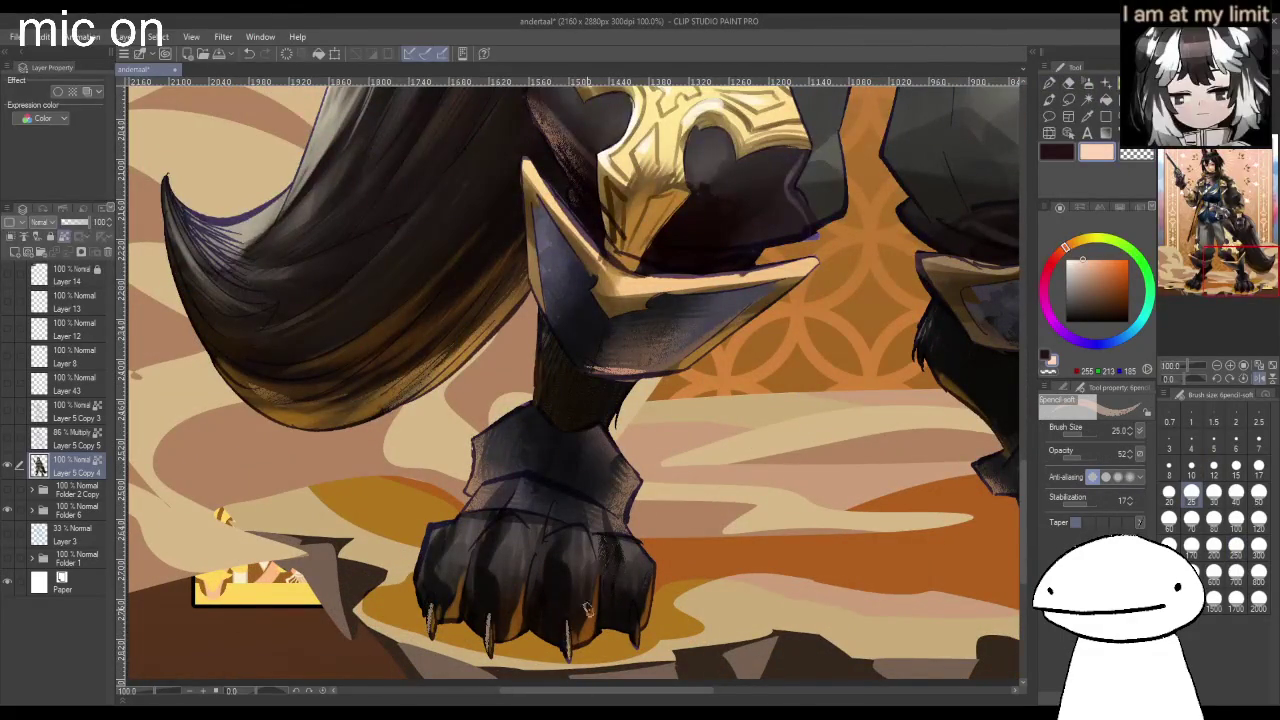
pyautogui.scroll(-2, 630, 630)
pyautogui.scroll(1, 865, 560)
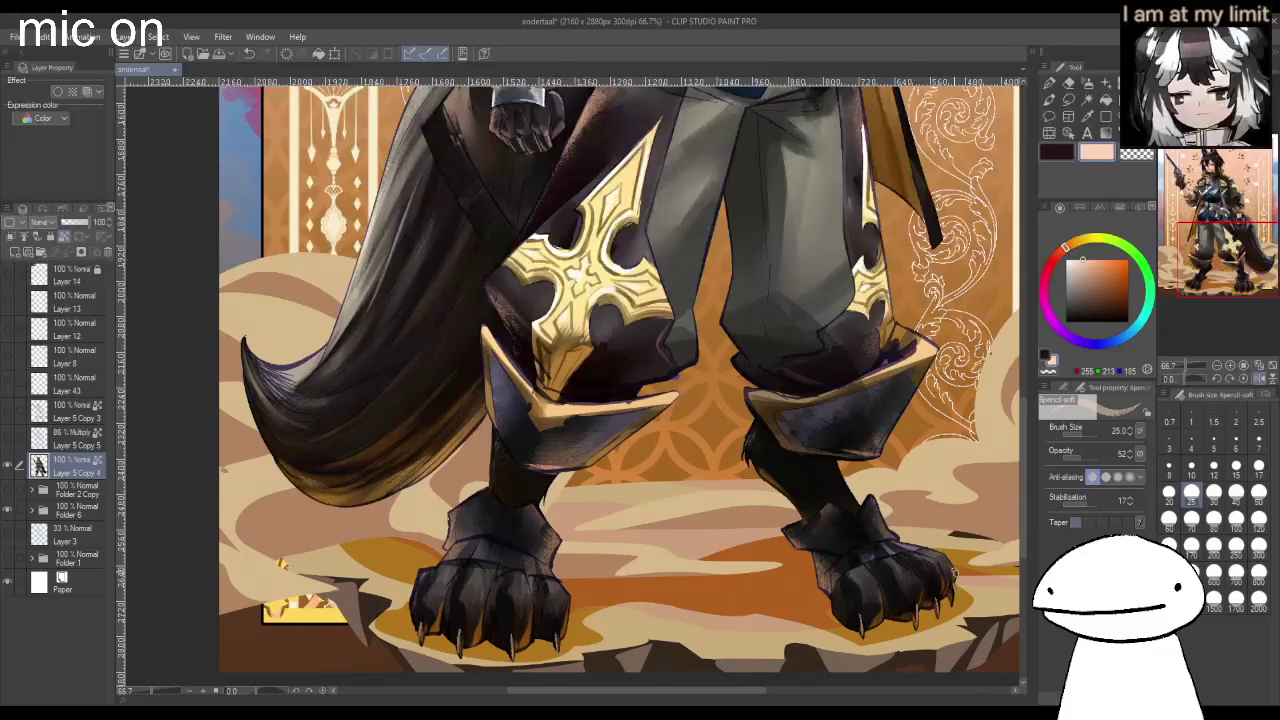
pyautogui.scroll(1, 489, 580)
# Return to the blocky brush at size 70 with a light pinkish grey colour.
pyautogui.keyDown('alt'); pyautogui.click(457, 586); pyautogui.keyUp('alt')
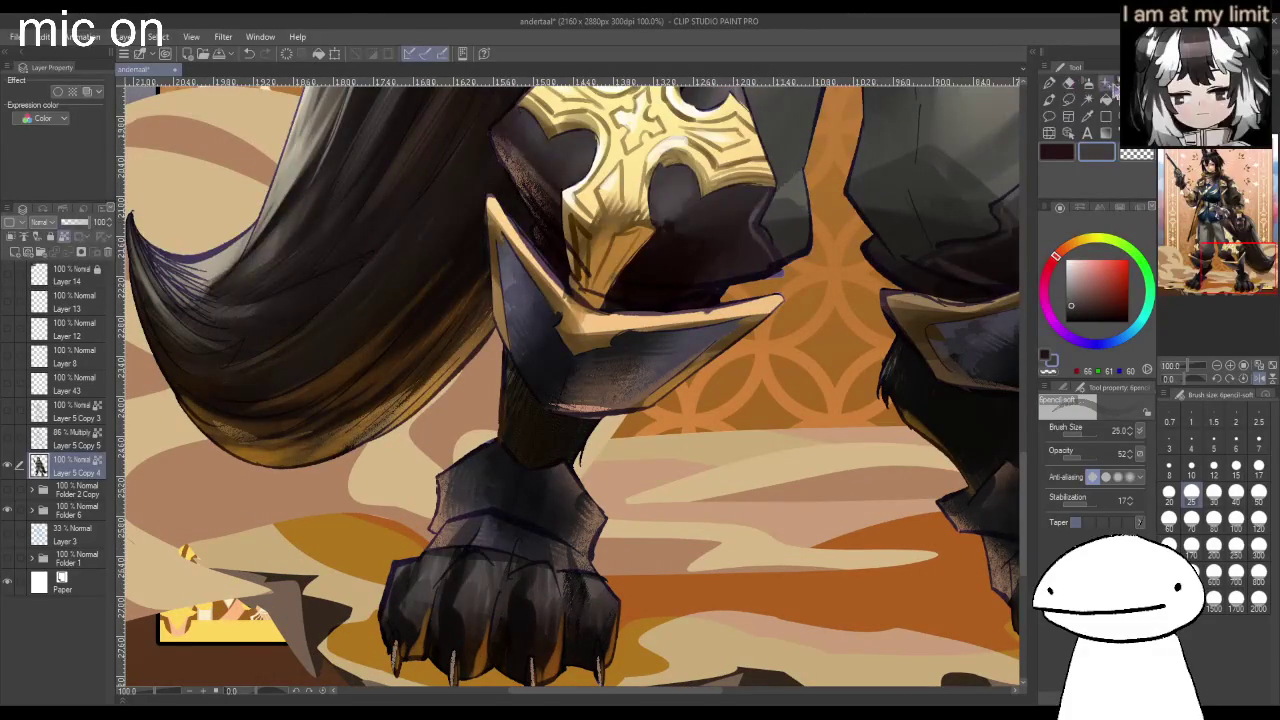
pyautogui.click(1057, 87)
pyautogui.press('[')
pyautogui.press('[')
pyautogui.press('[')
pyautogui.keyDown('alt'); pyautogui.click(570, 387); pyautogui.keyUp('alt')
# Paint light grey highlights on the toes and knuckles of both clawed feet at brush size 30.
pyautogui.moveTo(445, 594); pyautogui.dragTo(490, 565)
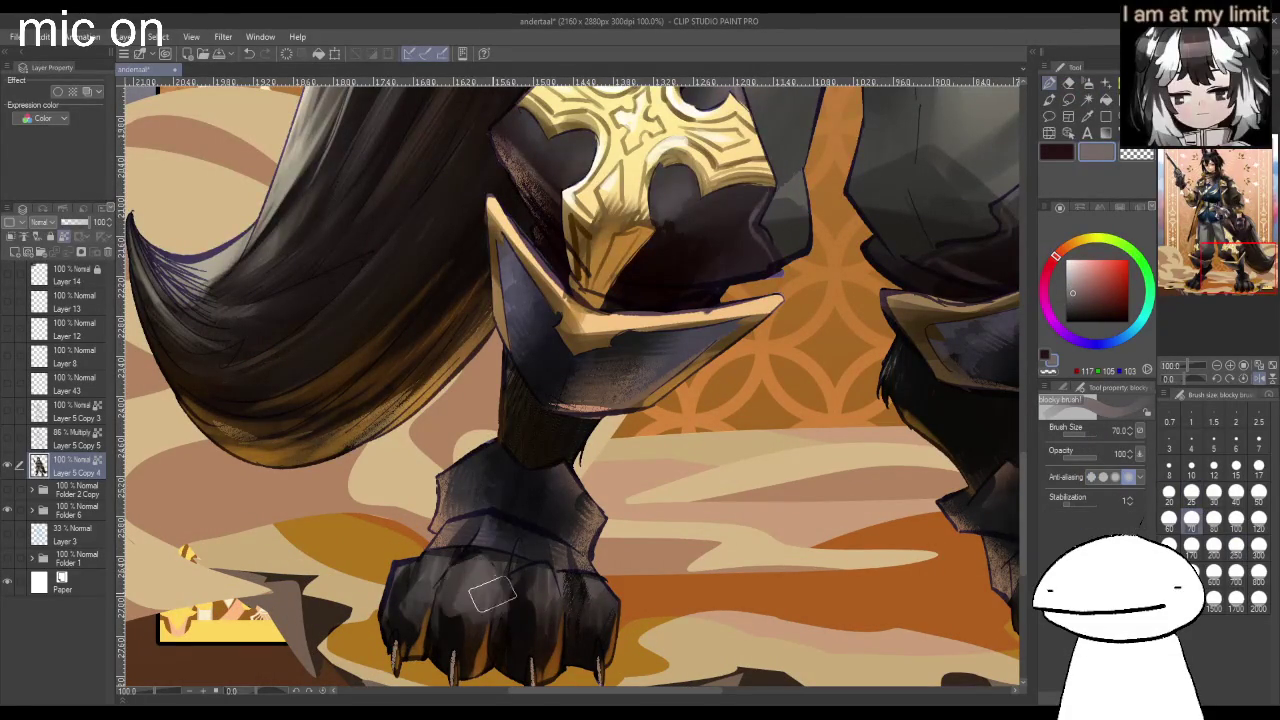
pyautogui.press('[')
pyautogui.press('[')
pyautogui.press('[')
pyautogui.press('[')
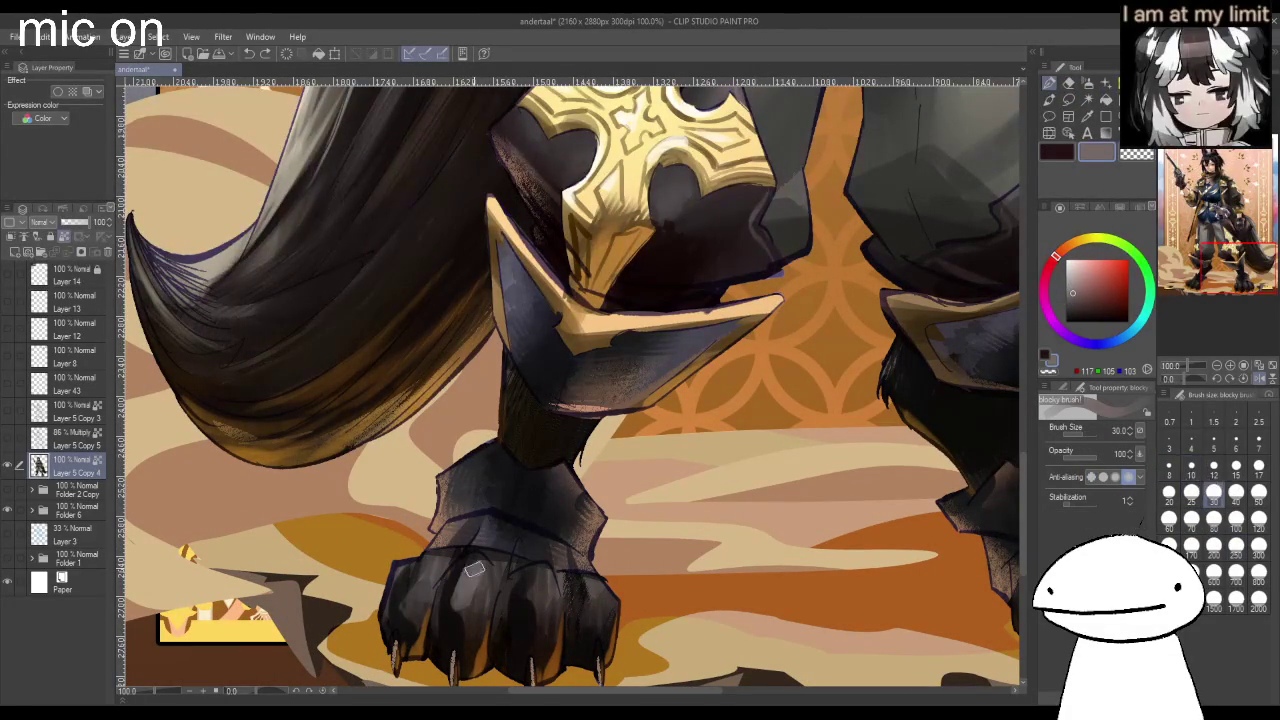
pyautogui.moveTo(413, 595); pyautogui.dragTo(435, 568)
pyautogui.moveTo(543, 592); pyautogui.dragTo(549, 607)
pyautogui.scroll(-2, 600, 598)
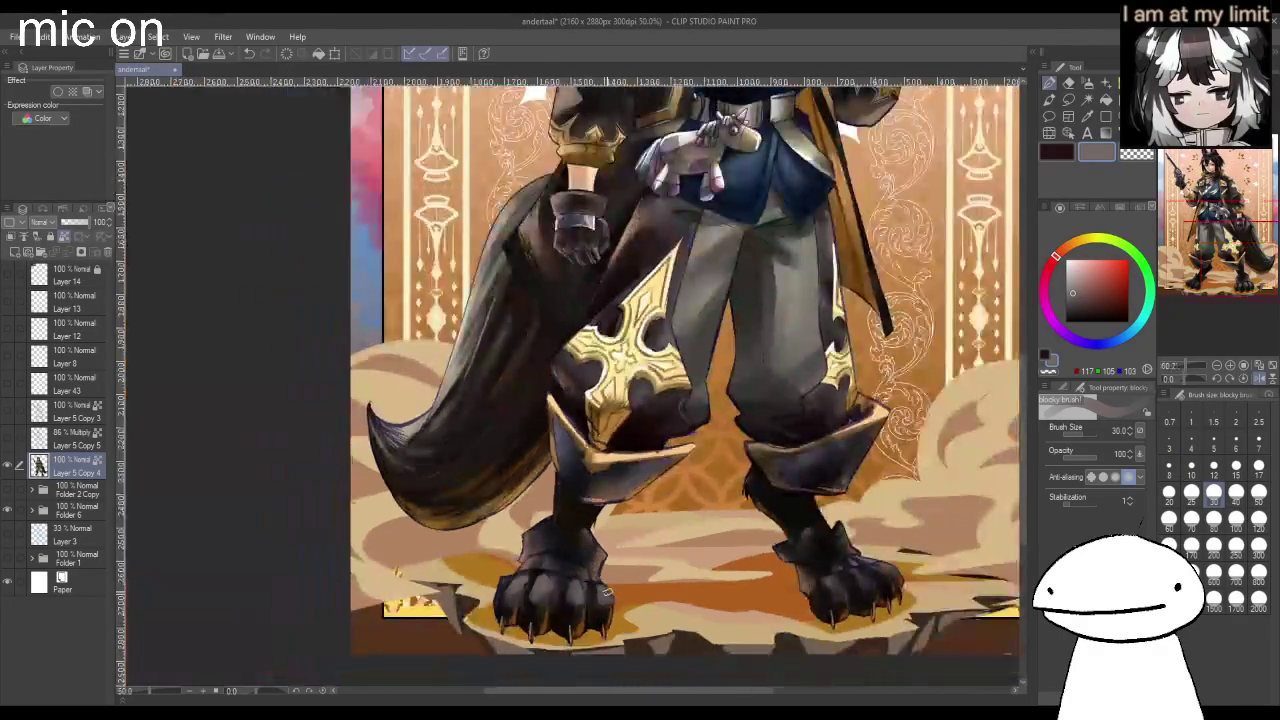
pyautogui.moveTo(829, 591)
pyautogui.mouseDown()
pyautogui.moveTo(896, 591)
pyautogui.moveTo(893, 576)
pyautogui.mouseUp()
pyautogui.scroll(-2, 893, 576)
pyautogui.scroll(-1, 893, 576)
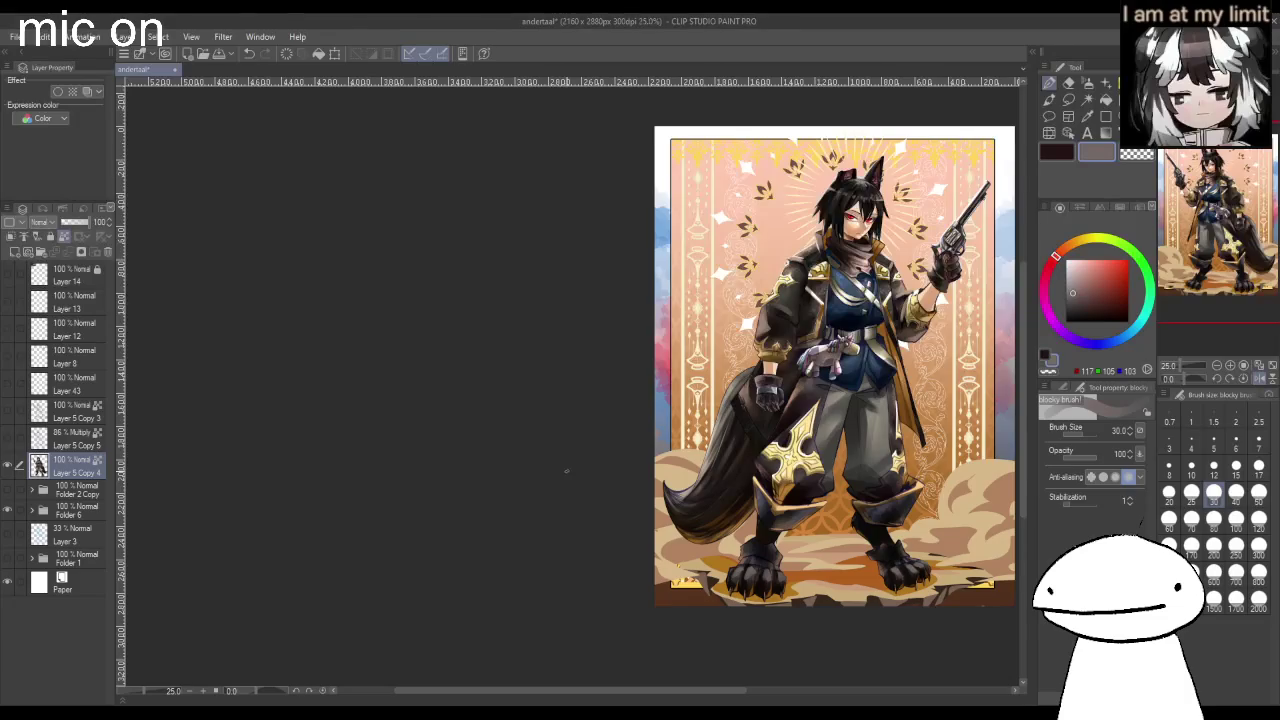
# Centre the view on the lowered gloved hand, sample a brown from the painting, and set brush size 10.
pyautogui.moveTo(716, 487); pyautogui.dragTo(579, 487)
pyautogui.scroll(1, 579, 487)
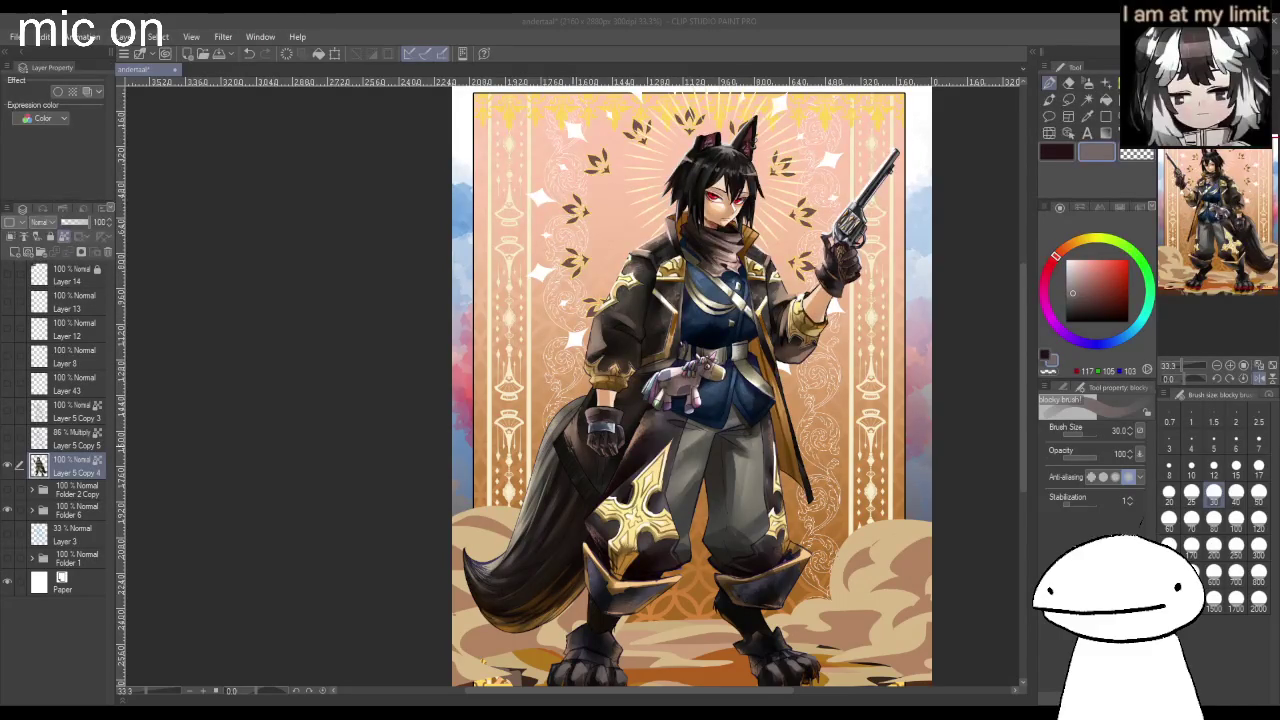
pyautogui.scroll(4, 590, 413)
pyautogui.keyDown('alt'); pyautogui.click(533, 452); pyautogui.keyUp('alt')
pyautogui.click(1191, 468)
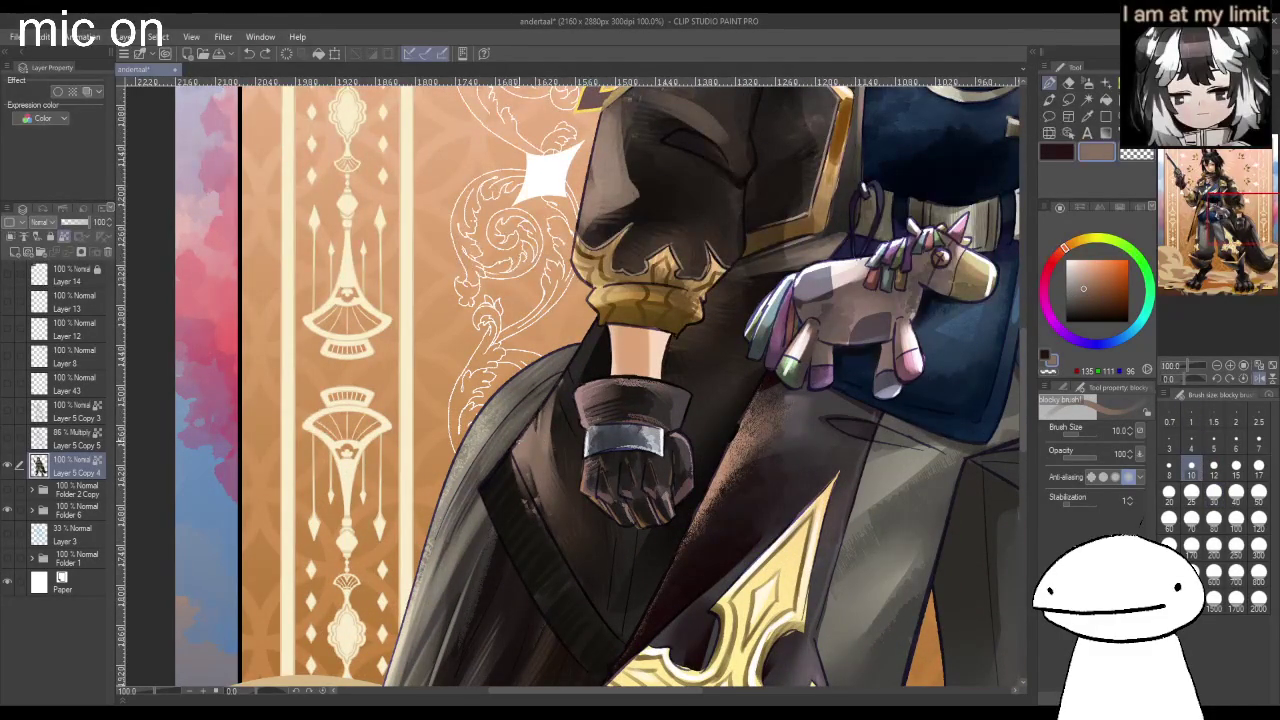
# Paint a faint brown coat stroke, then switch to a greyish brown at brush size 5.
pyautogui.moveTo(567, 372); pyautogui.dragTo(598, 320)
pyautogui.click(1067, 289)
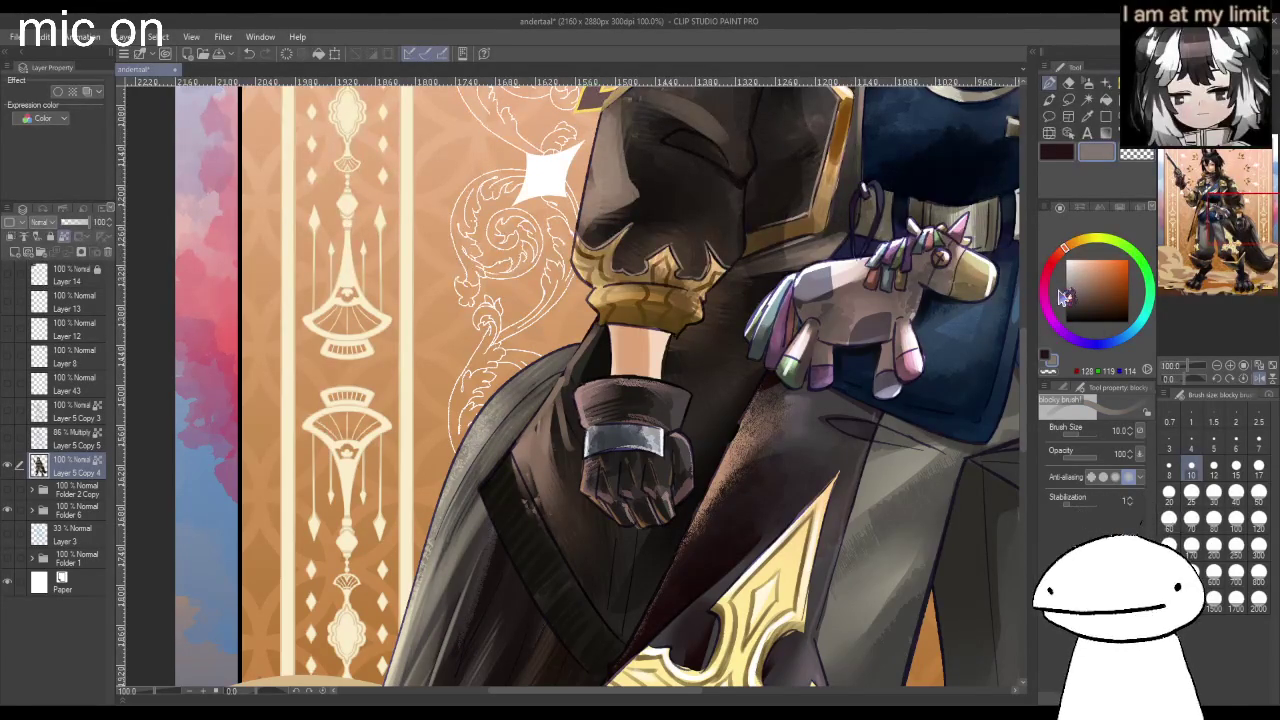
pyautogui.click(1213, 445)
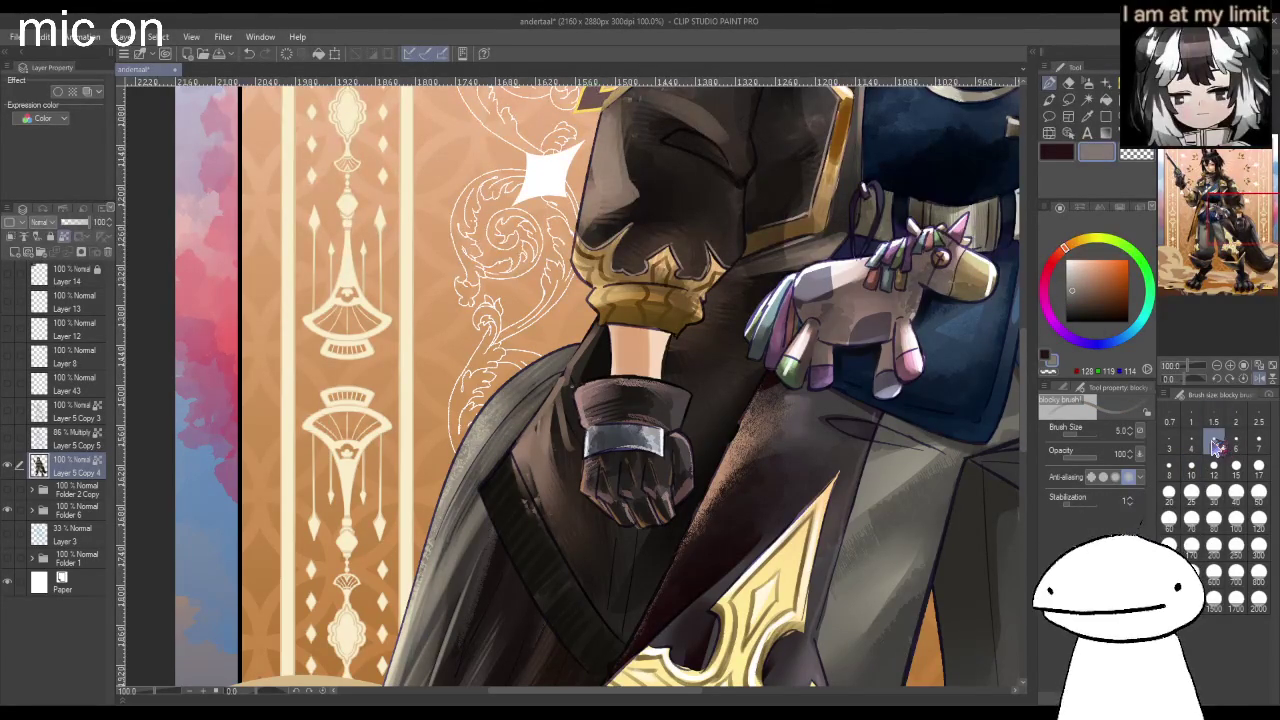
# Add small bright highlights along the dark coat edge by the hand, undoing the stray stroke near the boot.
pyautogui.moveTo(480, 486); pyautogui.dragTo(510, 450)
pyautogui.moveTo(482, 494)
pyautogui.mouseDown()
pyautogui.moveTo(508, 468)
pyautogui.moveTo(524, 502)
pyautogui.mouseUp()
pyautogui.moveTo(512, 548); pyautogui.dragTo(536, 524)
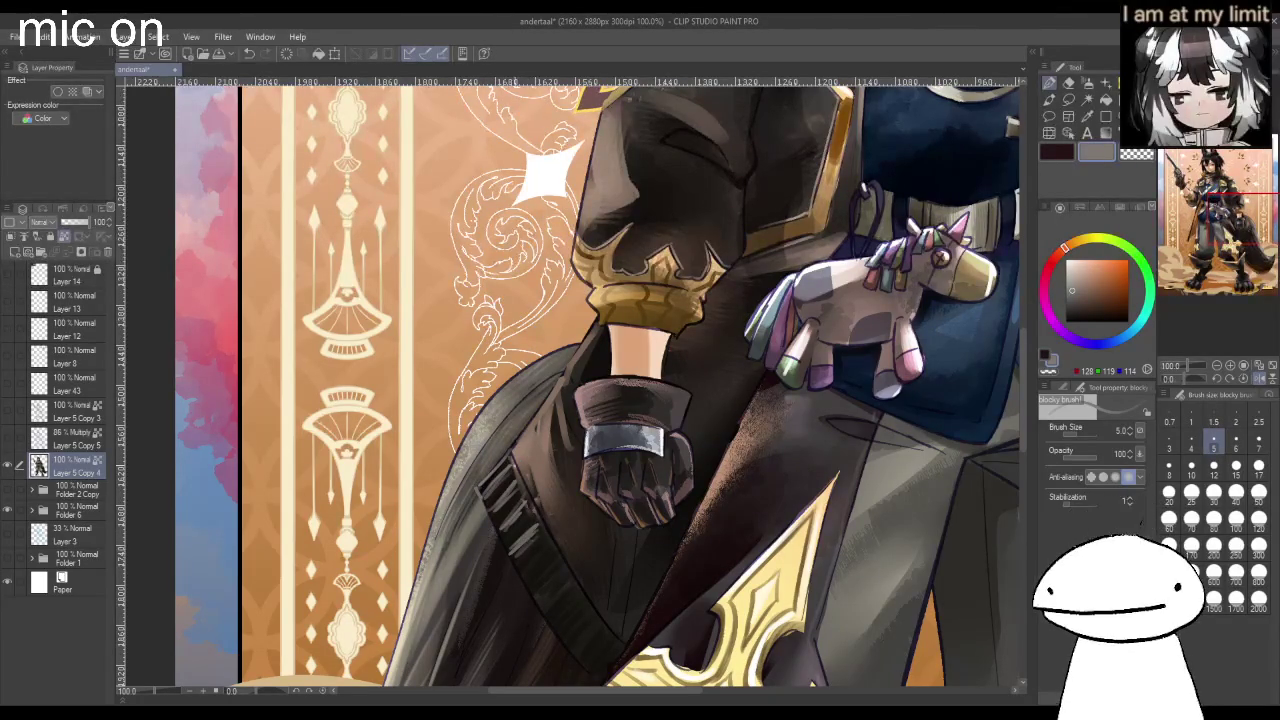
pyautogui.scroll(-1, 524, 480)
pyautogui.scroll(-1, 524, 480)
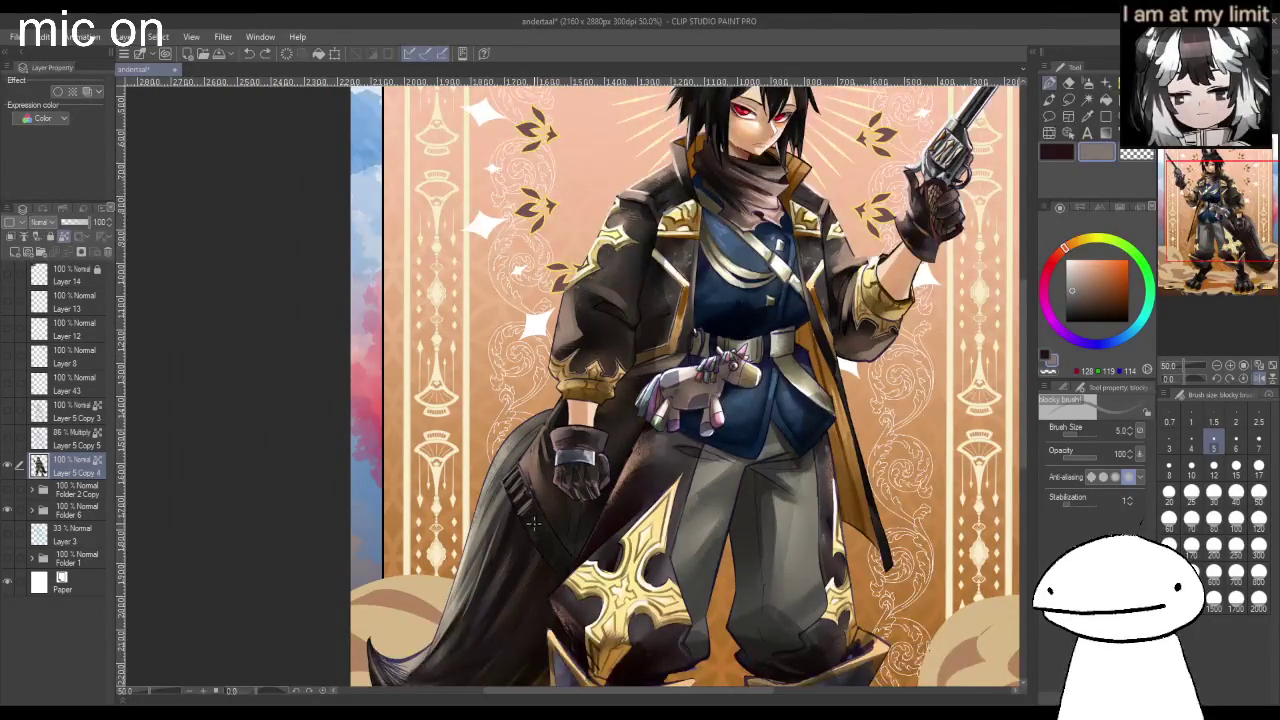
pyautogui.scroll(-2, 520, 520)
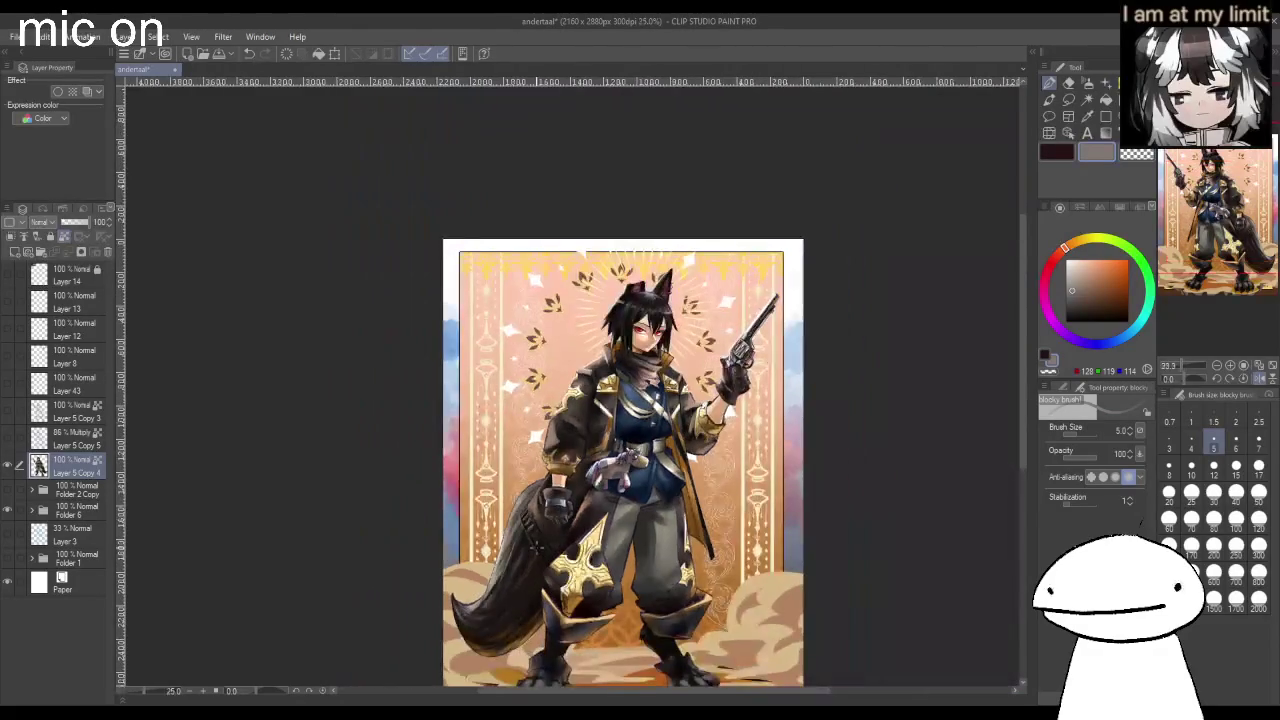
pyautogui.scroll(2, 555, 470)
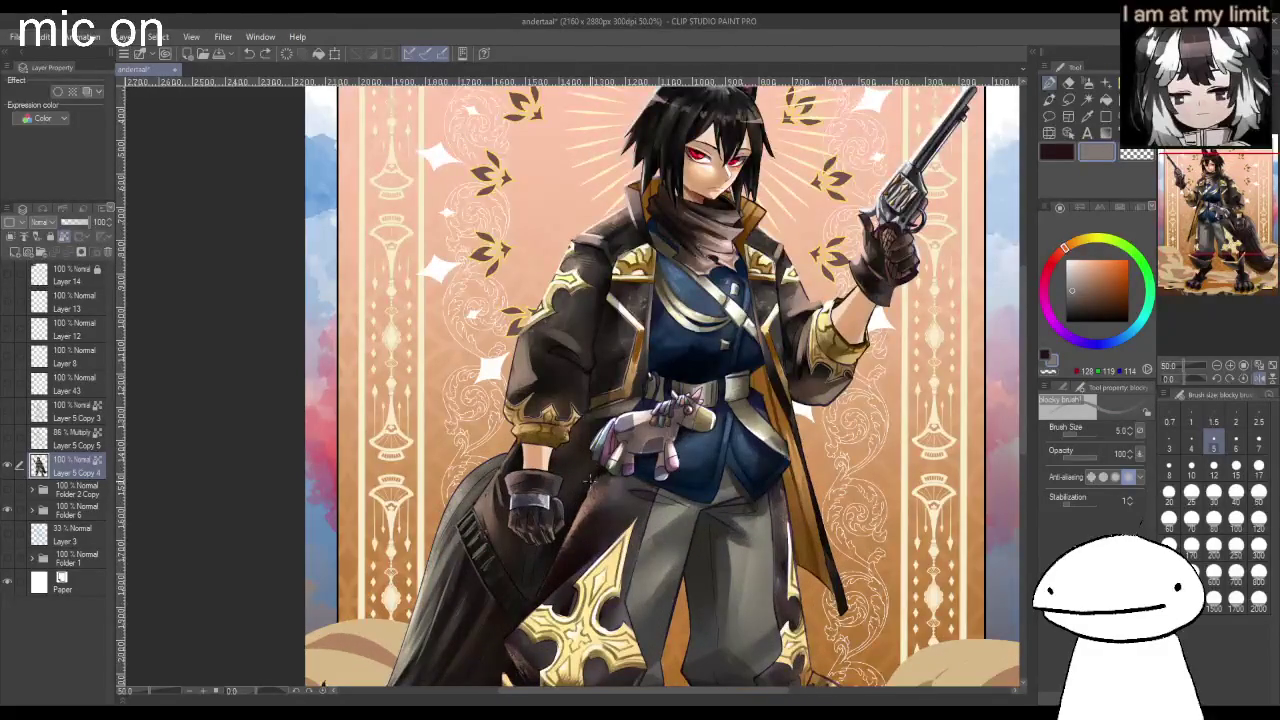
pyautogui.scroll(1, 518, 595)
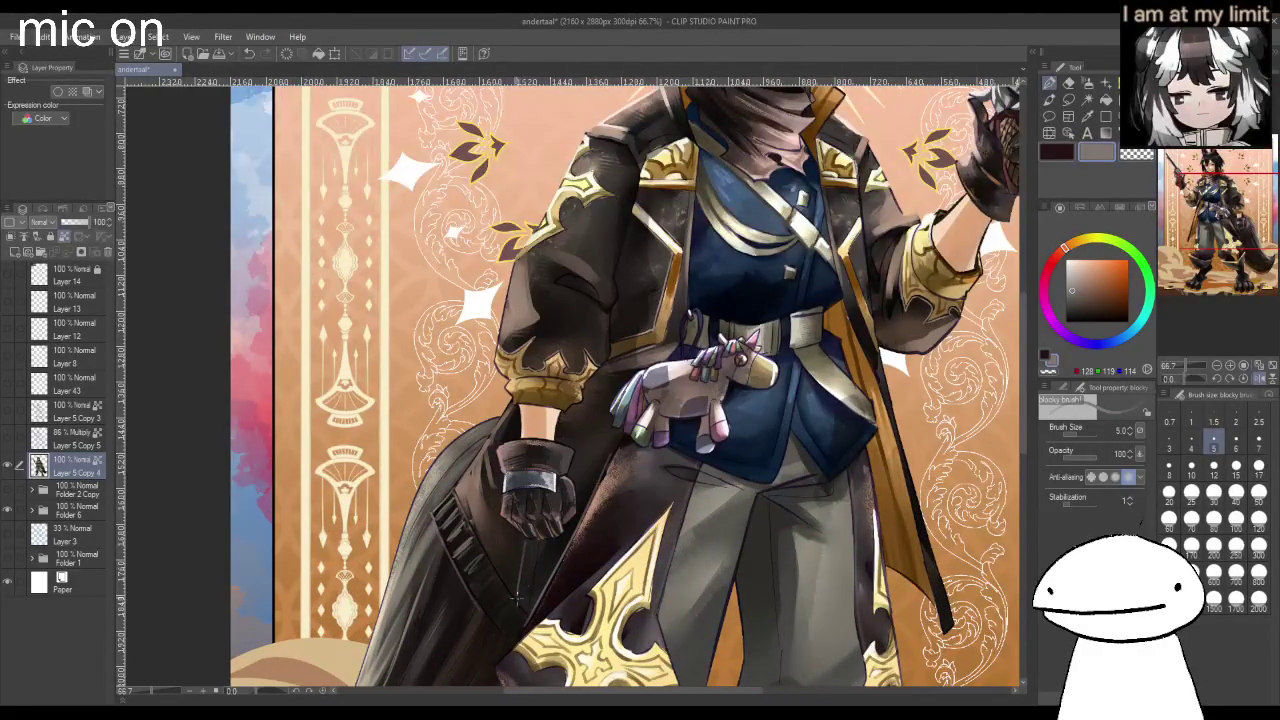
pyautogui.scroll(-2, 650, 543)
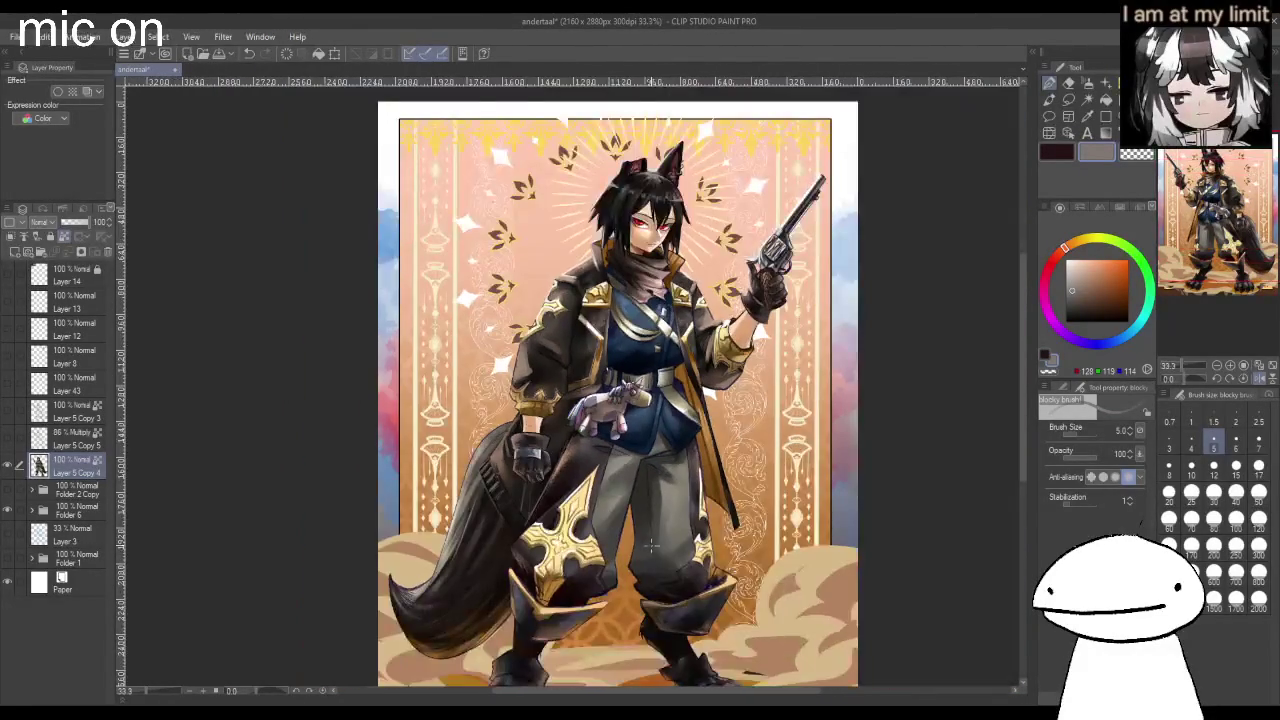
pyautogui.scroll(2, 665, 655)
pyautogui.scroll(1, 665, 655)
pyautogui.hotkey('ctrl', 'z')
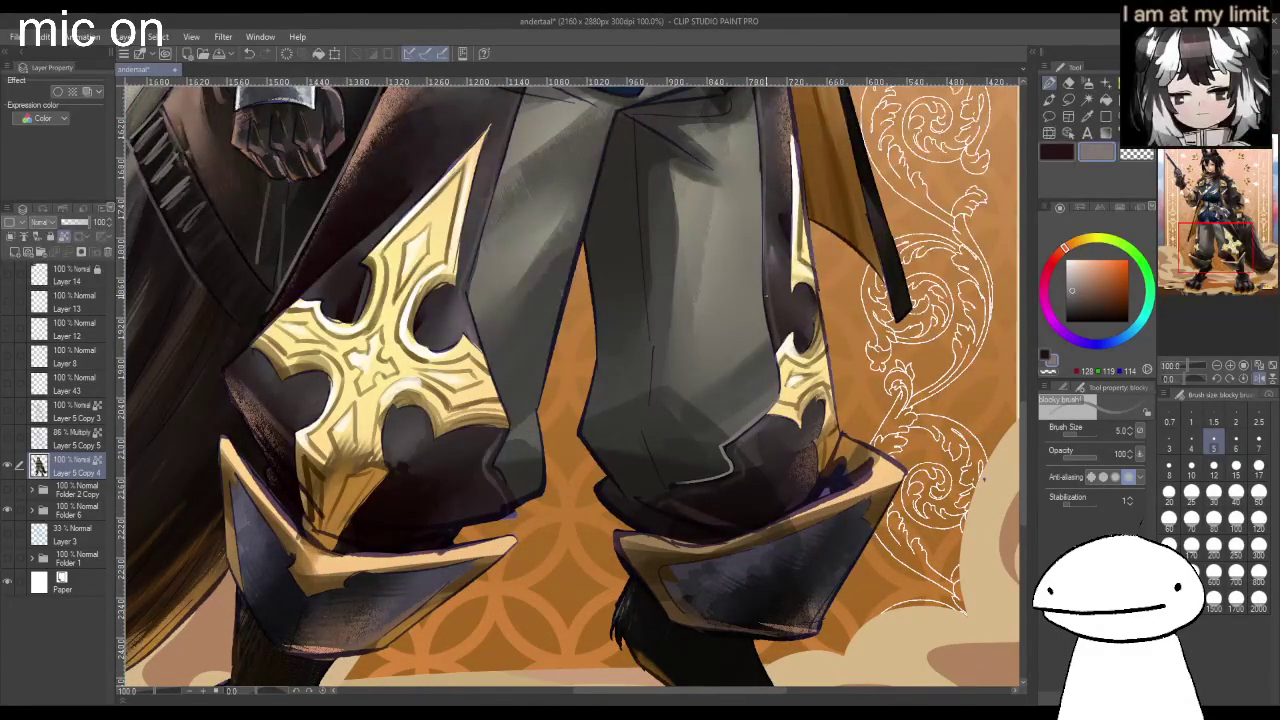
# Lighten the trousers near the waist with light strokes at brush size 8.
pyautogui.scroll(-1, 777, 395)
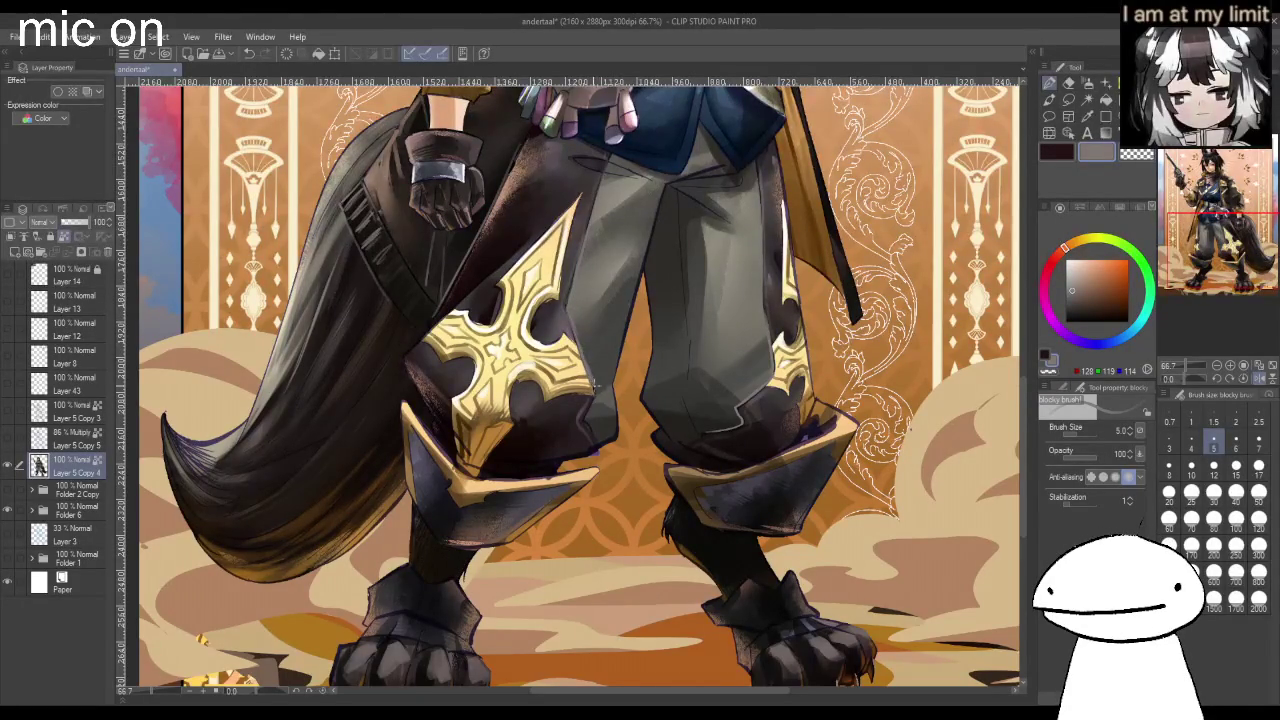
pyautogui.scroll(-3, 586, 410)
pyautogui.scroll(-2, 586, 410)
pyautogui.scroll(2, 600, 370)
pyautogui.scroll(2, 604, 358)
pyautogui.moveTo(640, 345); pyautogui.dragTo(610, 351)
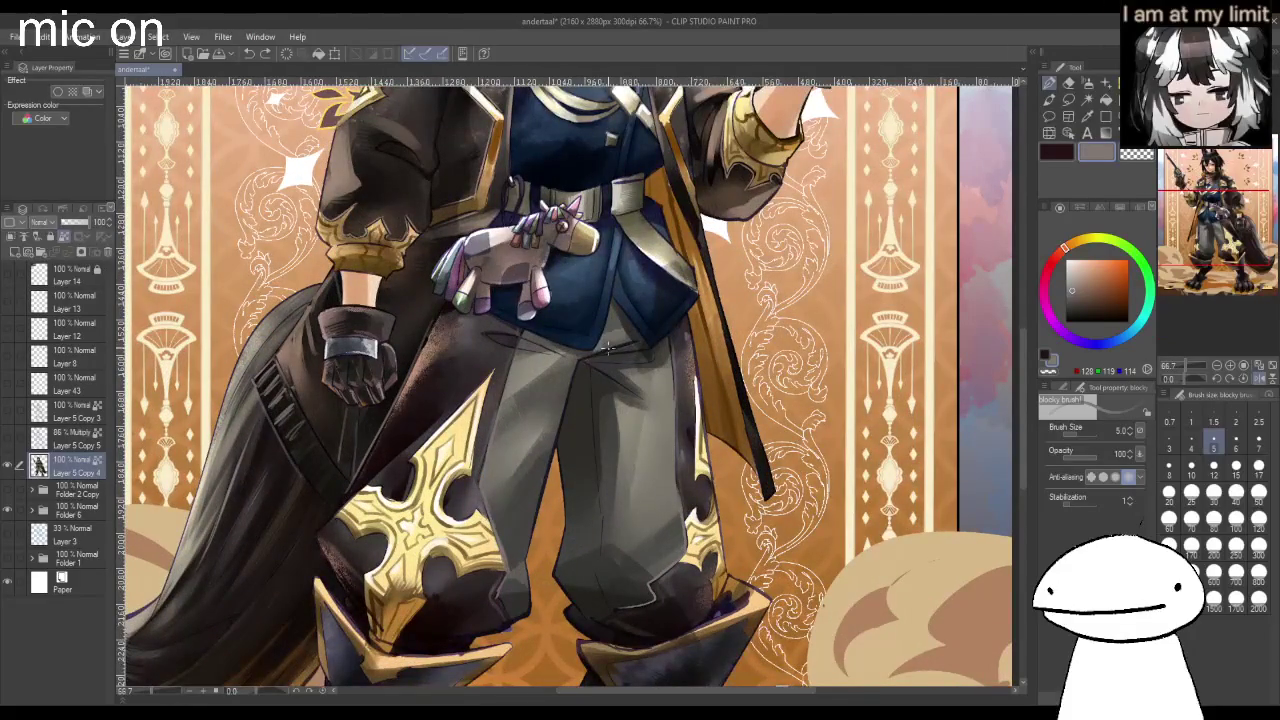
pyautogui.click(1169, 463)
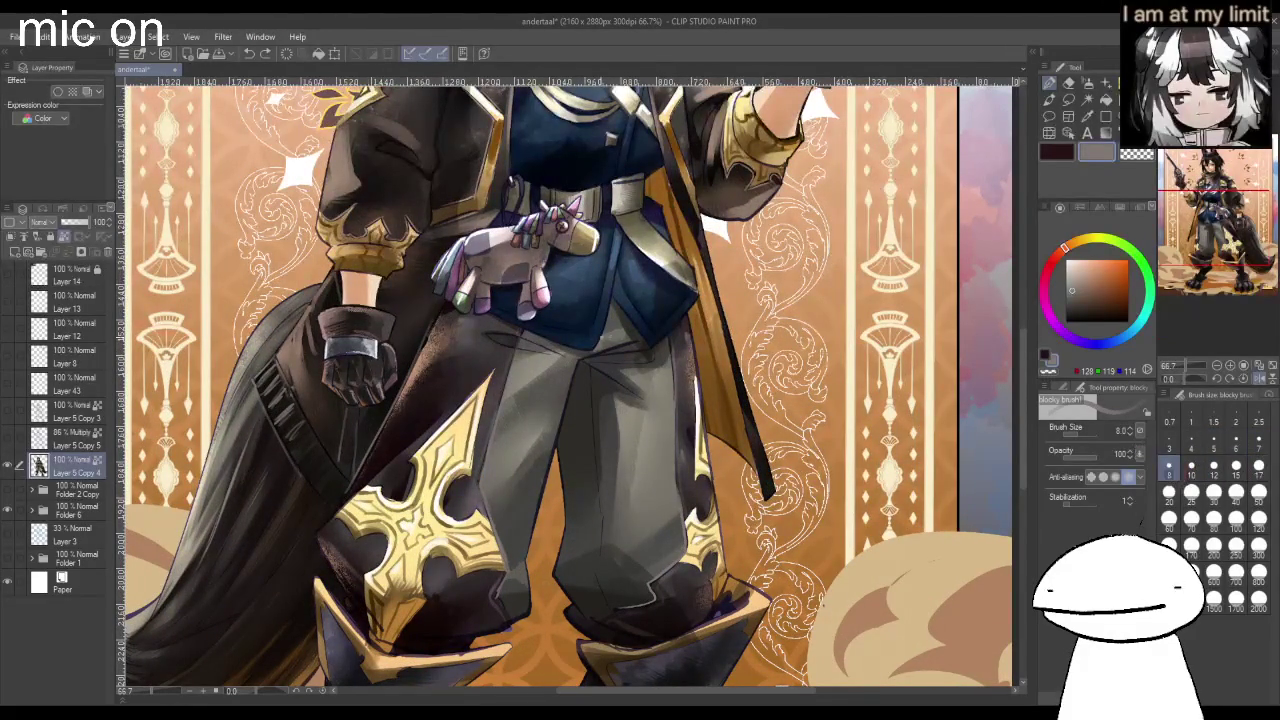
pyautogui.moveTo(600, 350)
pyautogui.mouseDown()
pyautogui.moveTo(642, 340)
pyautogui.moveTo(612, 350)
pyautogui.mouseUp()
# Undo the waist stroke and a trial highlight along the trouser crease.
pyautogui.hotkey('ctrl', 'z')
pyautogui.moveTo(567, 370); pyautogui.dragTo(560, 454)
pyautogui.hotkey('ctrl', 'z')
pyautogui.hotkey('ctrl', 'z')
pyautogui.hotkey('ctrl', 'z')
pyautogui.hotkey('ctrl', 'z')
pyautogui.scroll(-1, 570, 385)
pyautogui.scroll(-1, 570, 385)
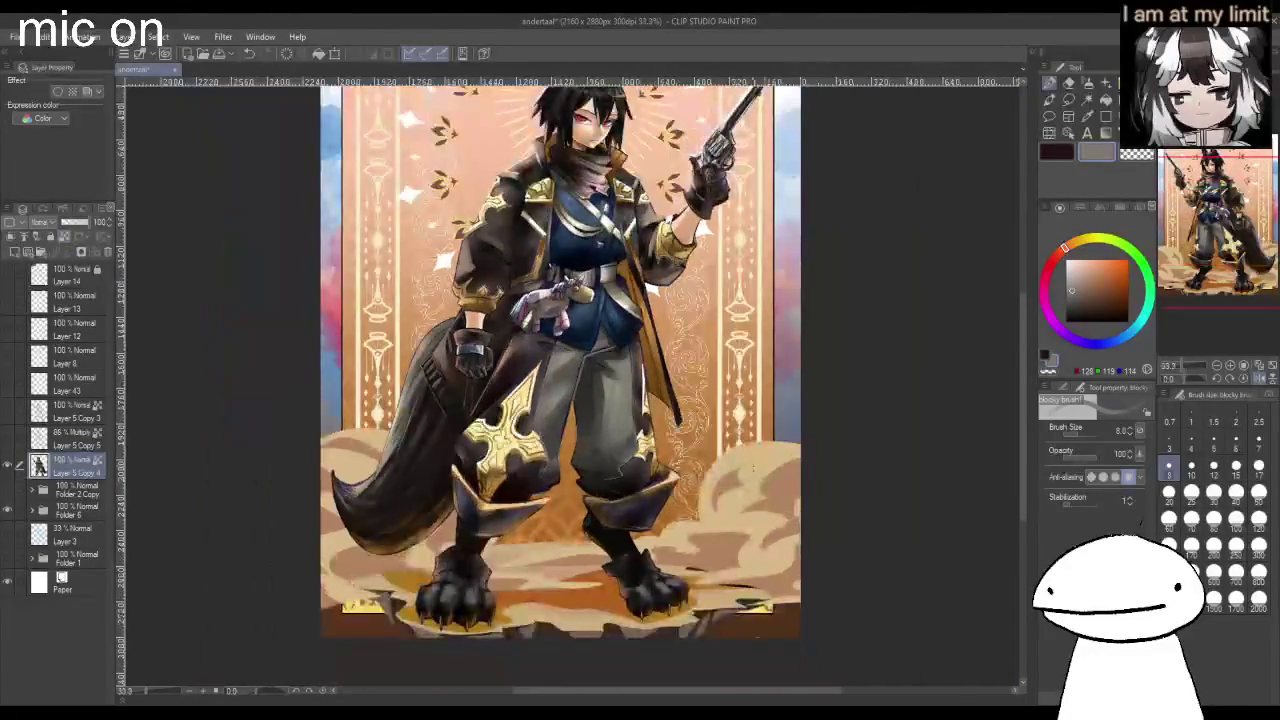
pyautogui.scroll(-1, 570, 385)
pyautogui.scroll(2, 634, 306)
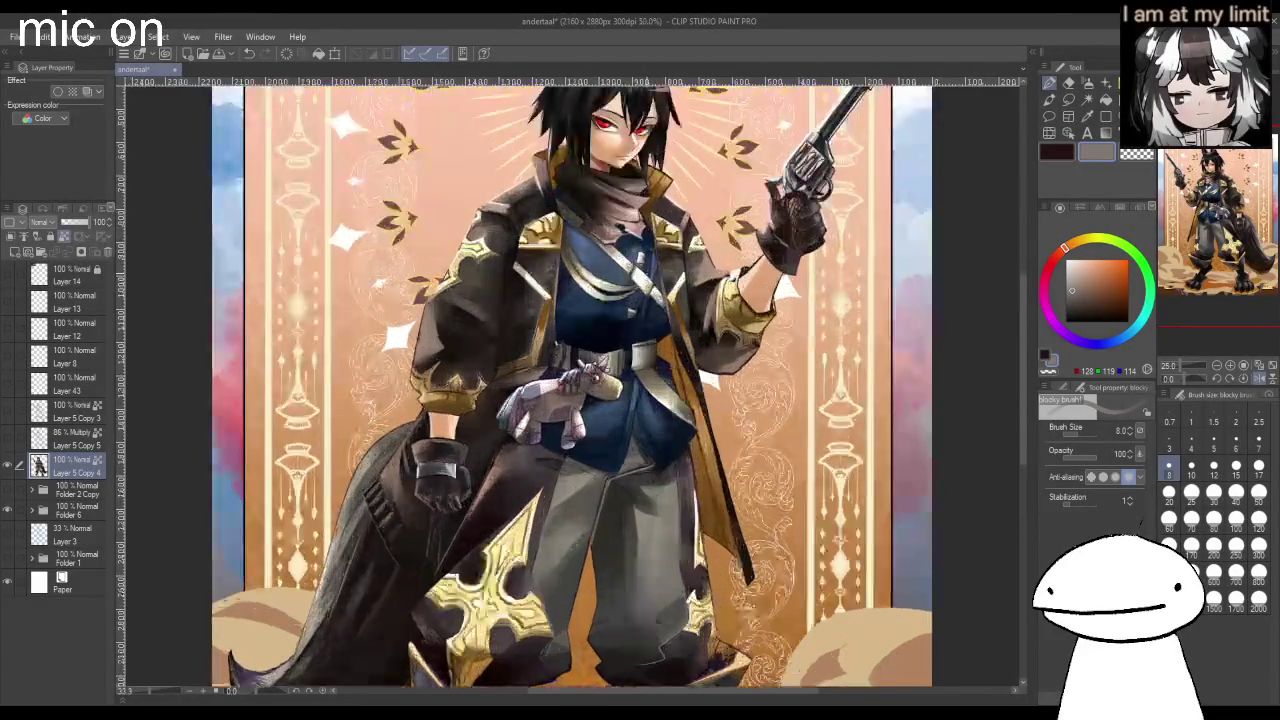
pyautogui.scroll(1, 634, 306)
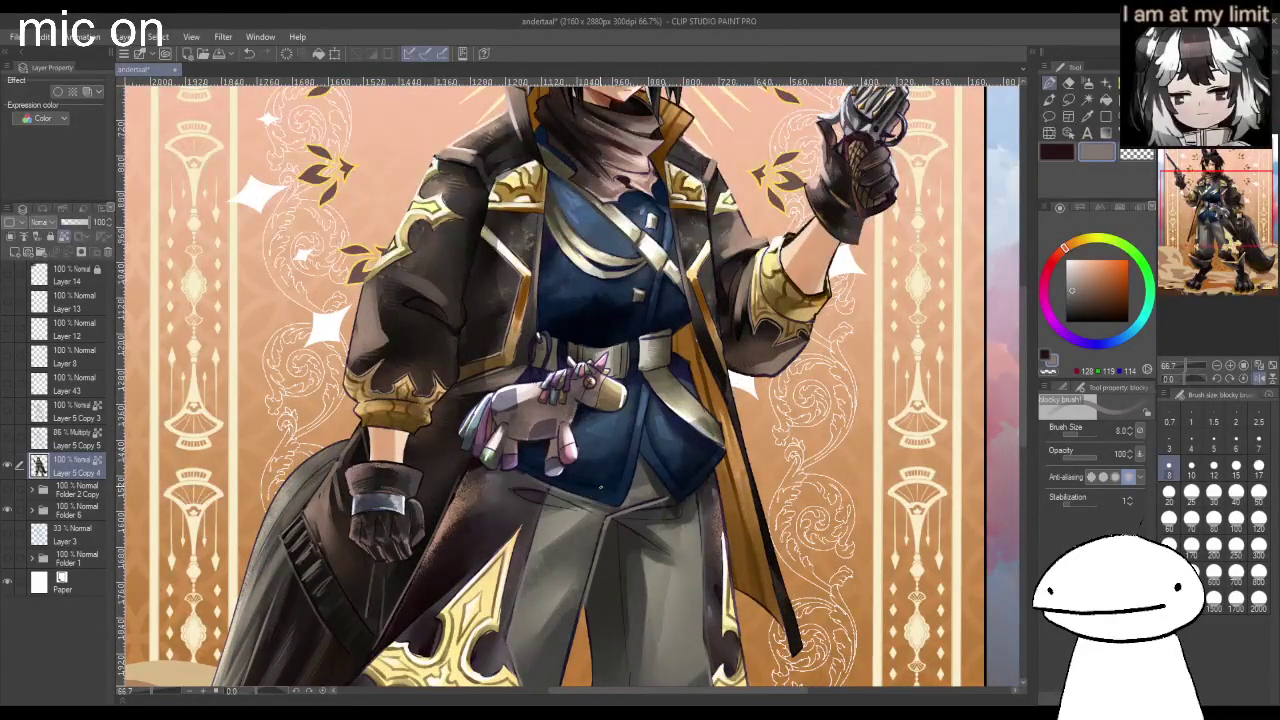
pyautogui.scroll(2, 580, 430)
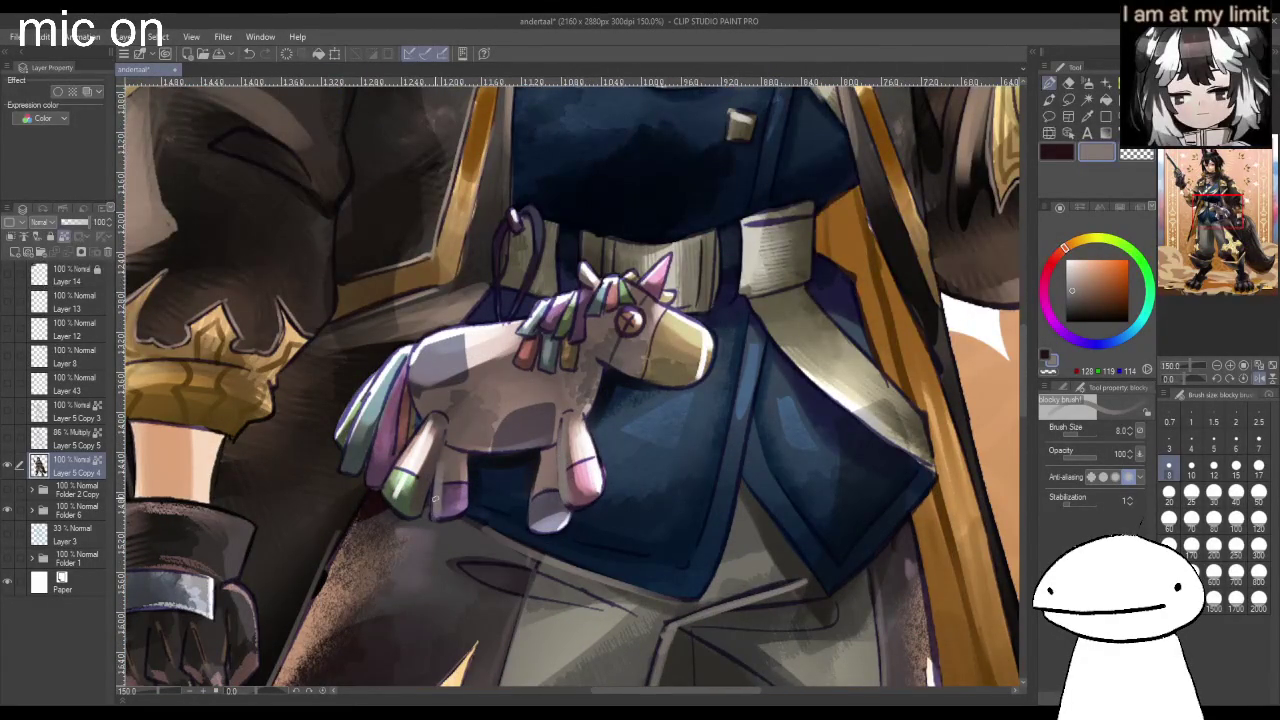
# Zoom in on the chest and pick pure white (255, 255, 255) in the colour square.
pyautogui.scroll(-1, 438, 490)
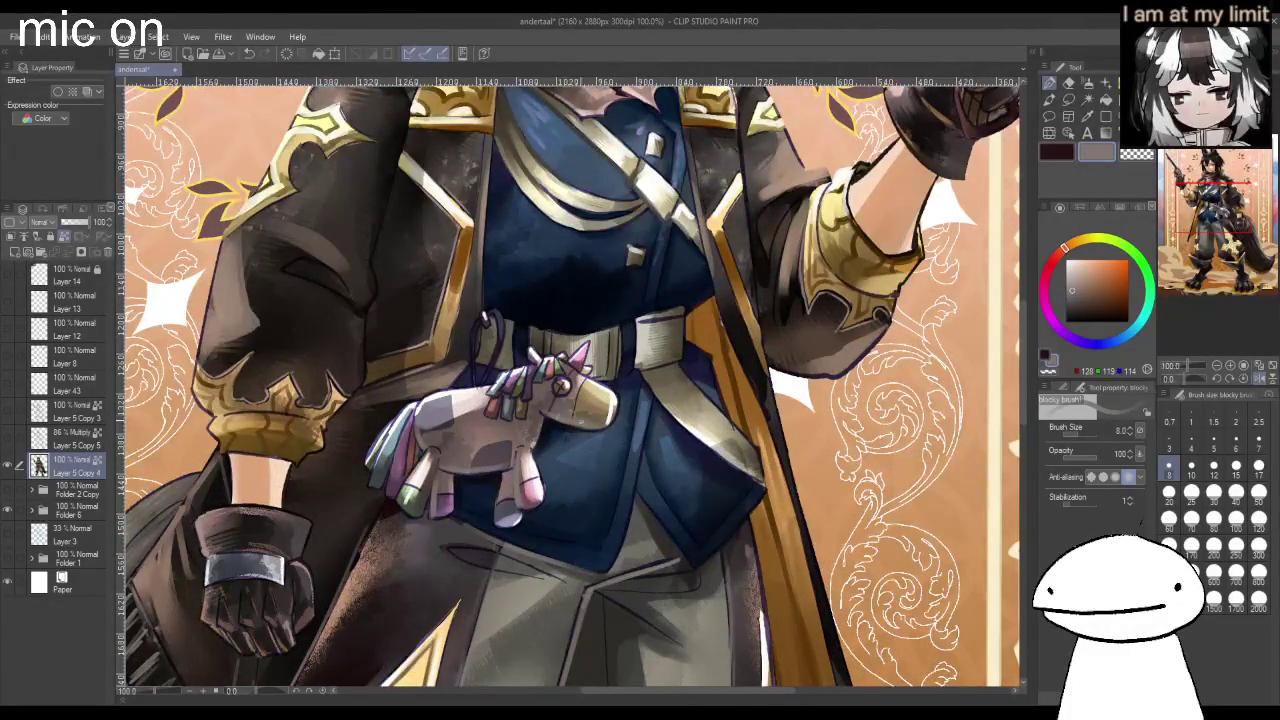
pyautogui.scroll(-2, 570, 385)
pyautogui.scroll(-2, 570, 385)
pyautogui.scroll(2, 570, 385)
pyautogui.scroll(1, 570, 385)
pyautogui.scroll(2, 577, 355)
pyautogui.scroll(2, 577, 355)
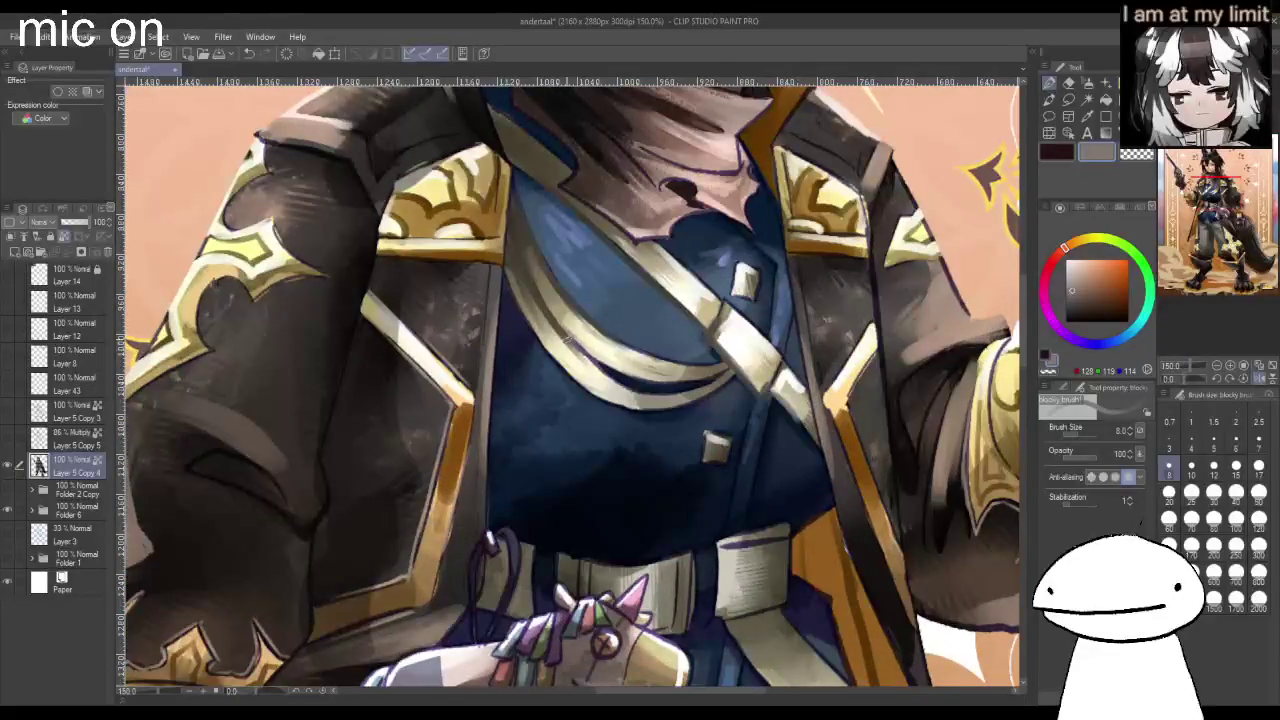
pyautogui.moveTo(1095, 256); pyautogui.dragTo(1066, 260)
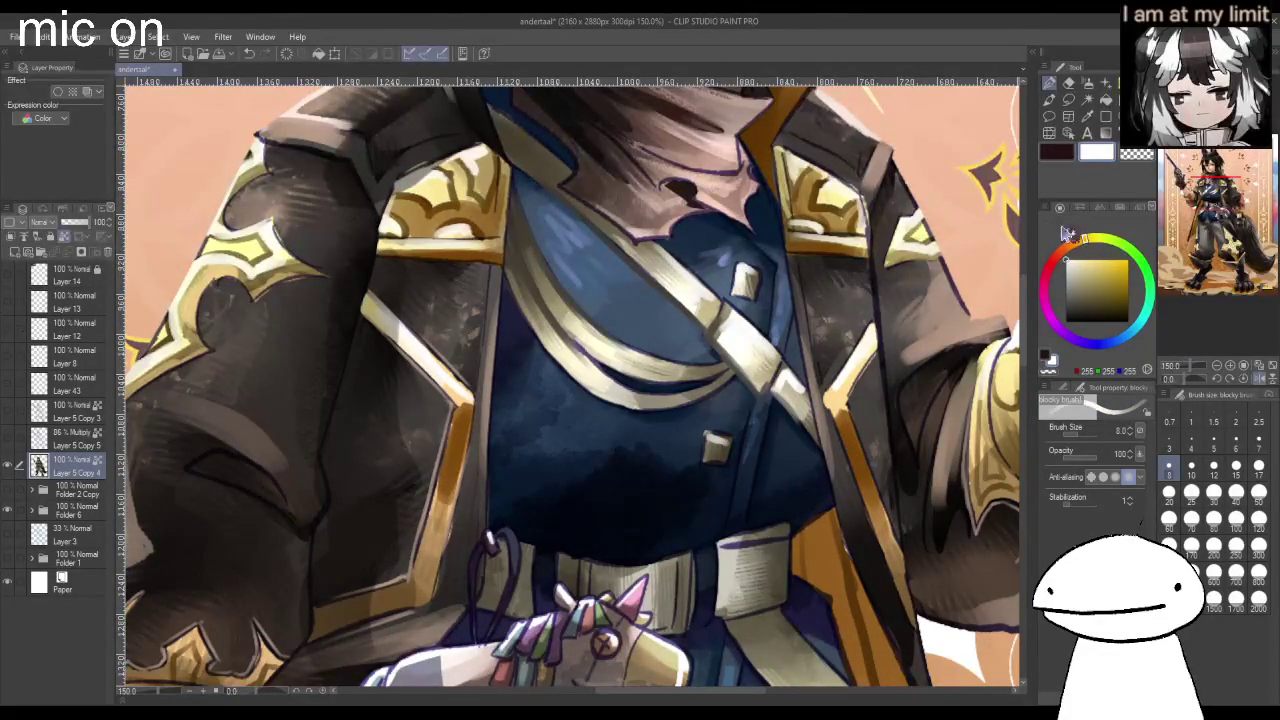
# Paint white highlights along the chest strap's edge with the Real G-Pen at size 10.
pyautogui.click(1070, 393)
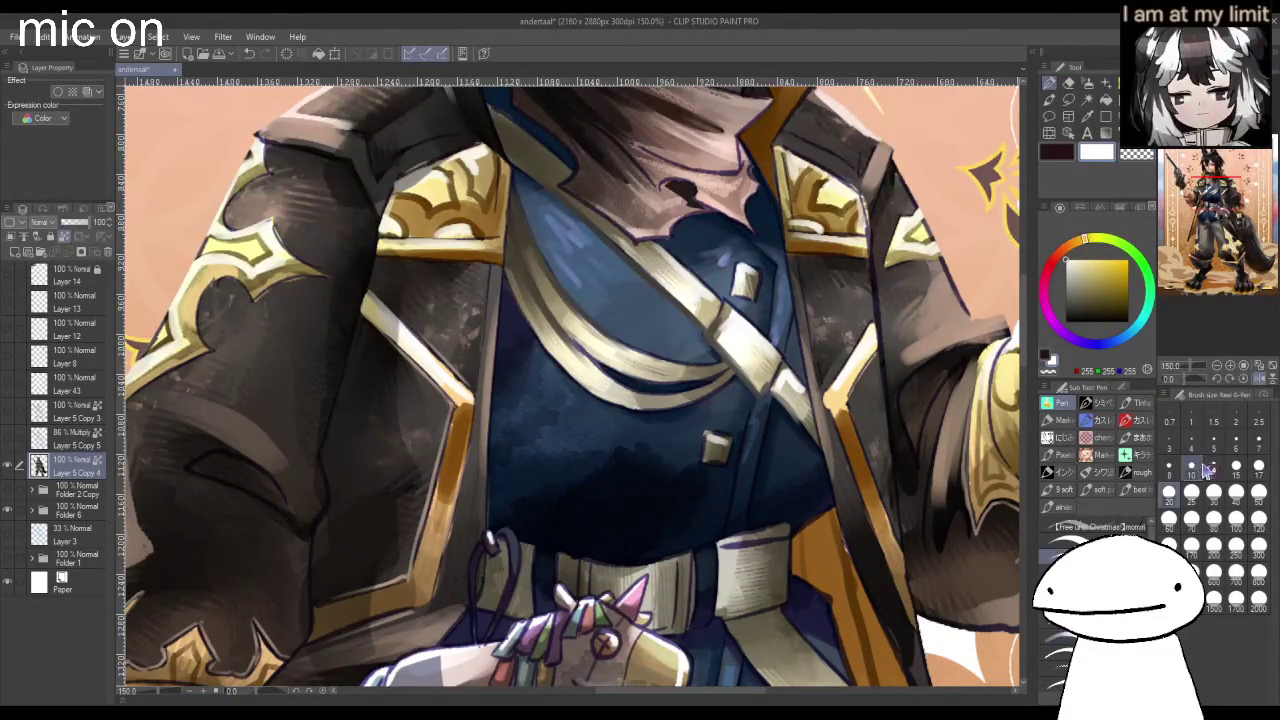
pyautogui.click(1192, 467)
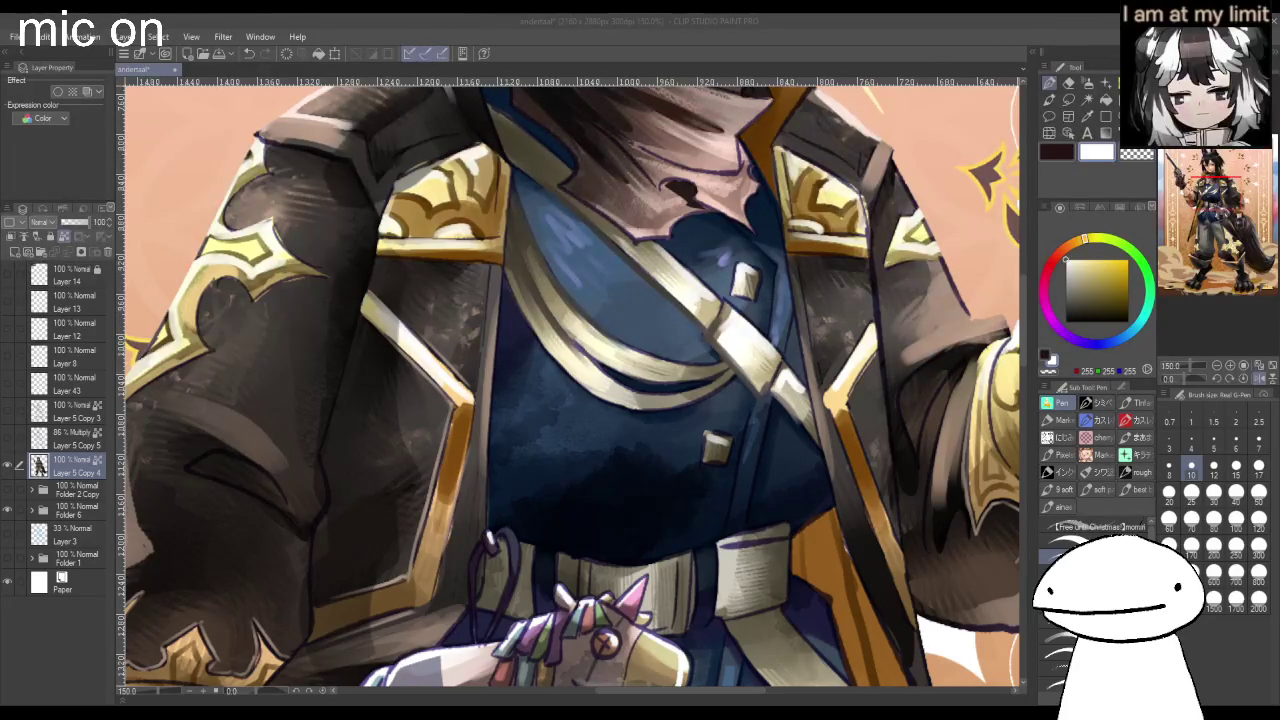
pyautogui.moveTo(516, 232); pyautogui.dragTo(572, 342)
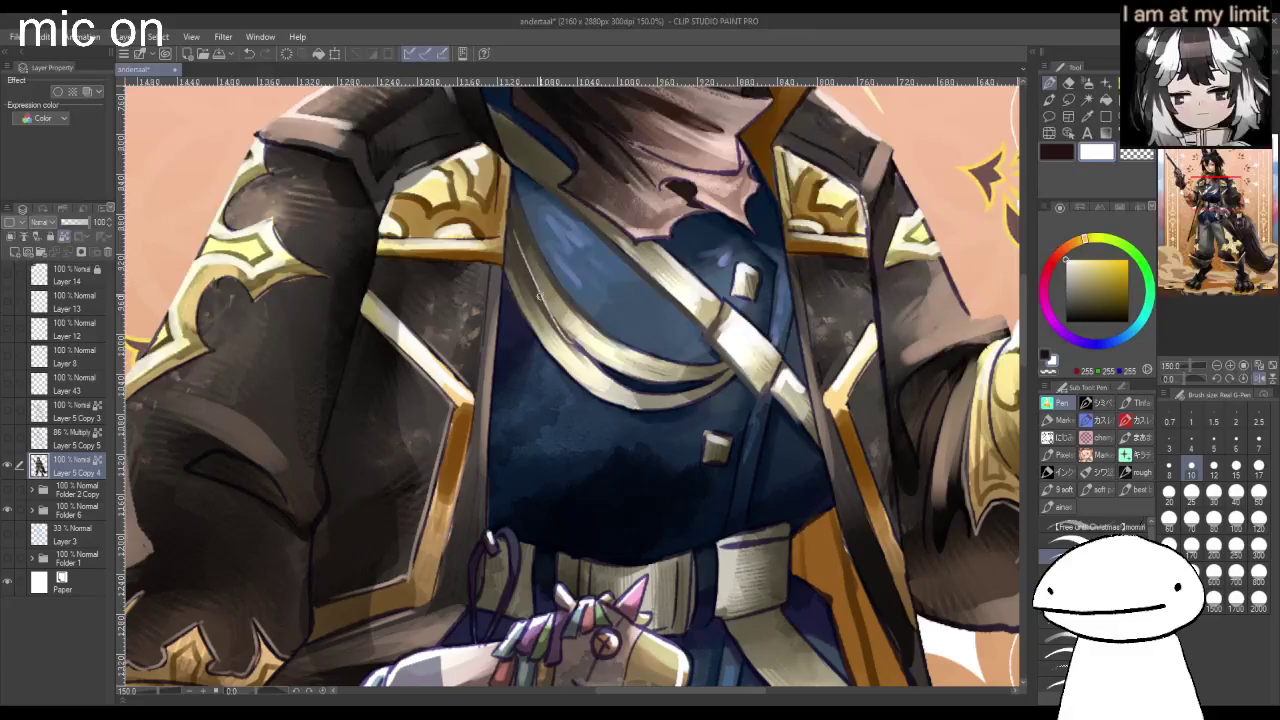
pyautogui.moveTo(516, 242); pyautogui.dragTo(588, 362)
pyautogui.moveTo(534, 298); pyautogui.dragTo(576, 350)
pyautogui.moveTo(542, 260)
pyautogui.mouseDown()
pyautogui.moveTo(612, 346)
pyautogui.moveTo(640, 350)
pyautogui.moveTo(724, 296)
pyautogui.moveTo(782, 356)
pyautogui.mouseUp()
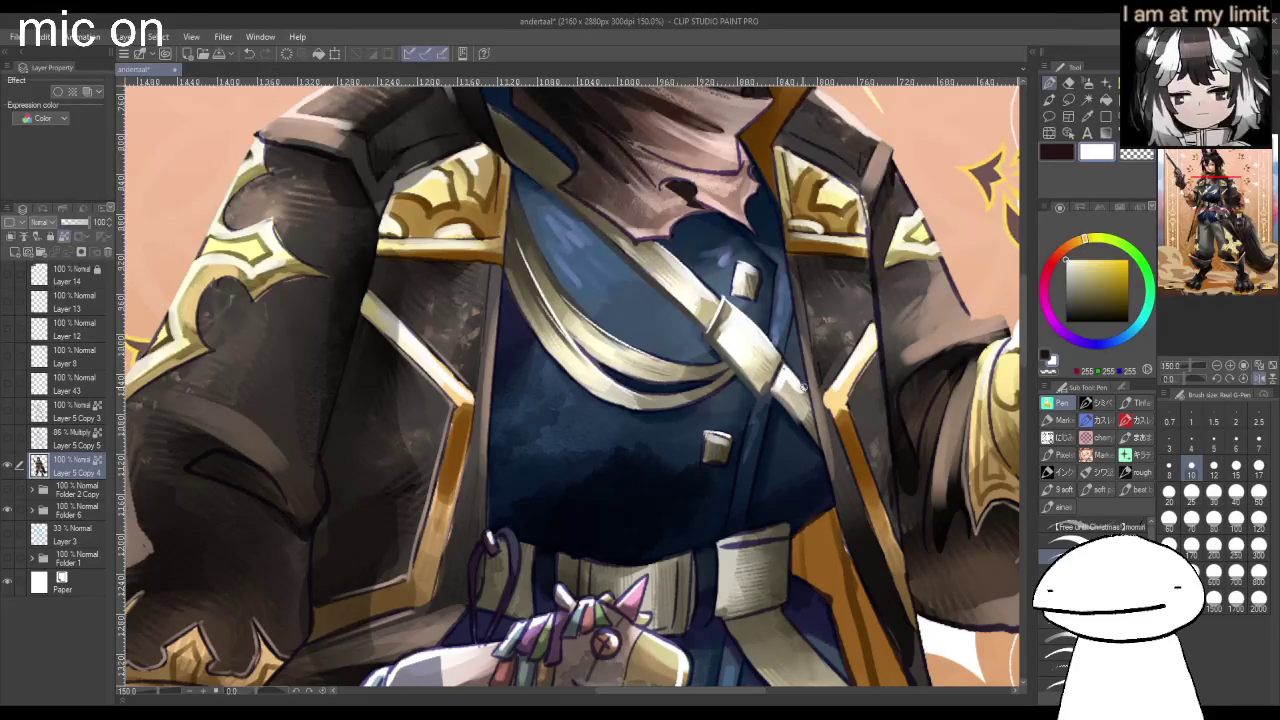
pyautogui.scroll(-1, 795, 382)
pyautogui.scroll(-1, 800, 385)
pyautogui.scroll(1, 820, 365)
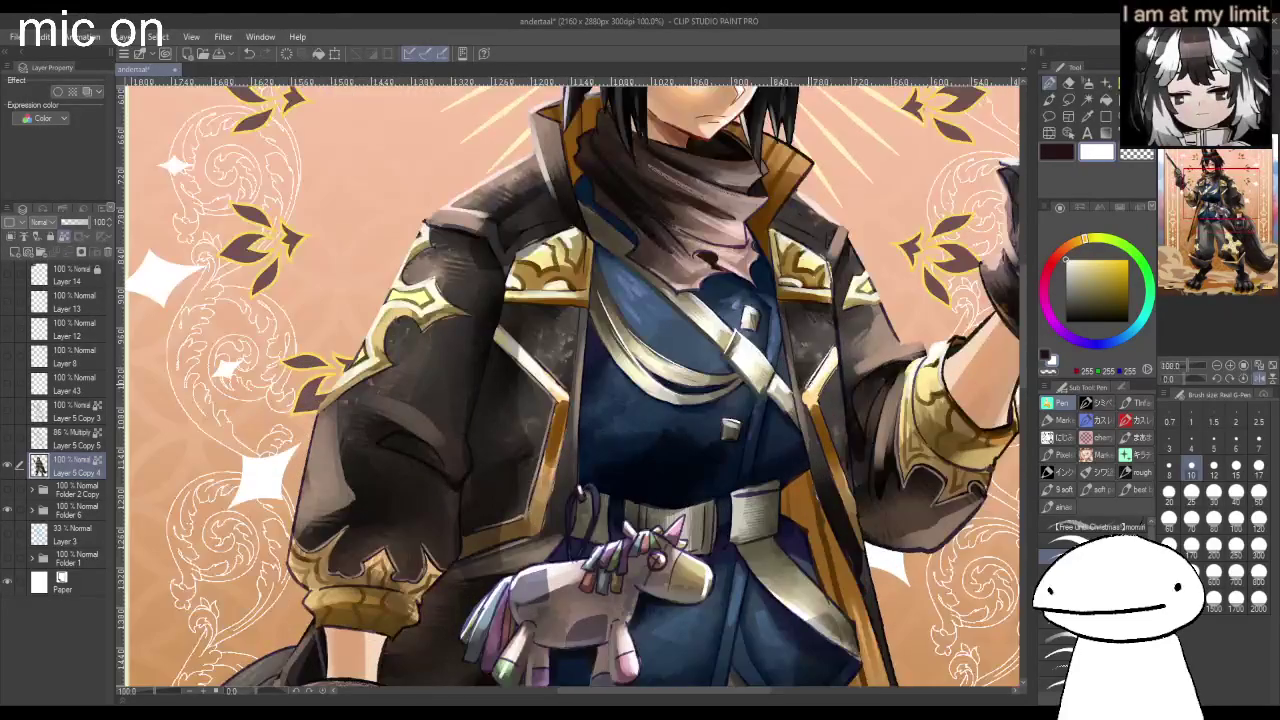
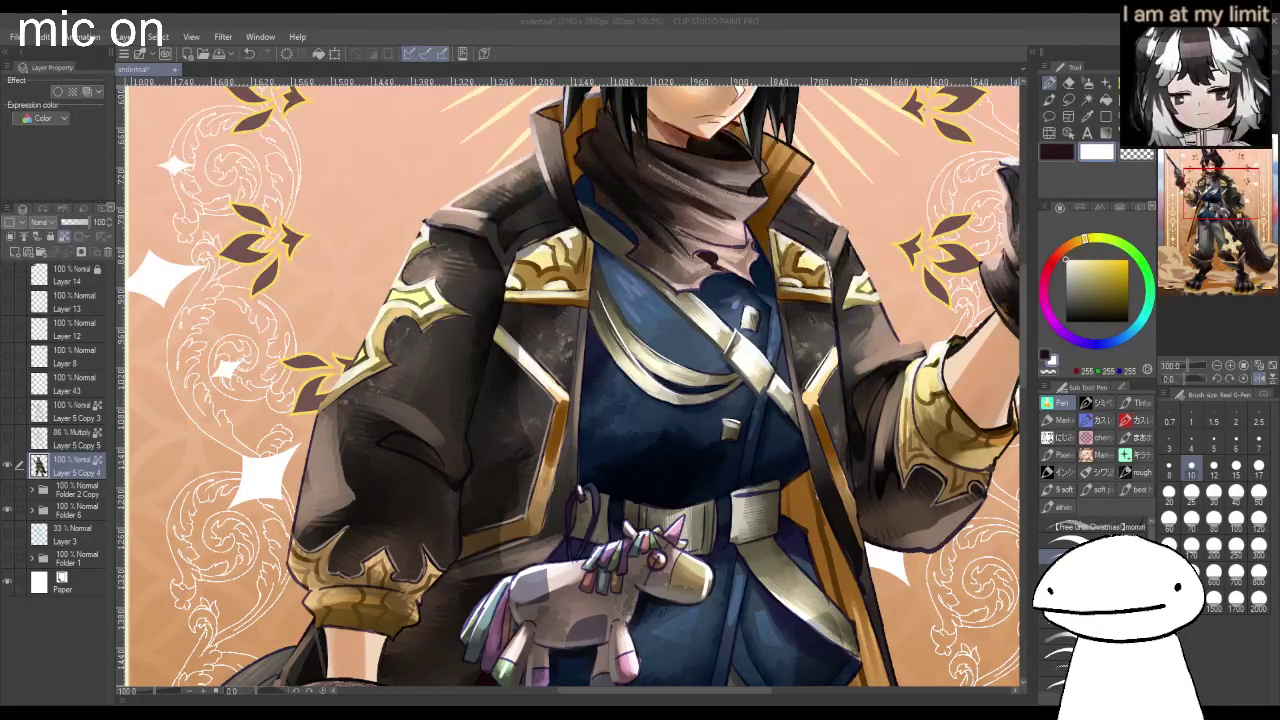
# Paint a thin light rim line down the dark coat's edge beside the chest, redrawing after one undo.
pyautogui.scroll(3, 485, 370)
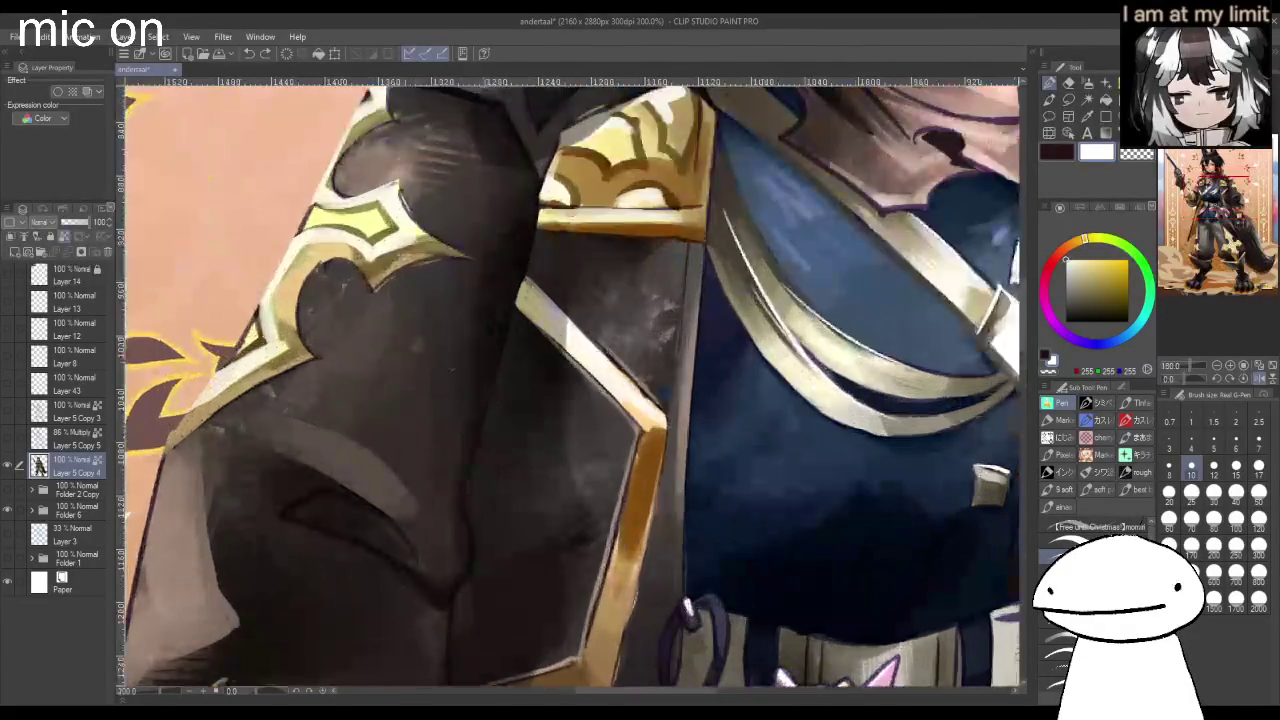
pyautogui.moveTo(538, 215); pyautogui.dragTo(468, 479)
pyautogui.hotkey('ctrl', 'z')
pyautogui.moveTo(544, 192); pyautogui.dragTo(469, 471)
pyautogui.moveTo(512, 317); pyautogui.dragTo(455, 598)
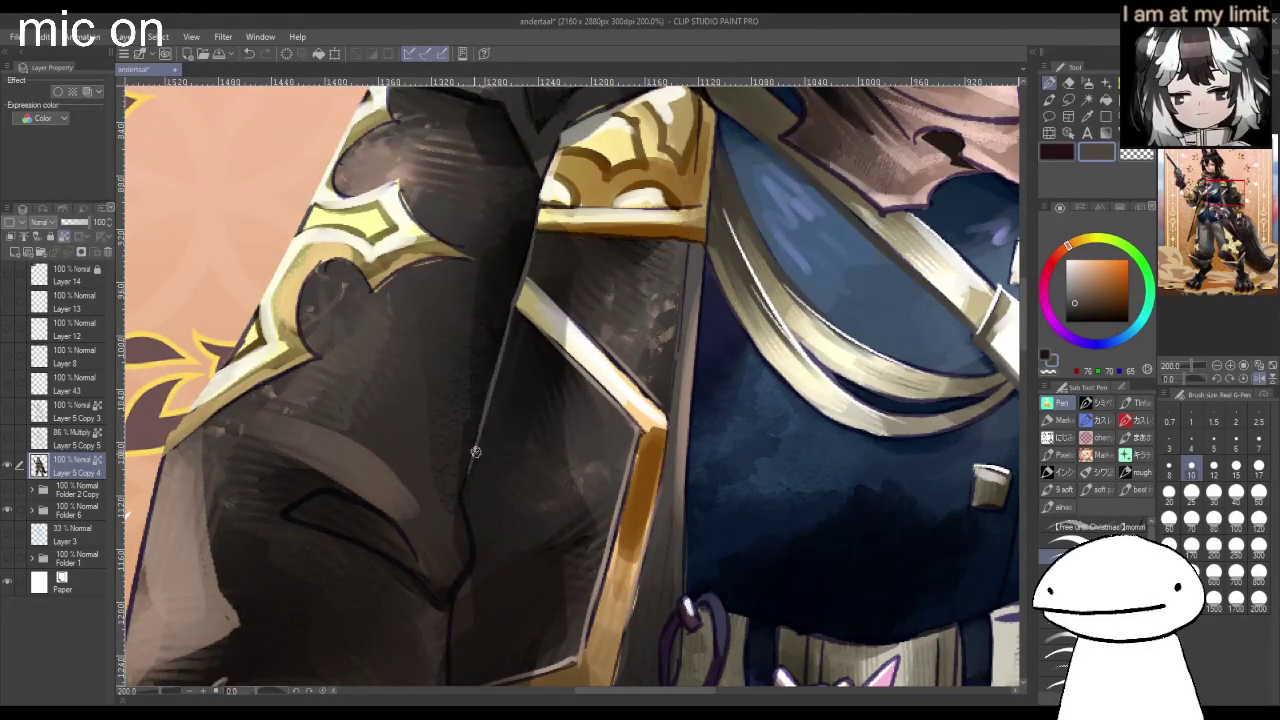
pyautogui.scroll(-4, 455, 598)
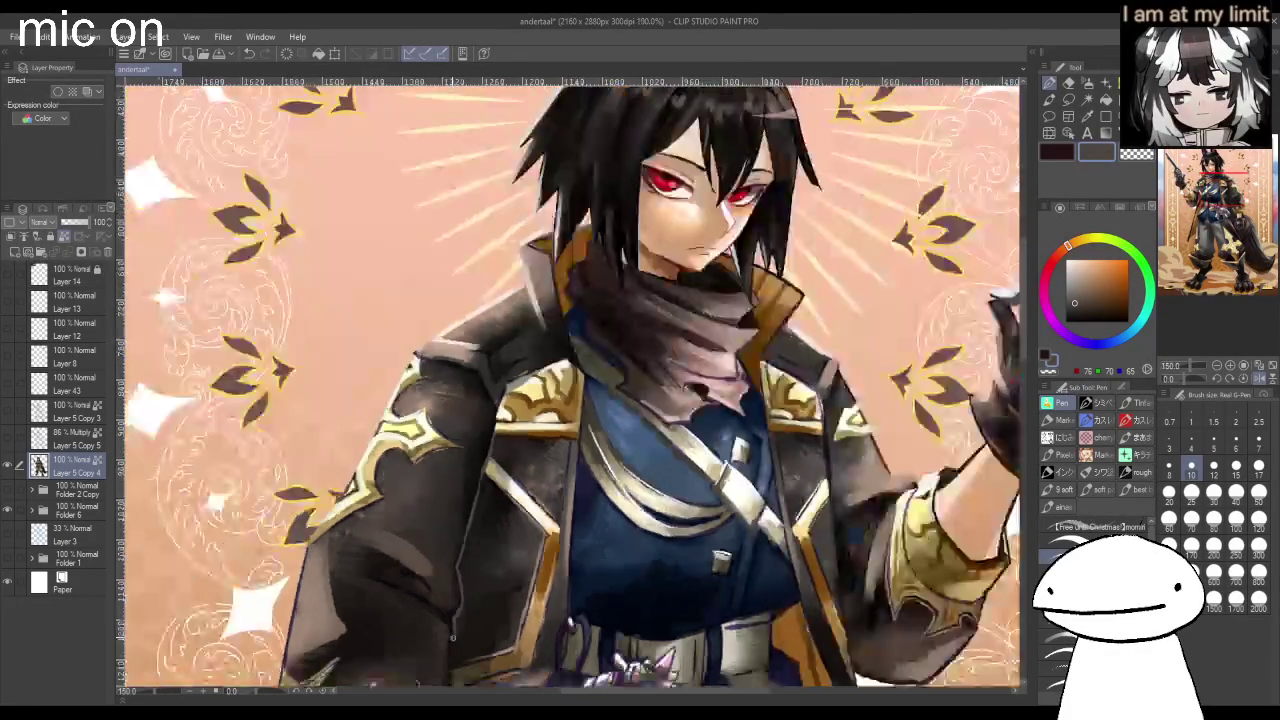
# Eyedrop the tan tone beside the lowered gloved hand as the painting colour.
pyautogui.scroll(-2, 455, 598)
pyautogui.scroll(-2, 455, 598)
pyautogui.scroll(-2, 455, 598)
pyautogui.scroll(-2, 510, 620)
pyautogui.scroll(2, 510, 620)
pyautogui.scroll(2, 510, 620)
pyautogui.scroll(1, 510, 620)
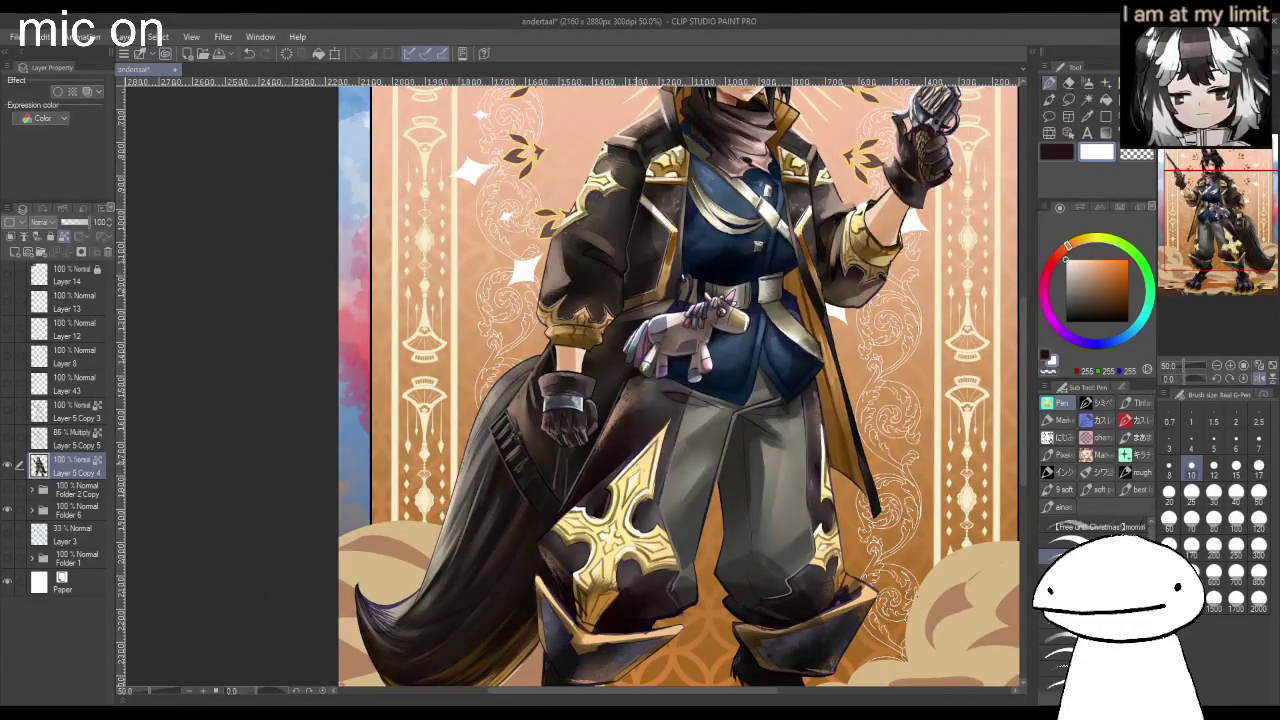
pyautogui.scroll(1, 650, 415)
pyautogui.scroll(1, 508, 411)
pyautogui.scroll(1, 508, 411)
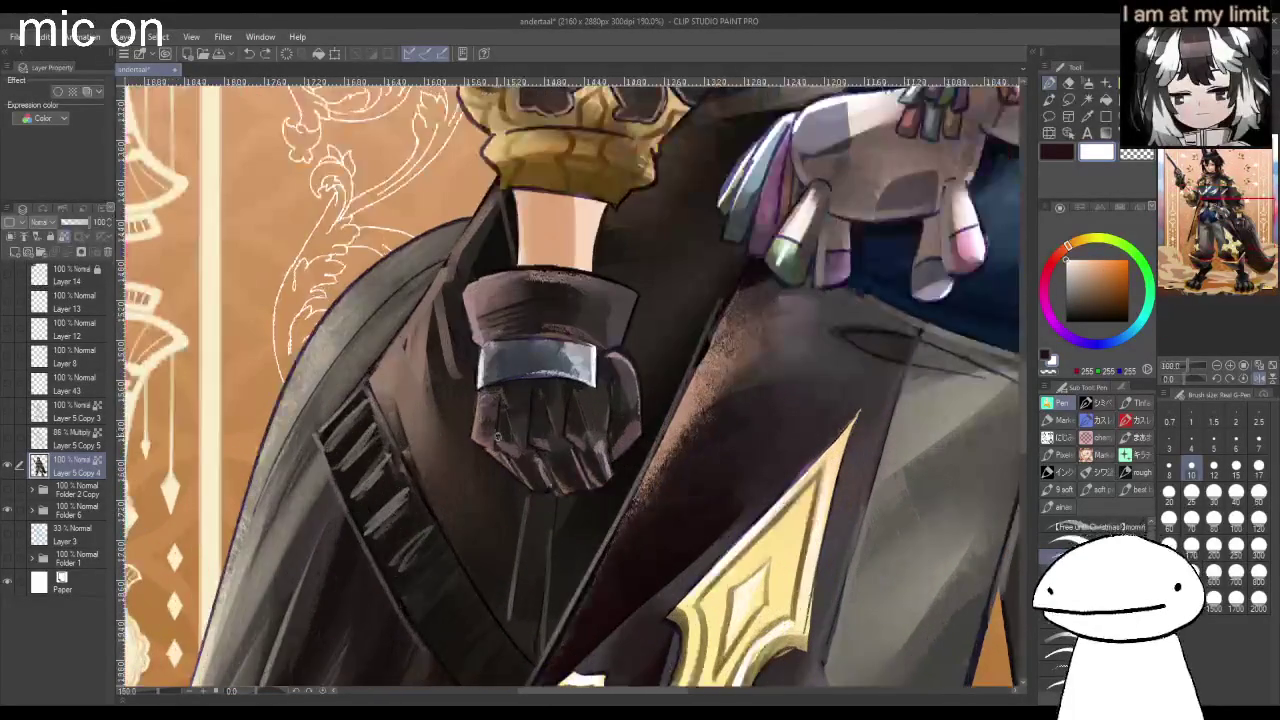
pyautogui.keyDown('alt'); pyautogui.click(471, 429); pyautogui.keyUp('alt')
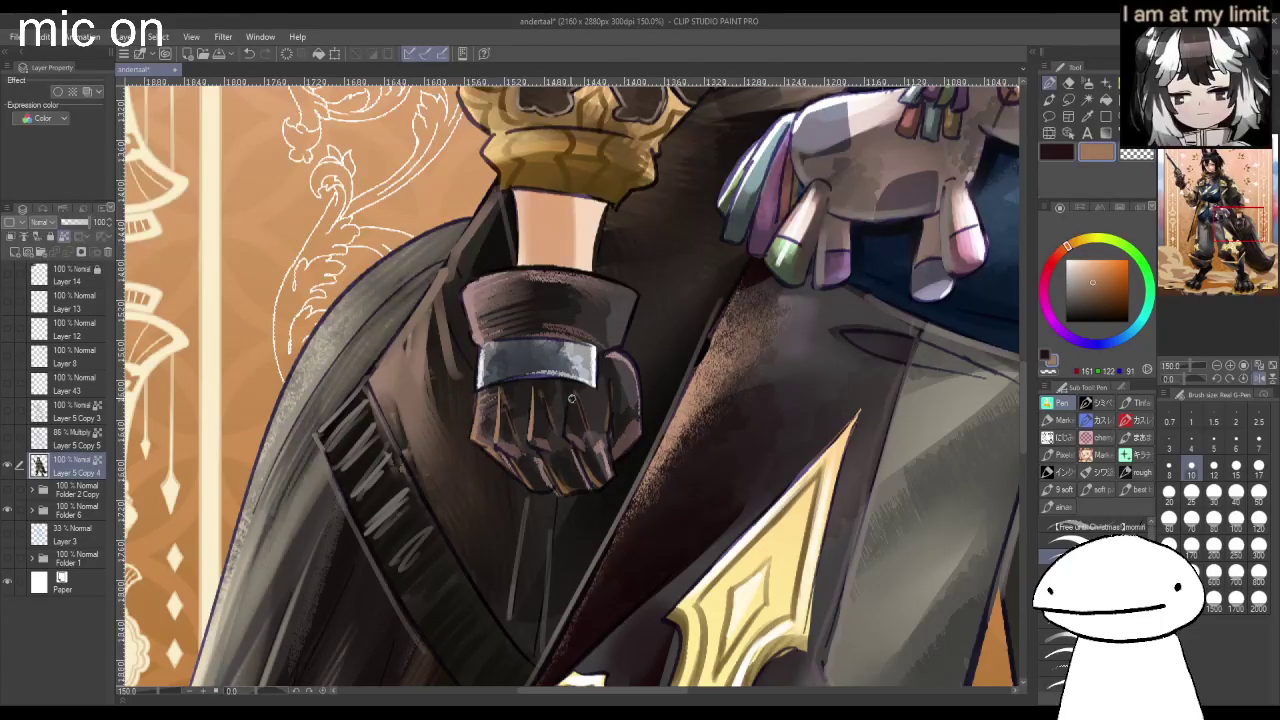
# Zoom out and scroll around to review the whole figure.
pyautogui.scroll(-1, 535, 385)
pyautogui.scroll(-1, 558, 346)
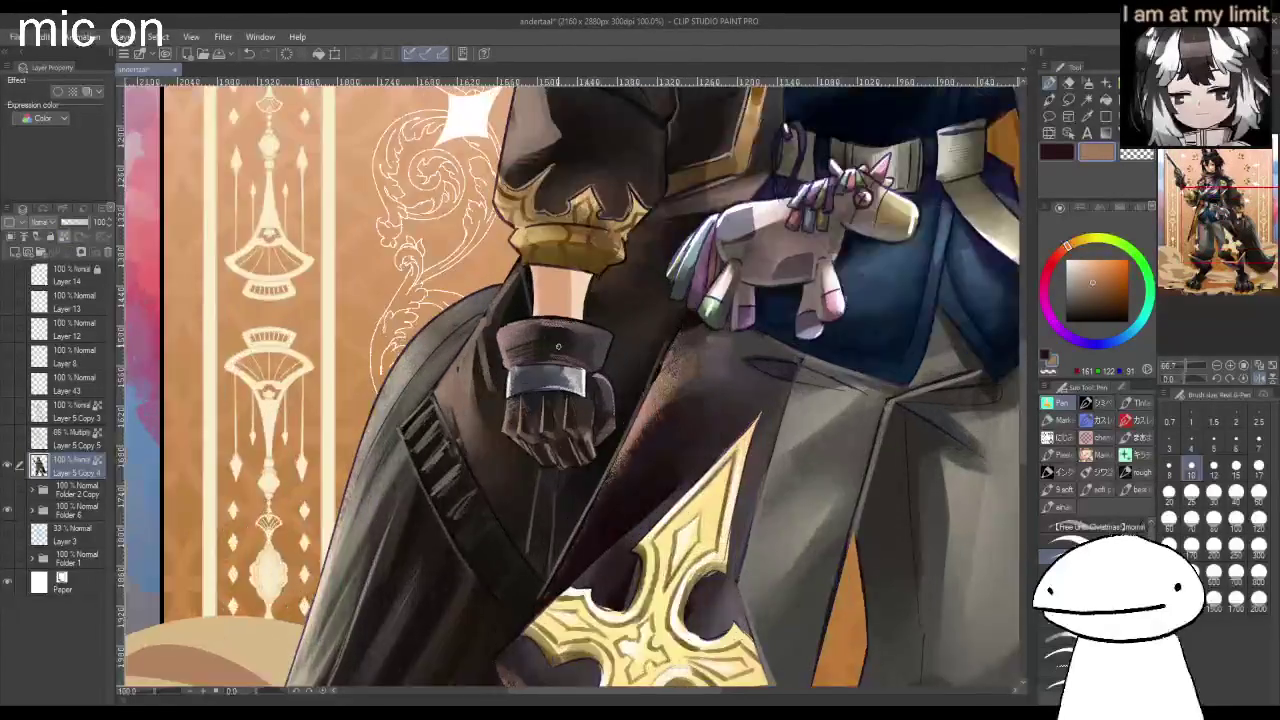
pyautogui.scroll(1, 558, 346)
pyautogui.hotkey('ctrl', '-')
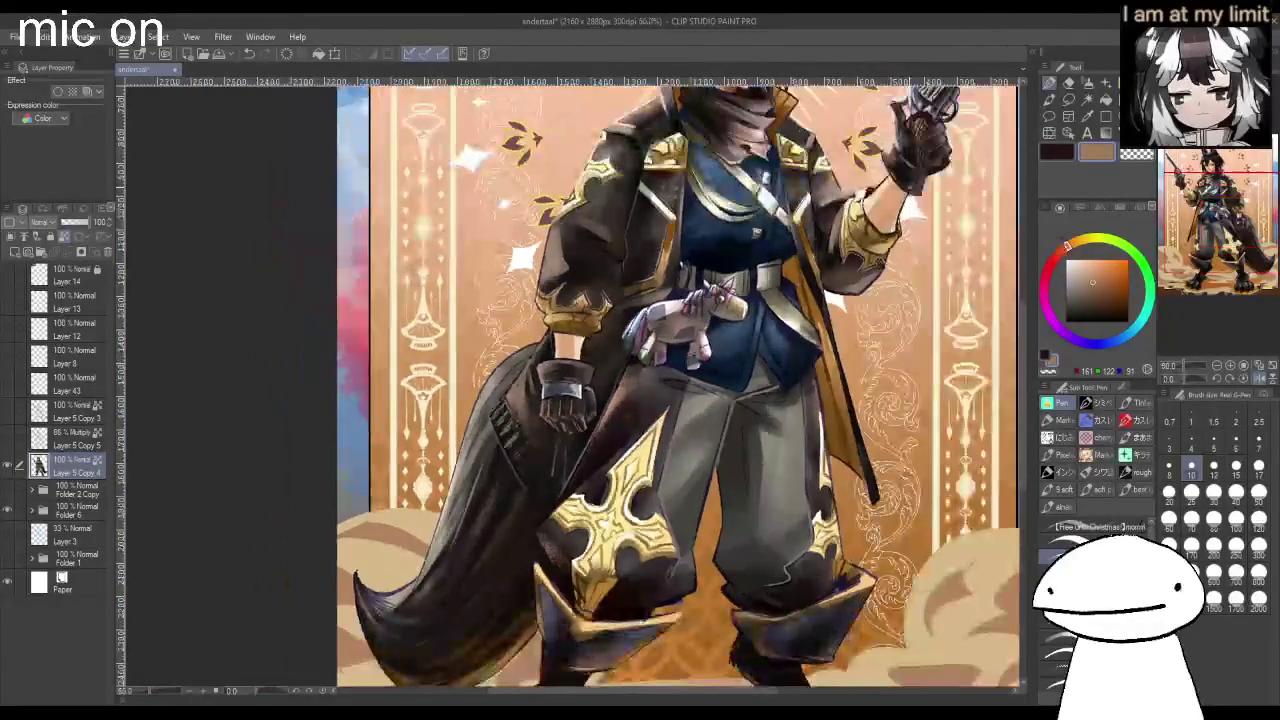
pyautogui.scroll(1, 860, 200)
pyautogui.scroll(1, 816, 308)
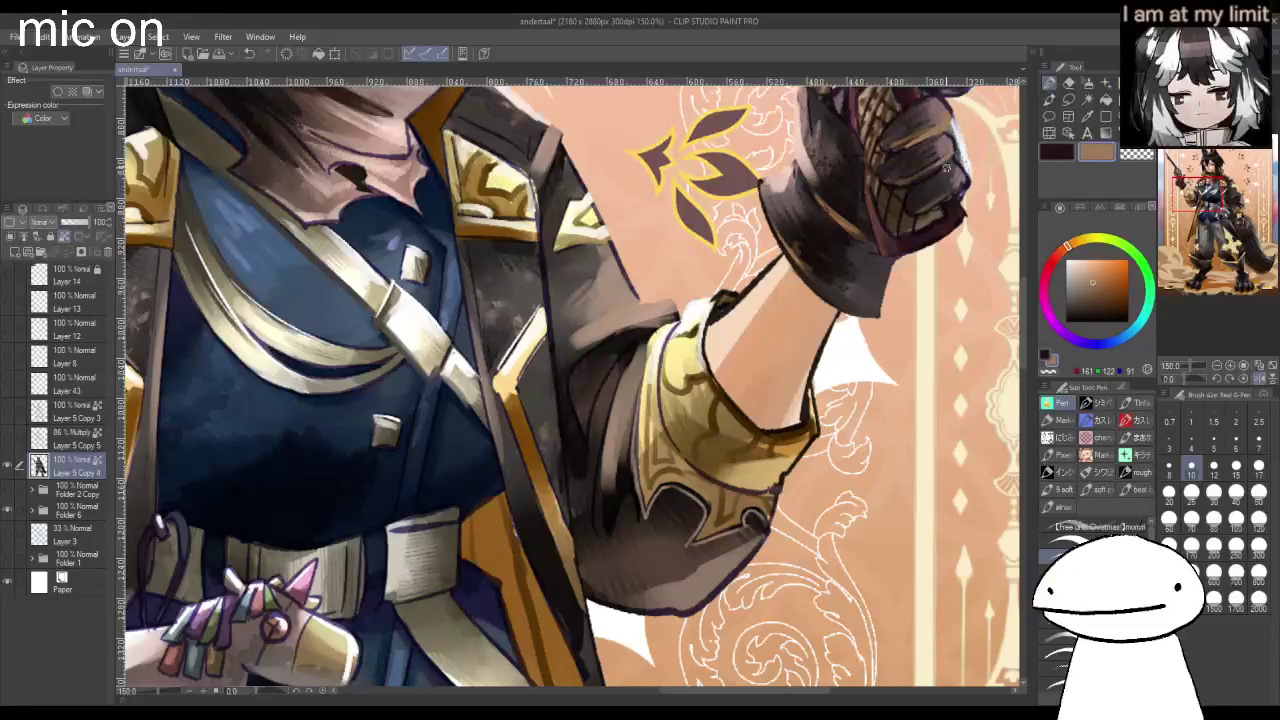
pyautogui.scroll(-2, 570, 385)
pyautogui.scroll(-1, 570, 385)
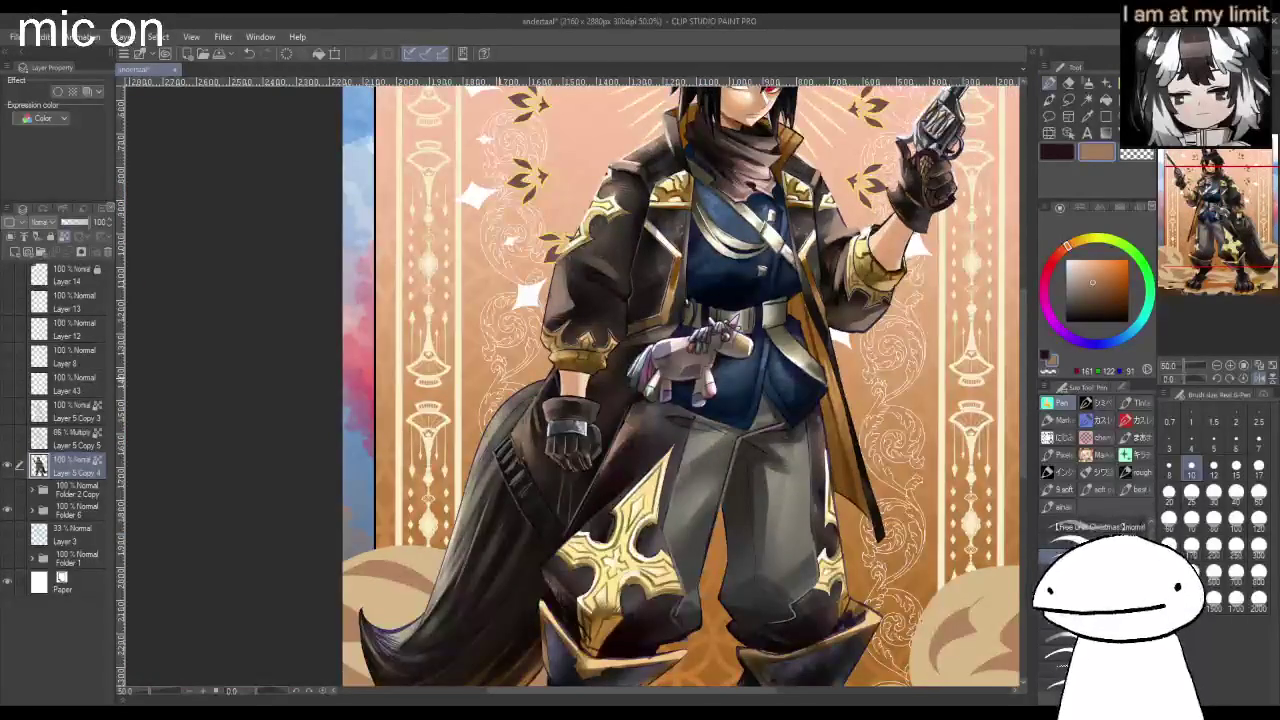
pyautogui.scroll(-1, 570, 385)
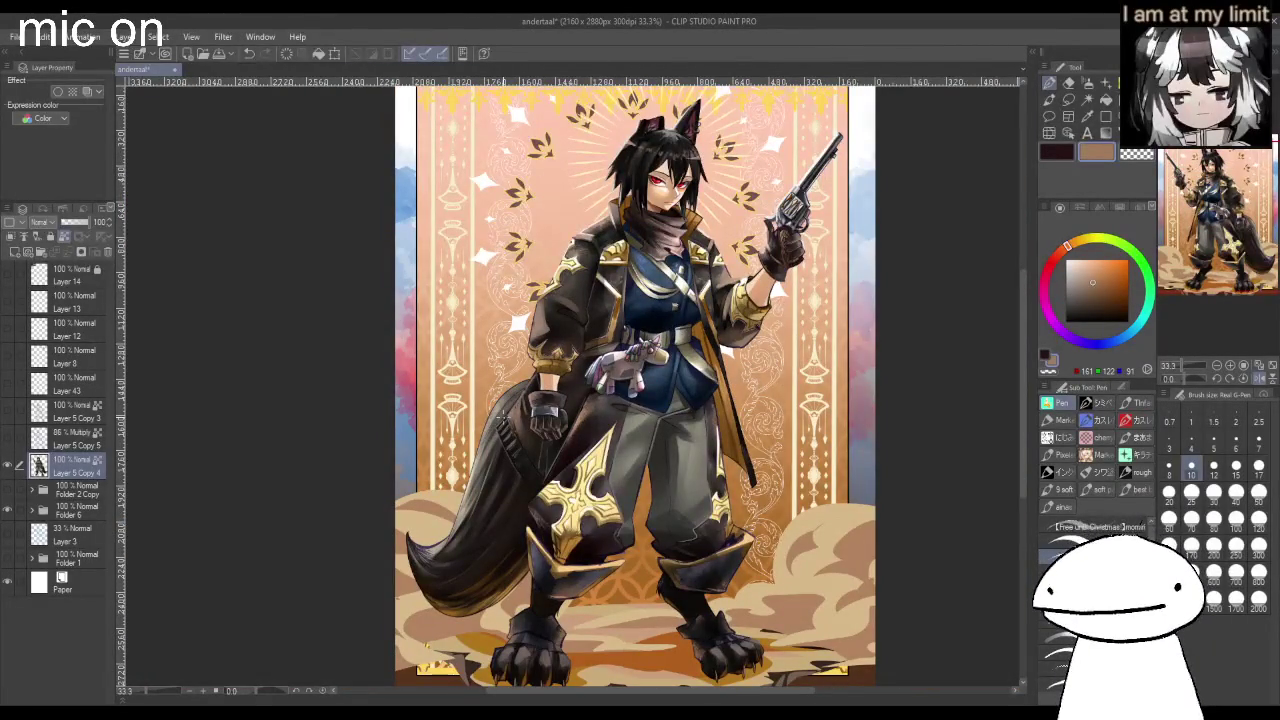
pyautogui.scroll(2, 502, 417)
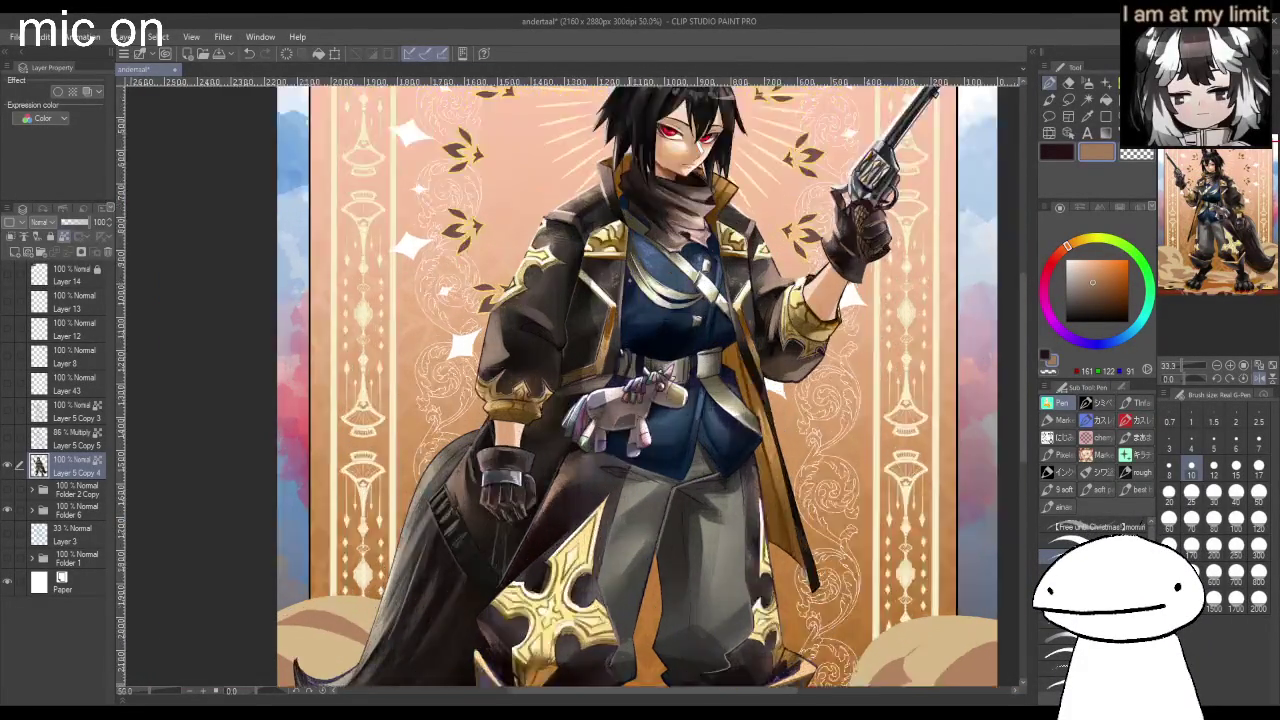
pyautogui.scroll(2, 560, 440)
pyautogui.scroll(-1, 590, 450)
pyautogui.scroll(1, 600, 455)
pyautogui.scroll(1, 601, 455)
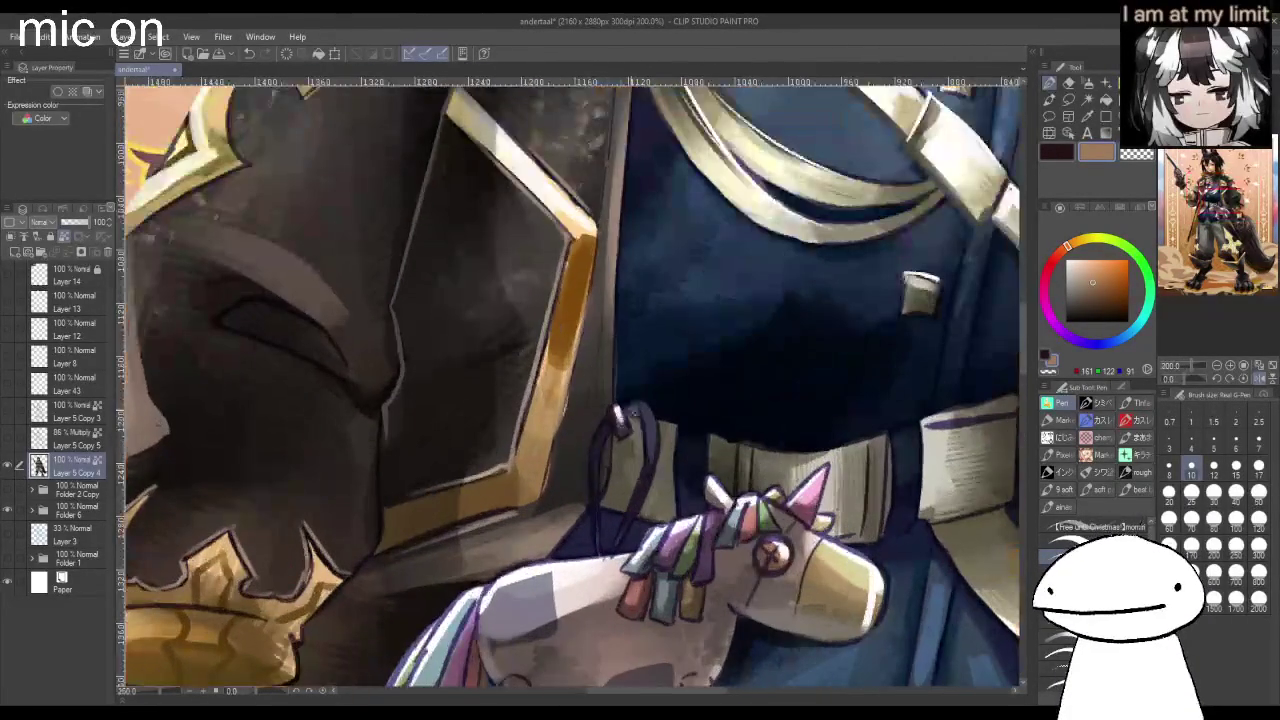
# Choose light yellow in the colour wheel and paint highlights along the gold collar edge.
pyautogui.keyDown('alt'); pyautogui.click(655, 382); pyautogui.keyUp('alt')
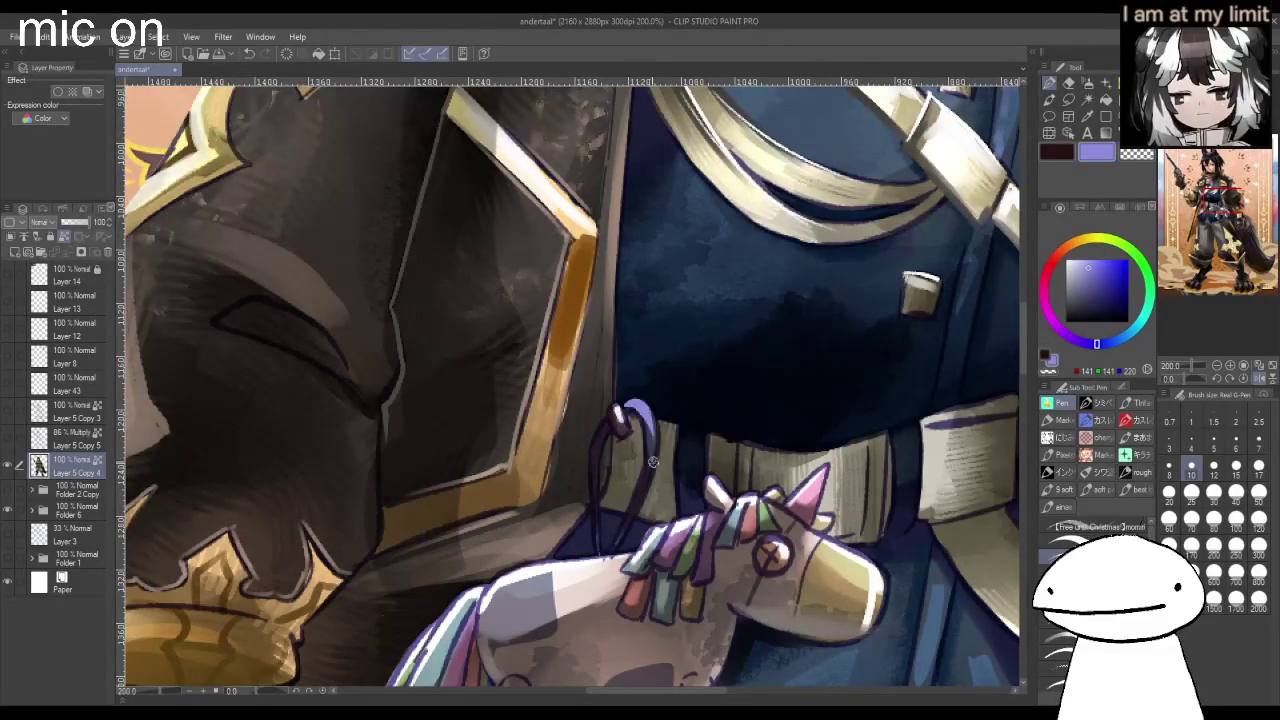
pyautogui.scroll(-1, 610, 456)
pyautogui.scroll(-2, 610, 456)
pyautogui.scroll(1, 600, 541)
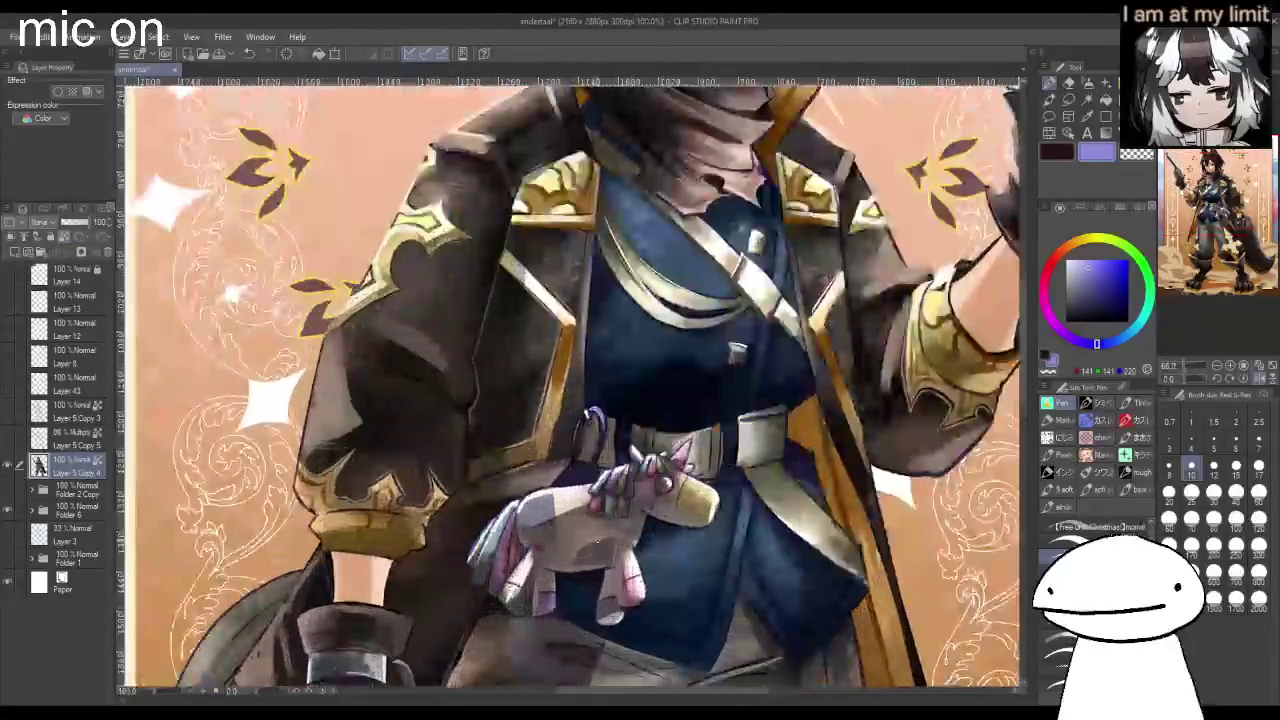
pyautogui.scroll(1, 600, 541)
pyautogui.scroll(-2, 600, 541)
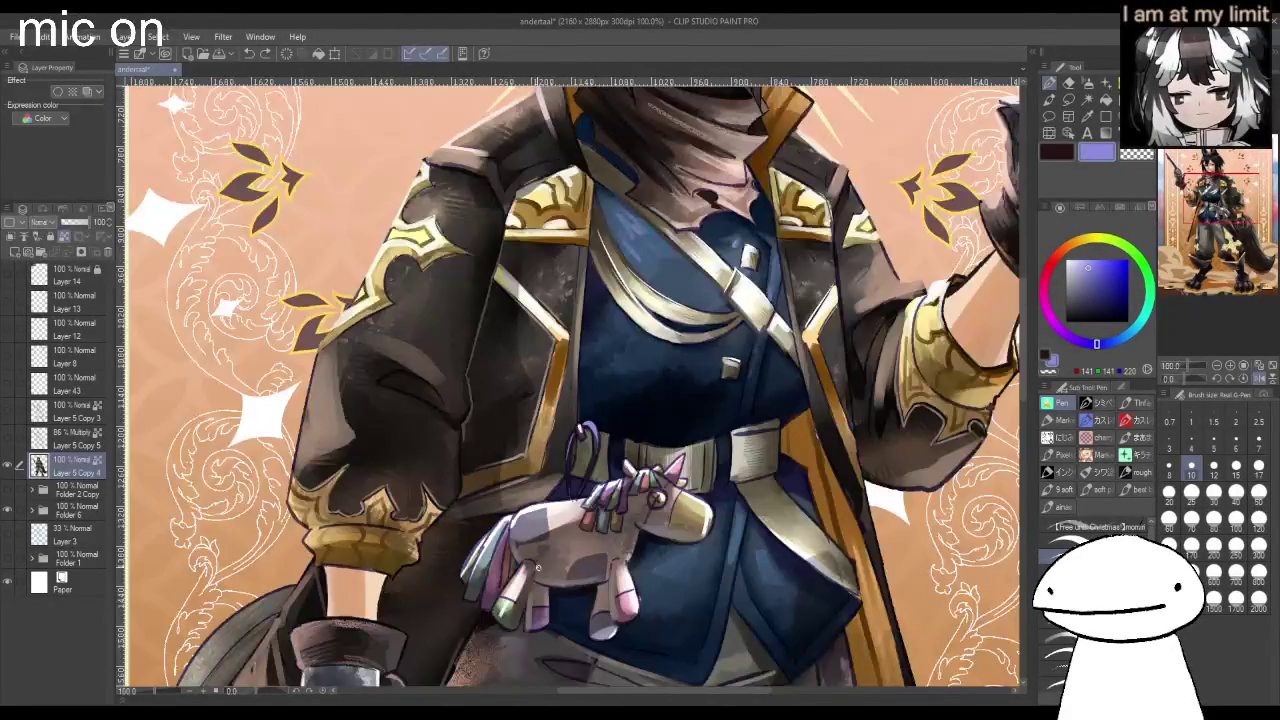
pyautogui.scroll(-1, 533, 568)
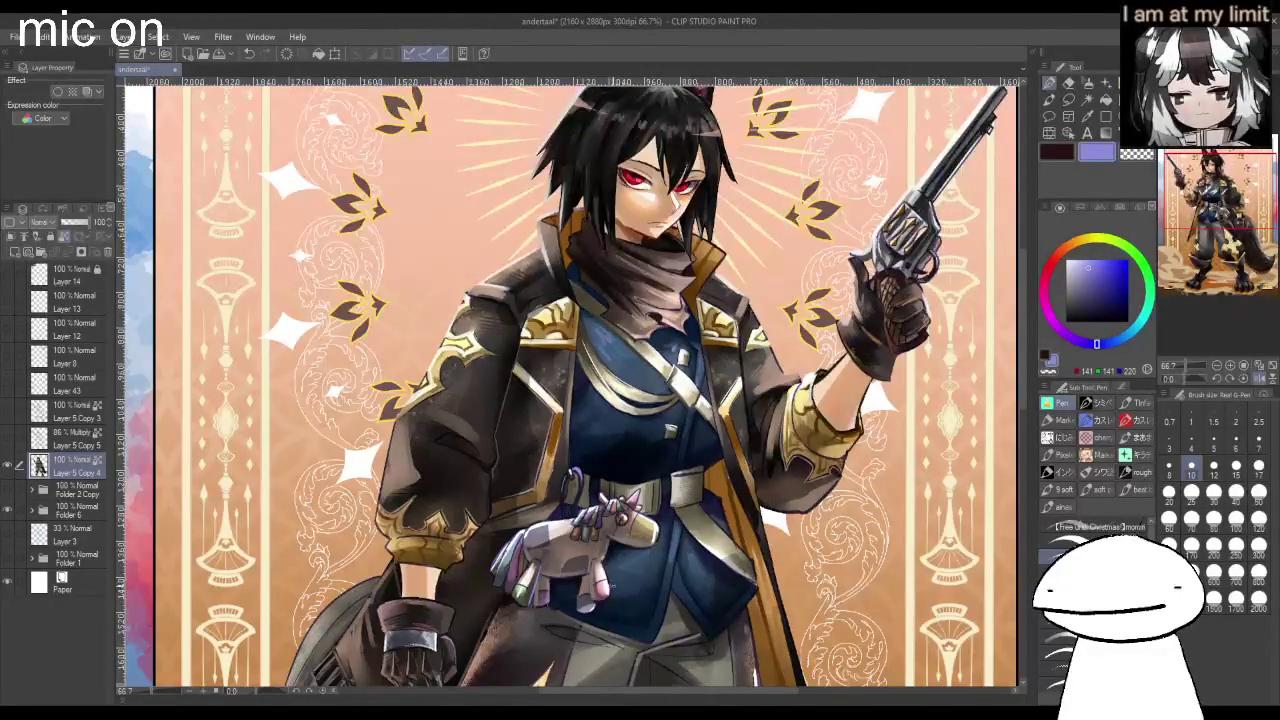
pyautogui.scroll(-1, 558, 568)
pyautogui.scroll(-1, 558, 568)
pyautogui.scroll(3, 558, 568)
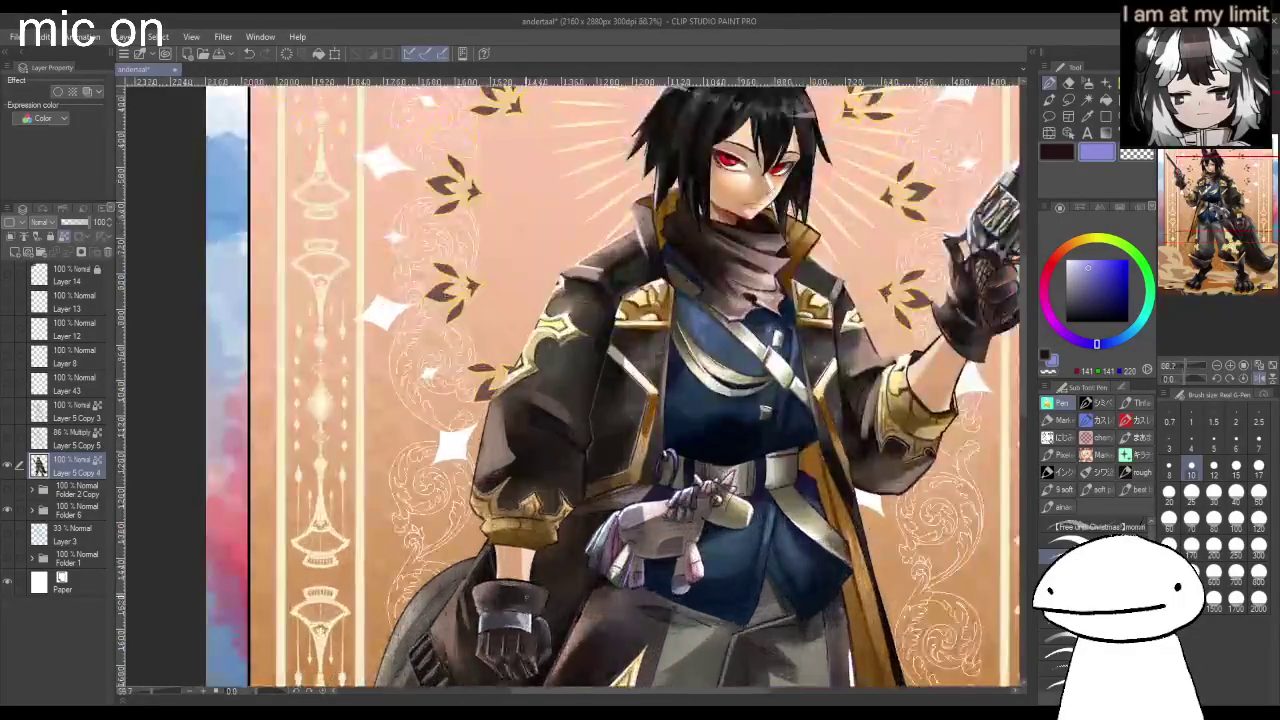
pyautogui.scroll(1, 558, 568)
pyautogui.click(1082, 240)
pyautogui.click(1101, 262)
pyautogui.moveTo(563, 428); pyautogui.dragTo(592, 444)
# Switch to white and paint a highlight along the glove cuff.
pyautogui.scroll(-5, 590, 472)
pyautogui.scroll(2, 590, 472)
pyautogui.scroll(2, 590, 472)
pyautogui.scroll(-3, 668, 524)
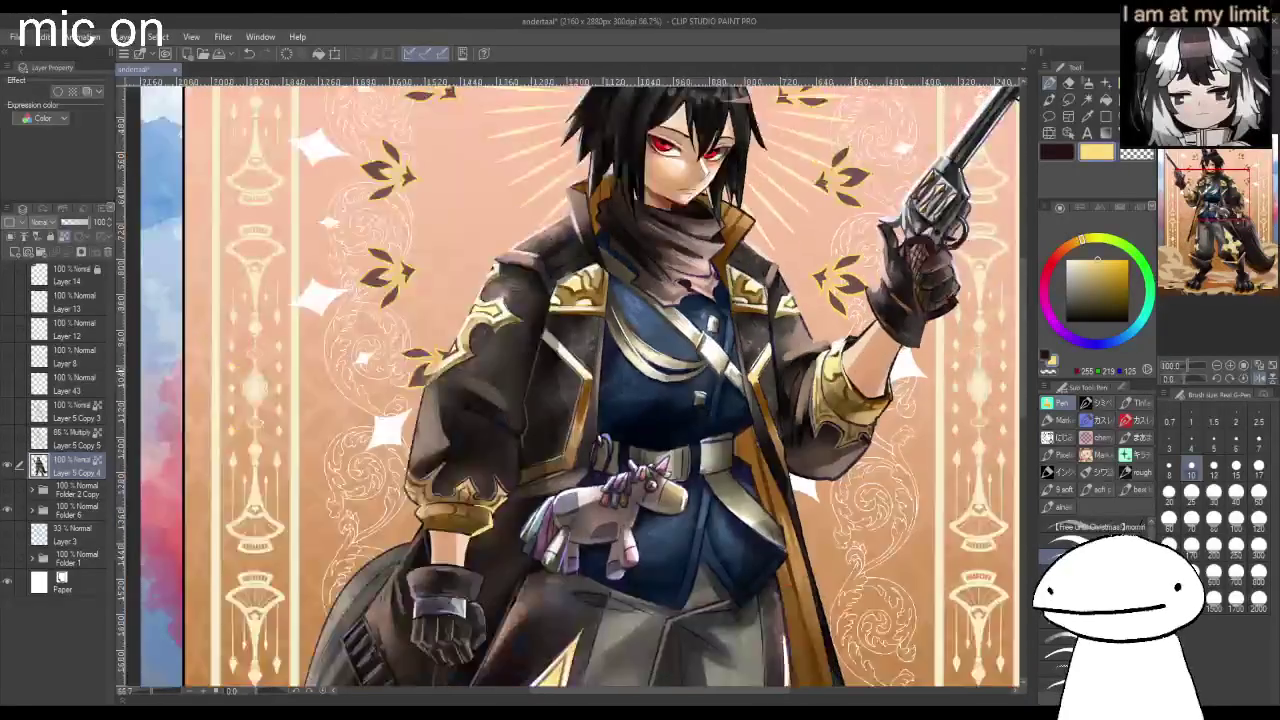
pyautogui.scroll(-2, 668, 524)
pyautogui.scroll(3, 668, 524)
pyautogui.scroll(2, 668, 524)
pyautogui.click(1066, 258)
pyautogui.moveTo(562, 402); pyautogui.dragTo(628, 396)
pyautogui.scroll(-3, 603, 402)
pyautogui.scroll(1, 603, 402)
pyautogui.scroll(-2, 603, 402)
pyautogui.scroll(3, 603, 402)
pyautogui.scroll(4, 425, 450)
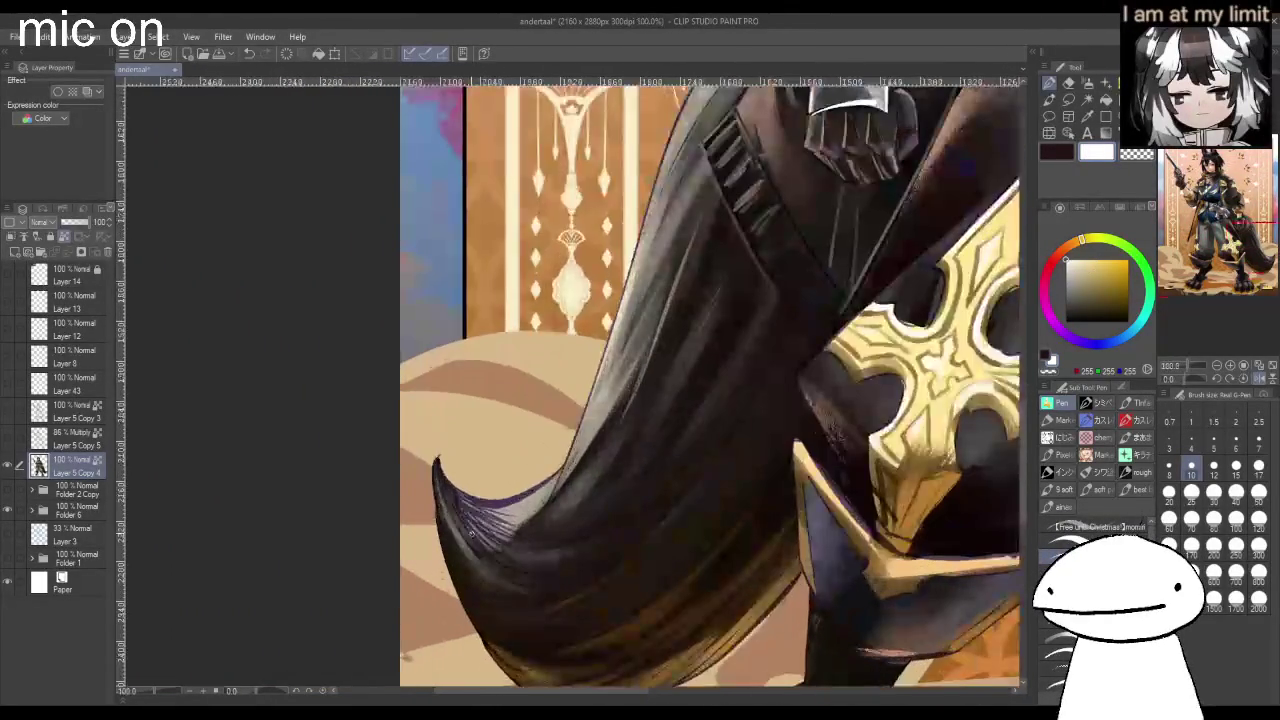
# Turn off Clip to Layer Below, eyedrop grey-beige from the tail, and pick the Elliptic brush.
pyautogui.keyDown('alt'); pyautogui.click(423, 451); pyautogui.keyUp('alt')
pyautogui.click(67, 236)
pyautogui.keyDown('alt'); pyautogui.click(546, 508); pyautogui.keyUp('alt')
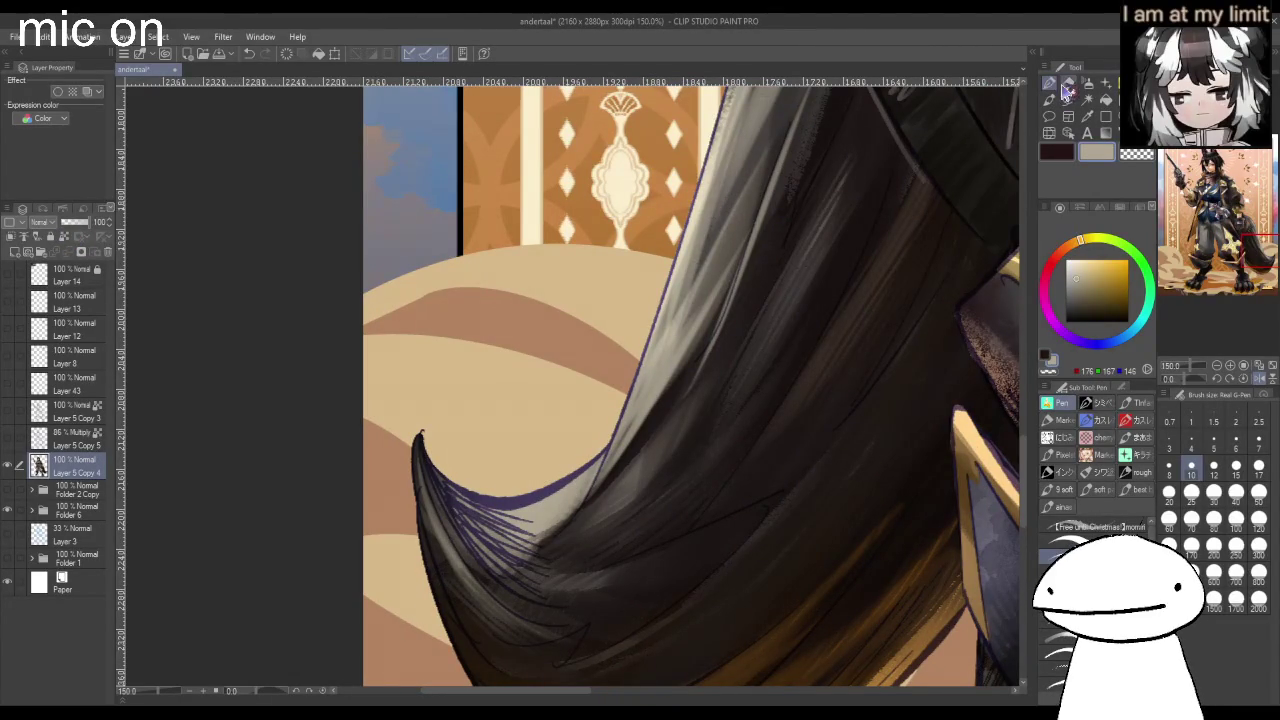
pyautogui.click(1137, 406)
pyautogui.click(1191, 545)
pyautogui.click(1055, 682)
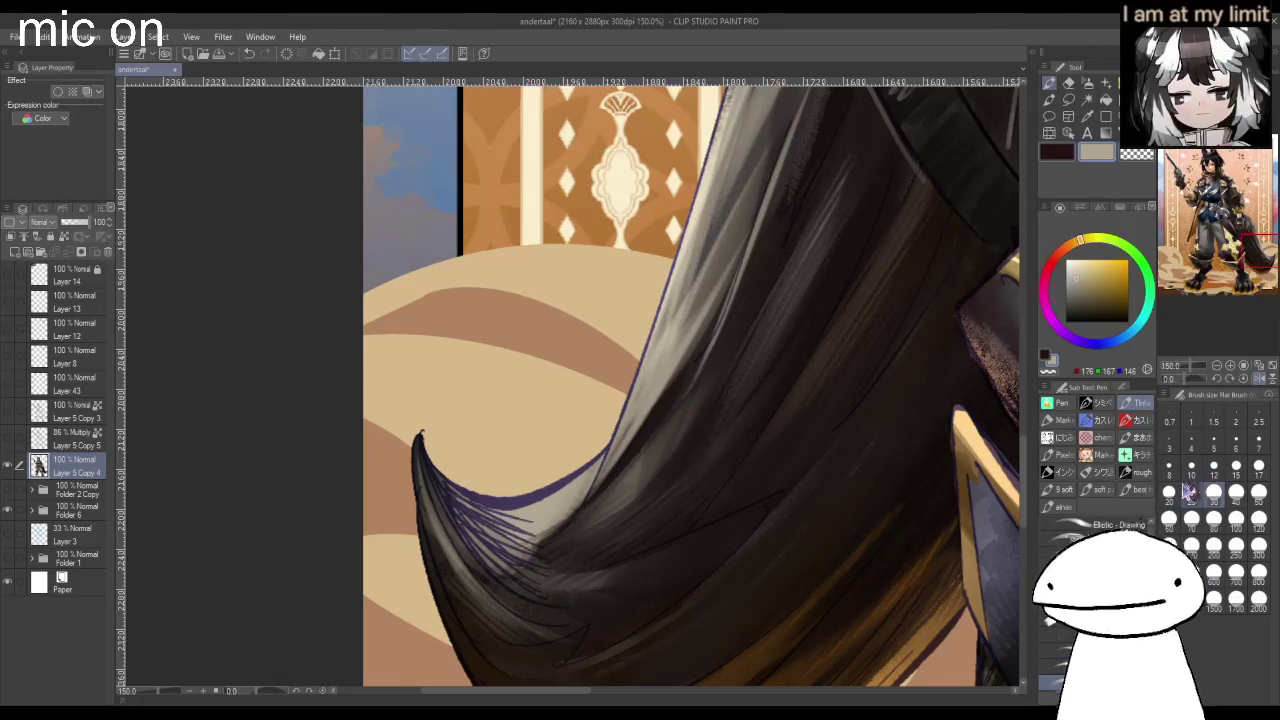
pyautogui.click(1113, 527)
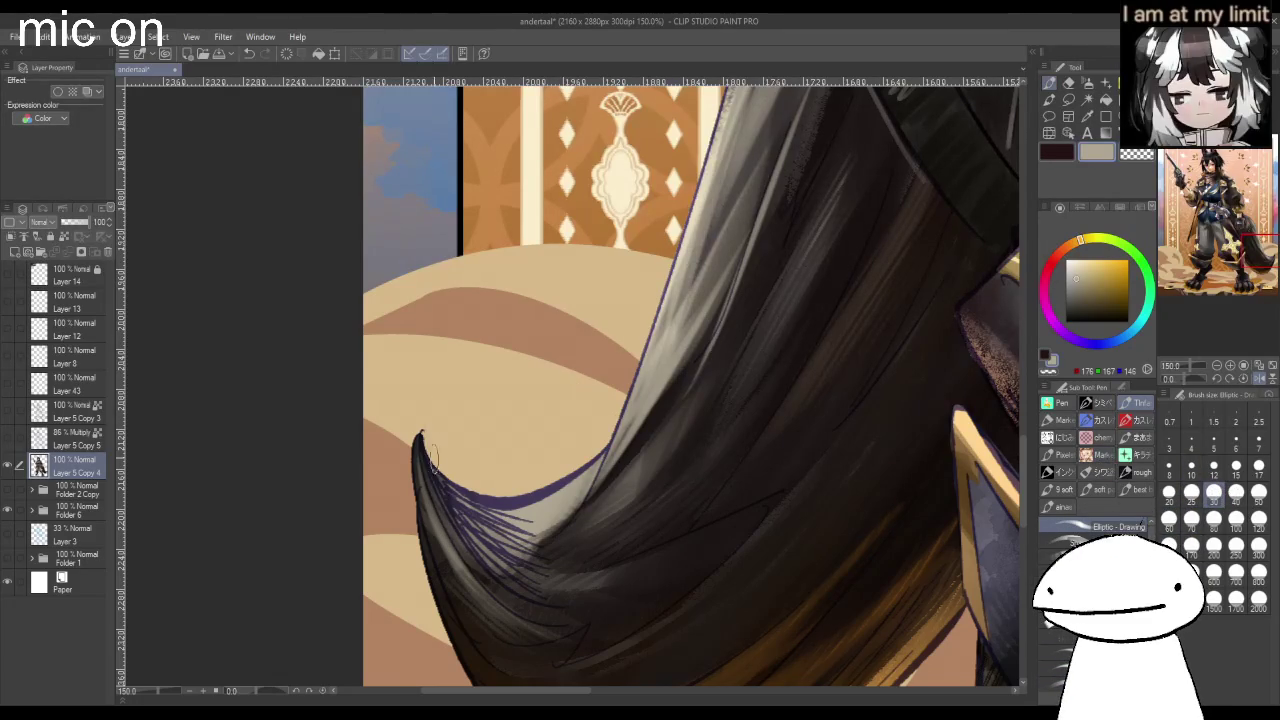
# Set the brush Thickness to 36 and test grey strokes on the tail's inner edge.
pyautogui.moveTo(470, 478); pyautogui.dragTo(420, 424)
pyautogui.click(1122, 387)
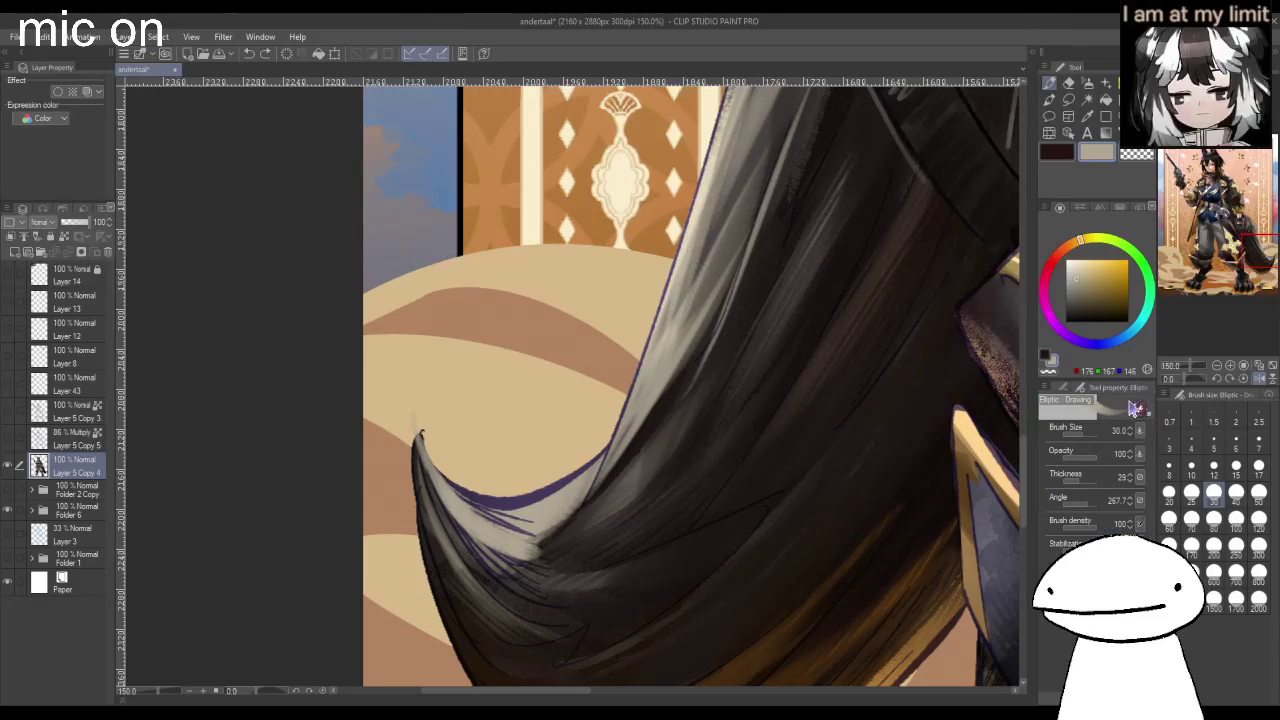
pyautogui.click(1085, 486)
pyautogui.moveTo(1088, 490); pyautogui.dragTo(1084, 492)
pyautogui.moveTo(478, 532)
pyautogui.mouseDown()
pyautogui.moveTo(546, 512)
pyautogui.moveTo(465, 492)
pyautogui.mouseUp()
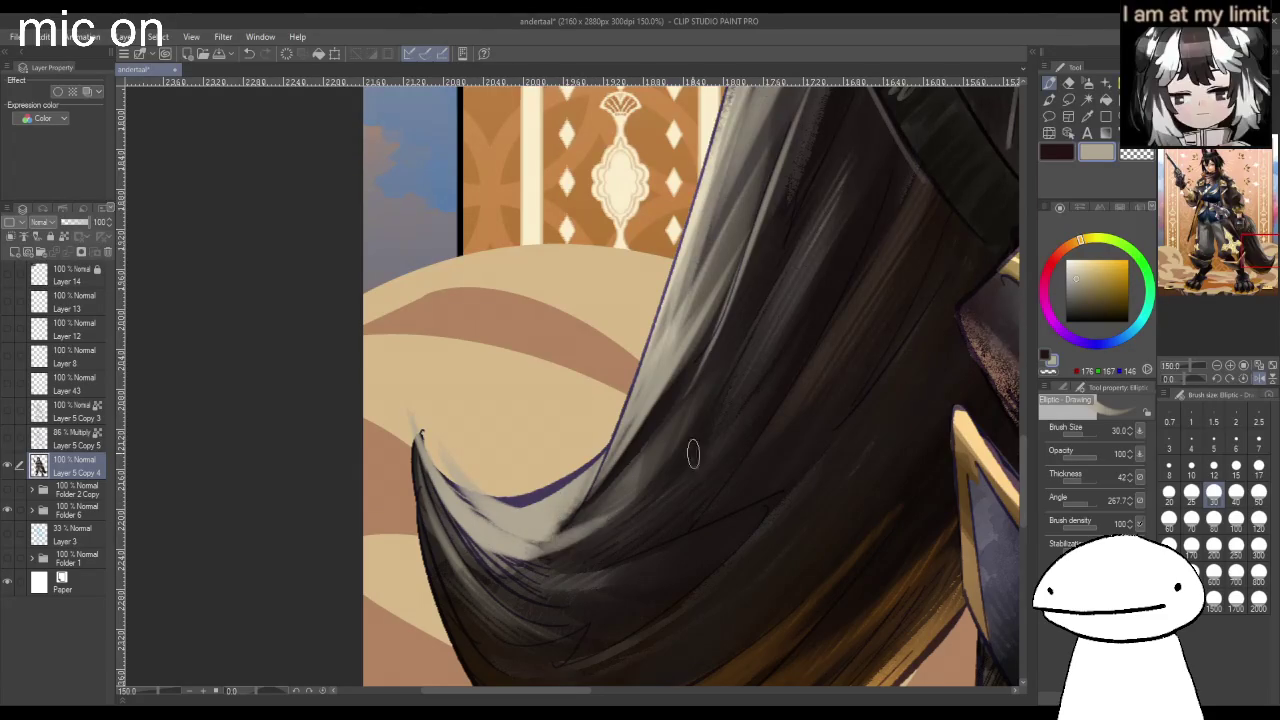
pyautogui.hotkey('ctrl', 'z')
pyautogui.hotkey('ctrl', 'z')
pyautogui.hotkey('ctrl', 'z')
pyautogui.hotkey('ctrl', 'z')
pyautogui.hotkey('ctrl', 'z')
pyautogui.hotkey('ctrl', 'y')
pyautogui.hotkey('ctrl', 'z')
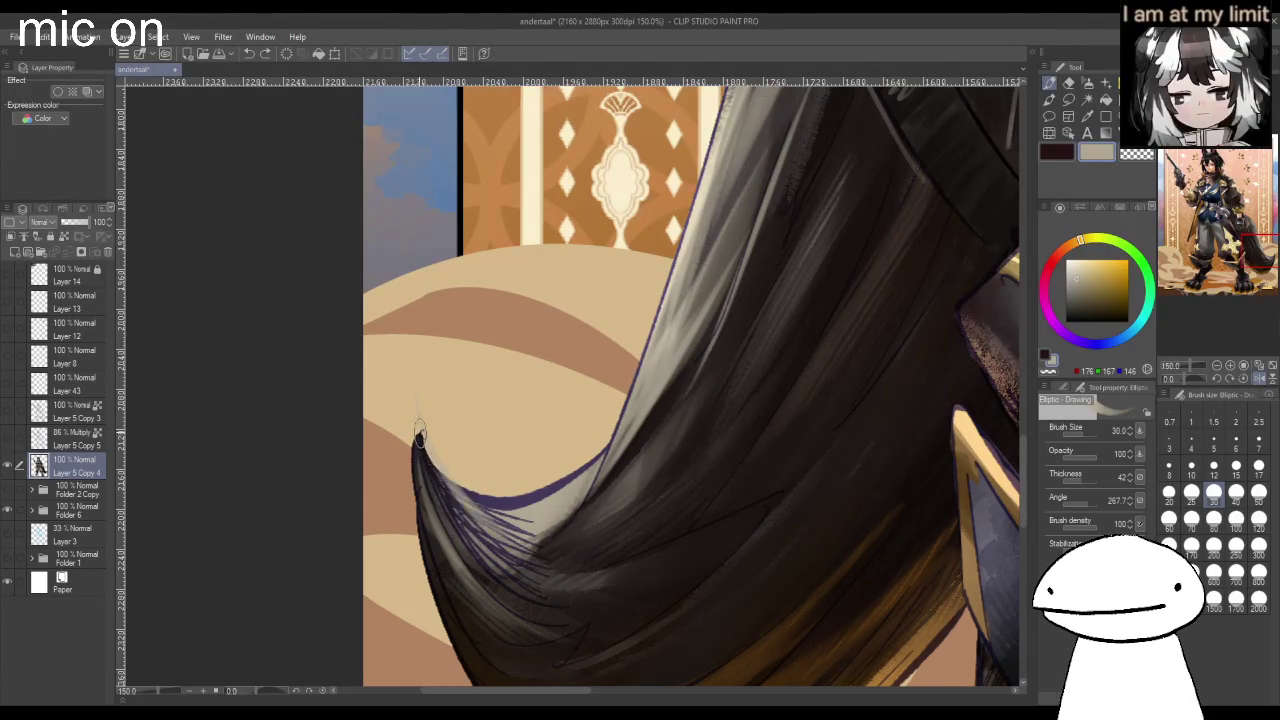
pyautogui.hotkey('ctrl', 'y')
pyautogui.hotkey('ctrl', 'z')
pyautogui.hotkey('ctrl', 'y')
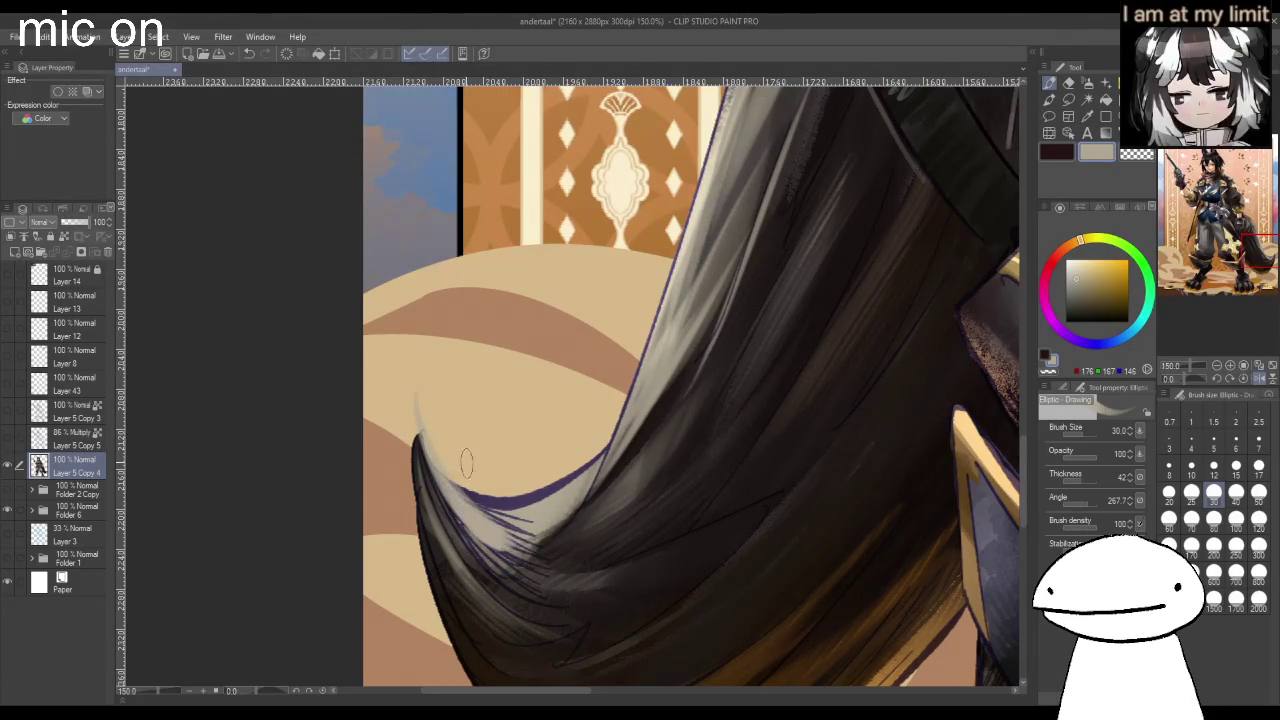
# Paint a light grey rim along the tail tip's inner edge with the soft pen.
pyautogui.moveTo(448, 462); pyautogui.dragTo(530, 505)
pyautogui.hotkey('ctrl', 'z')
pyautogui.hotkey('ctrl', 'y')
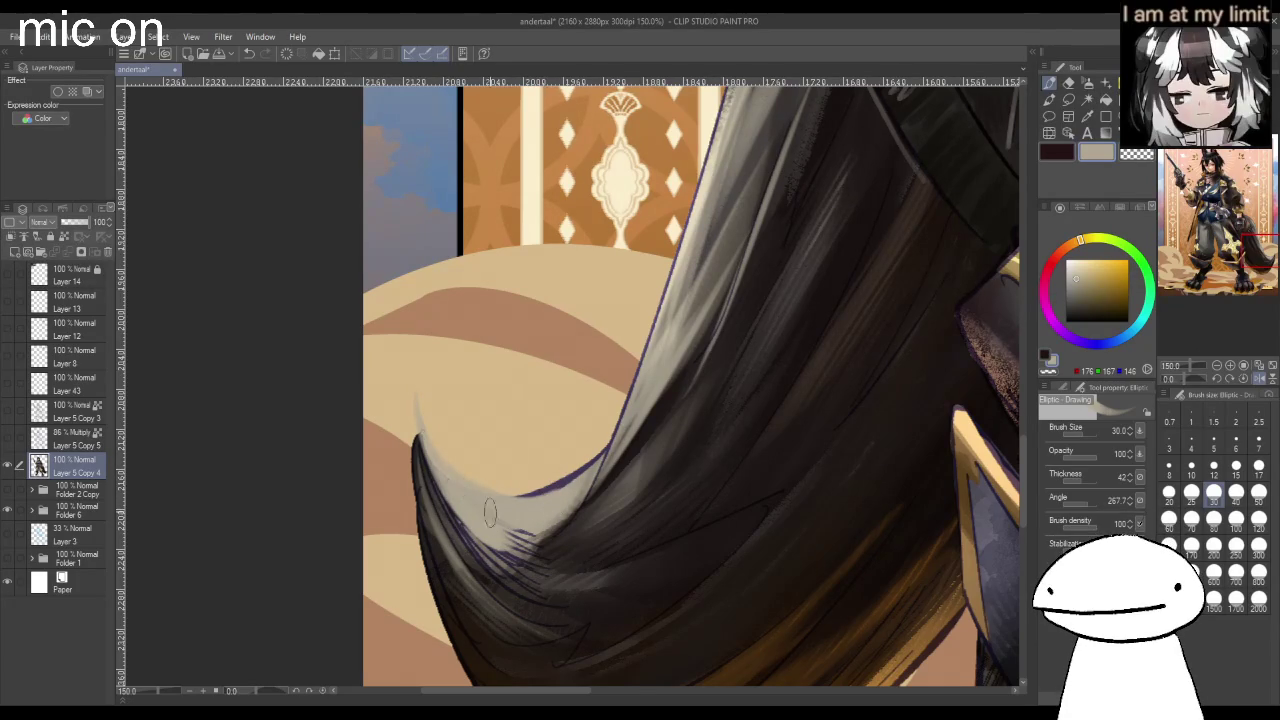
pyautogui.click(1062, 387)
pyautogui.click(1113, 497)
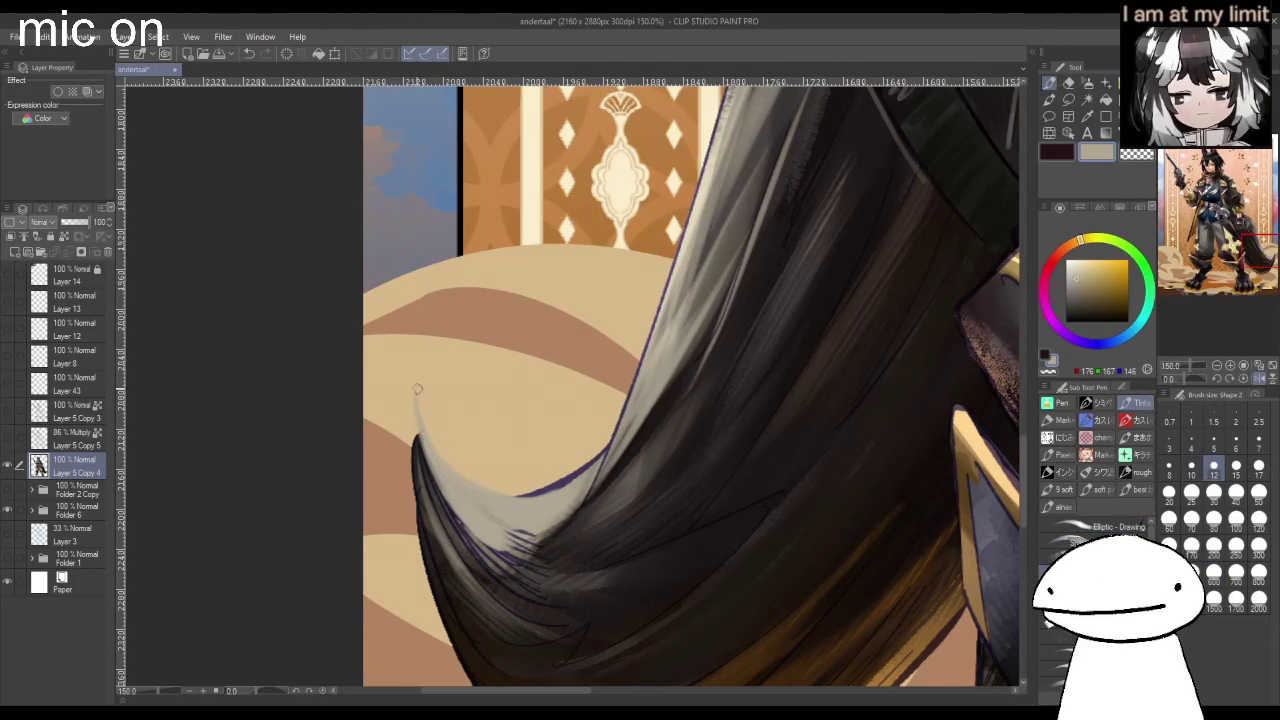
pyautogui.moveTo(421, 398); pyautogui.dragTo(471, 506)
pyautogui.moveTo(460, 458); pyautogui.dragTo(565, 490)
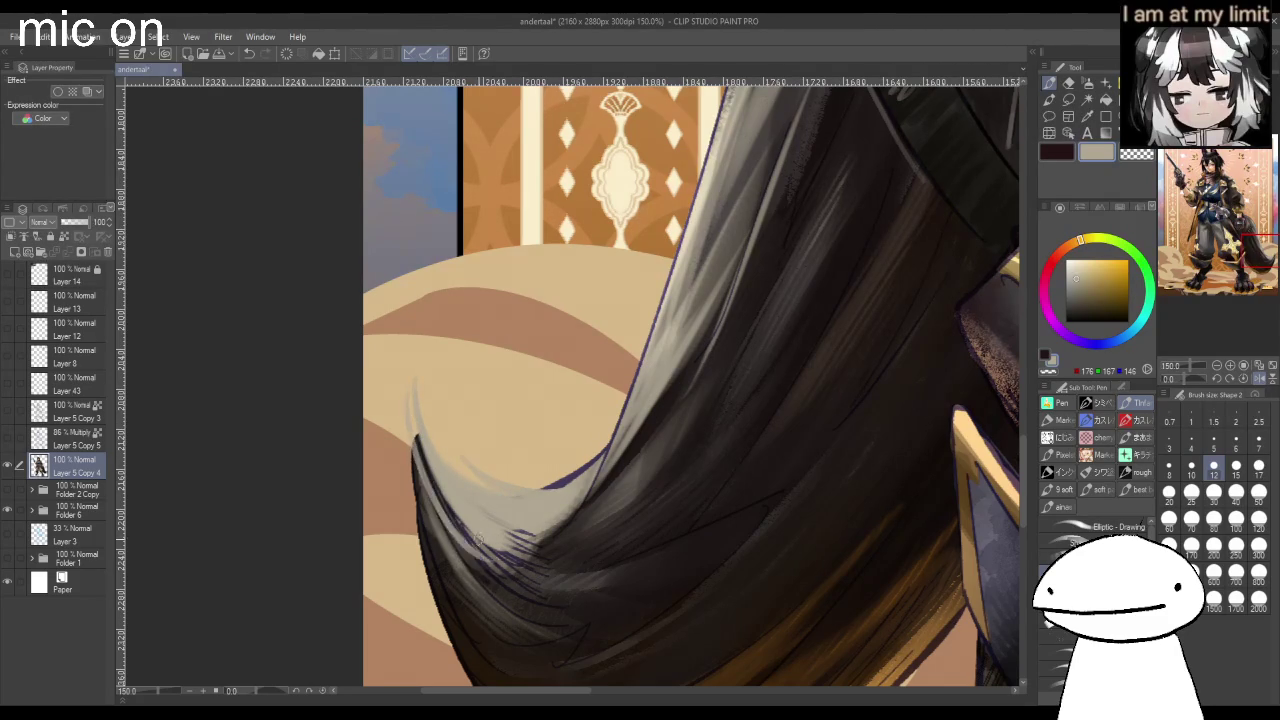
pyautogui.scroll(-1, 530, 500)
pyautogui.scroll(-2, 525, 580)
pyautogui.scroll(1, 570, 415)
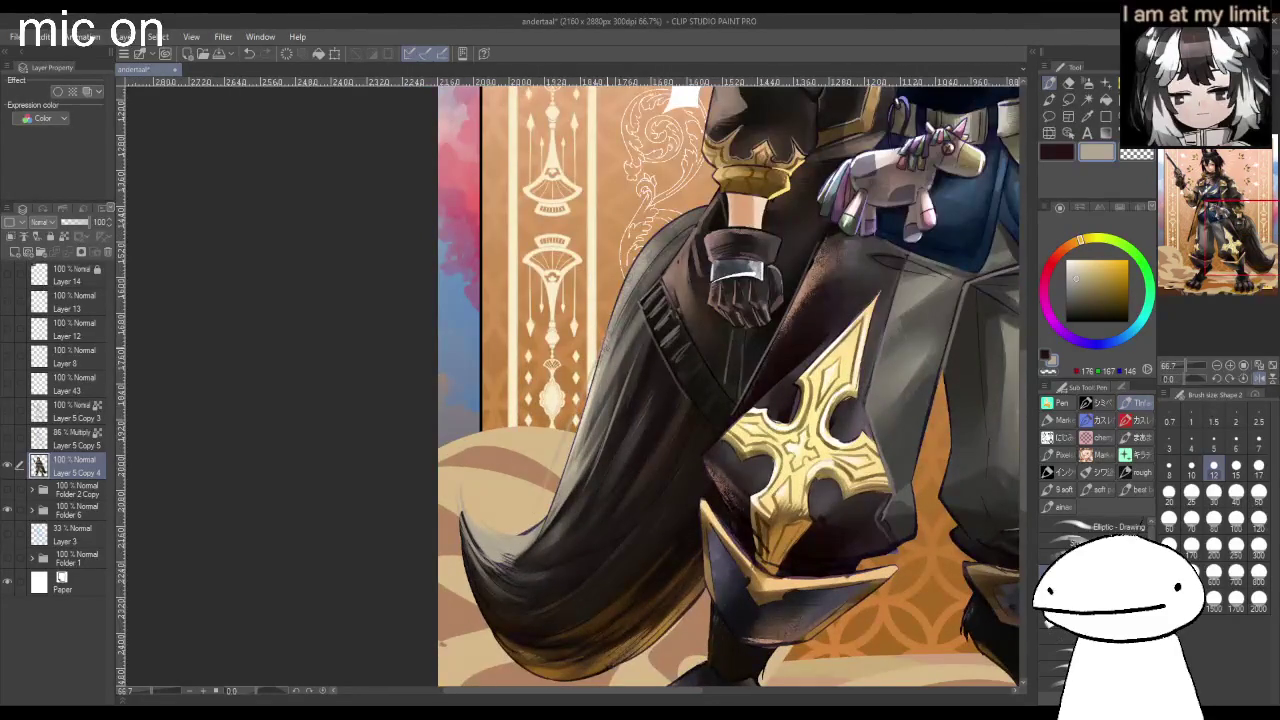
# Pick a darker brown-black and smooth the lower tail's hair strands, undoing the last stroke.
pyautogui.keyDown('alt'); pyautogui.click(563, 563); pyautogui.keyUp('alt')
pyautogui.click(1075, 316)
pyautogui.moveTo(566, 534)
pyautogui.mouseDown()
pyautogui.moveTo(488, 554)
pyautogui.moveTo(585, 529)
pyautogui.mouseUp()
pyautogui.moveTo(488, 552); pyautogui.dragTo(556, 523)
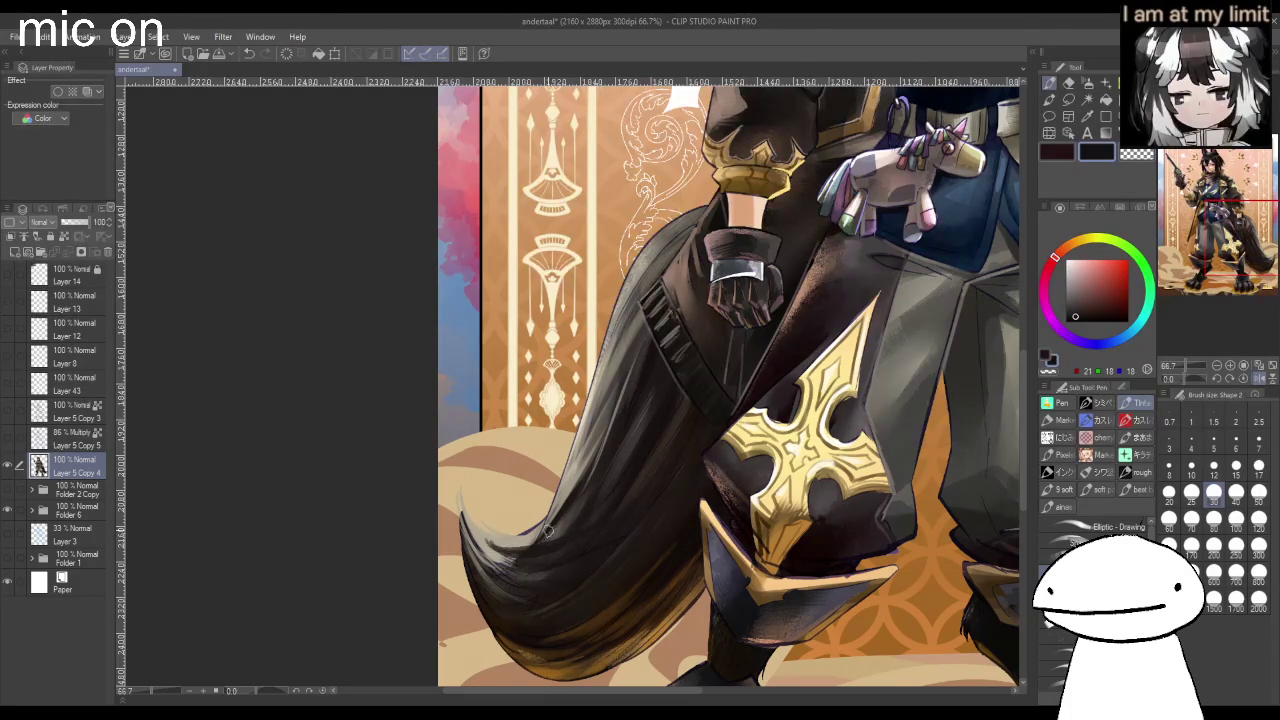
pyautogui.scroll(-1, 650, 490)
pyautogui.scroll(-1, 604, 602)
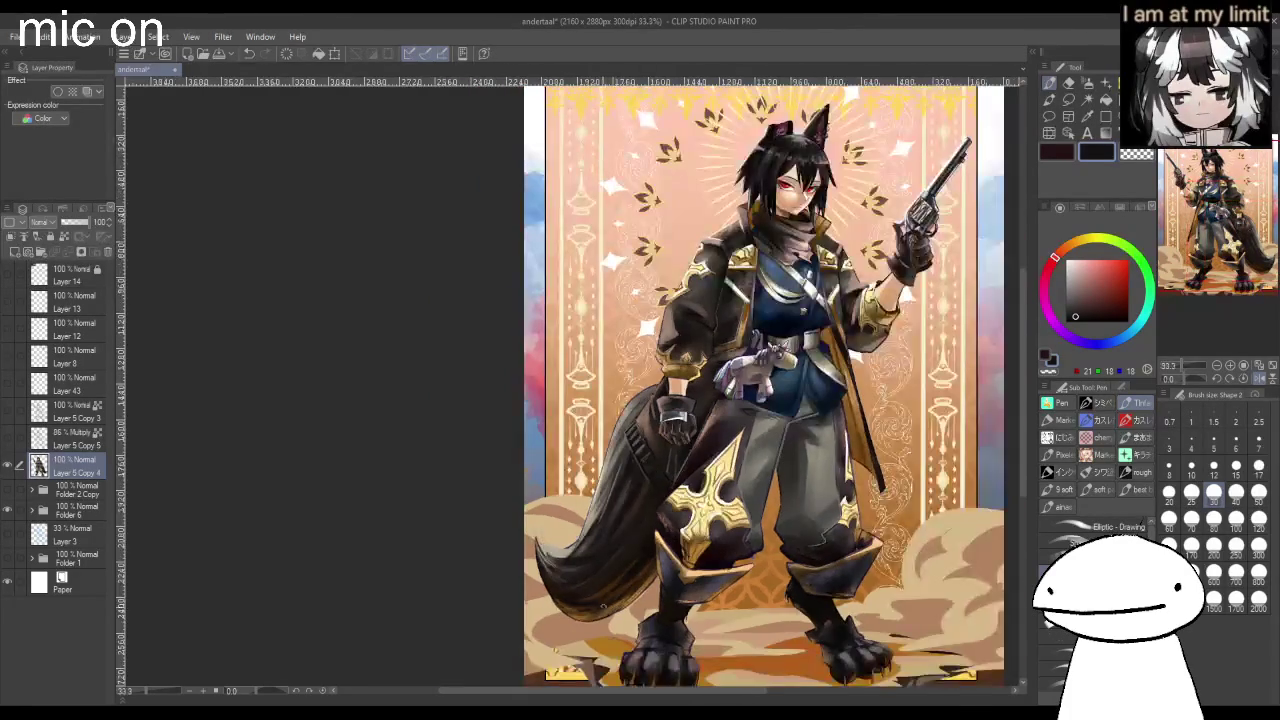
pyautogui.hotkey('ctrl', 'z')
pyautogui.hotkey('ctrl', 'z')
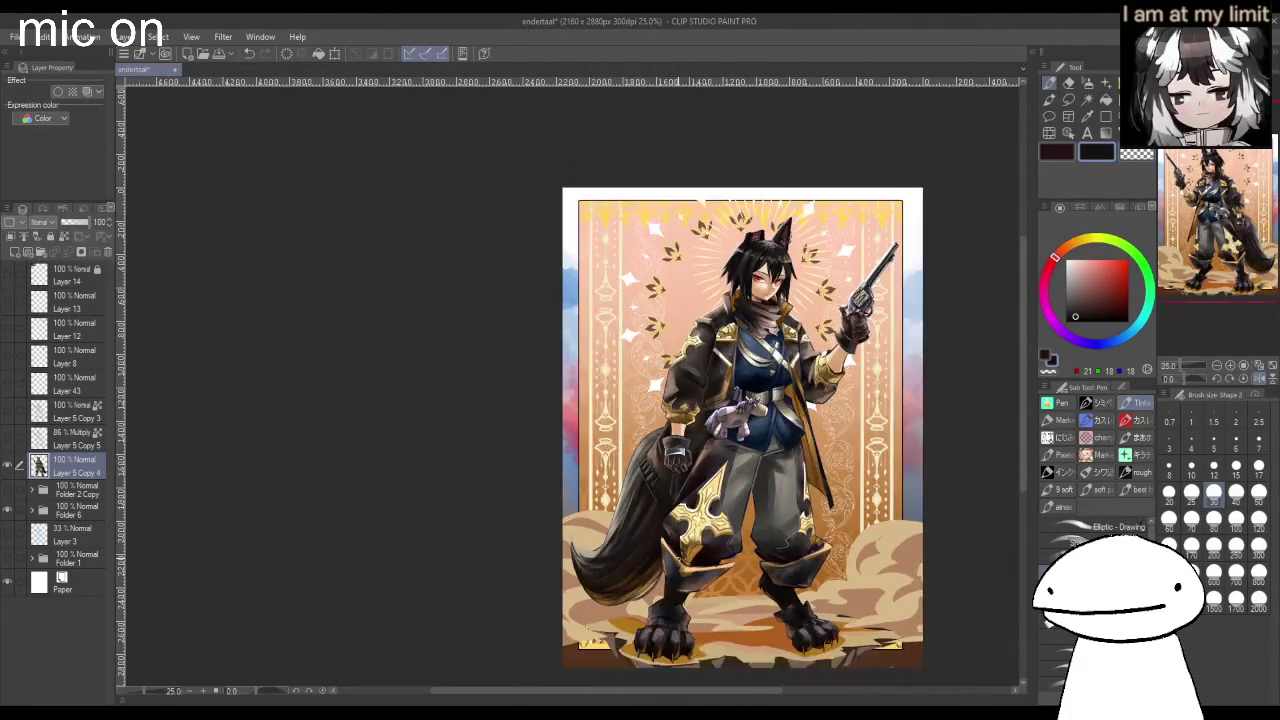
# Zoom out to view the whole illustration, then mirror the canvas to check it.
pyautogui.scroll(1, 627, 489)
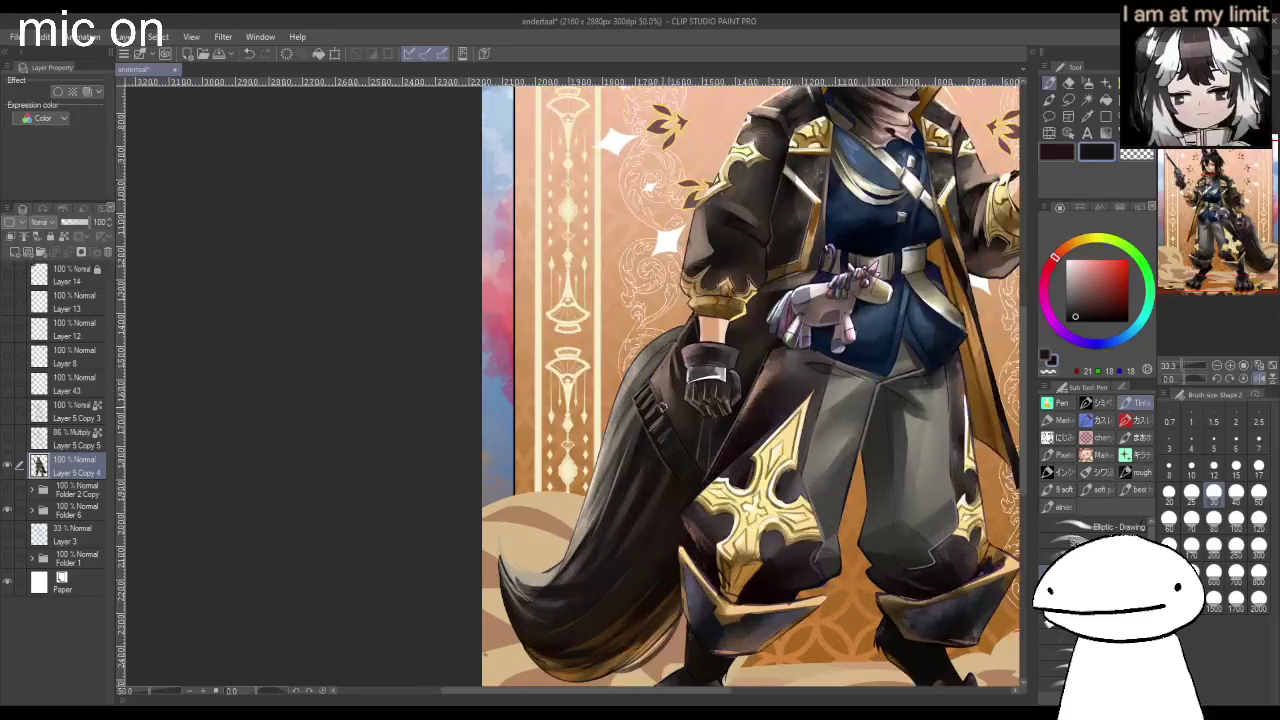
pyautogui.scroll(-2, 627, 489)
pyautogui.scroll(-1, 700, 350)
pyautogui.scroll(-3, 840, 175)
pyautogui.scroll(4, 835, 135)
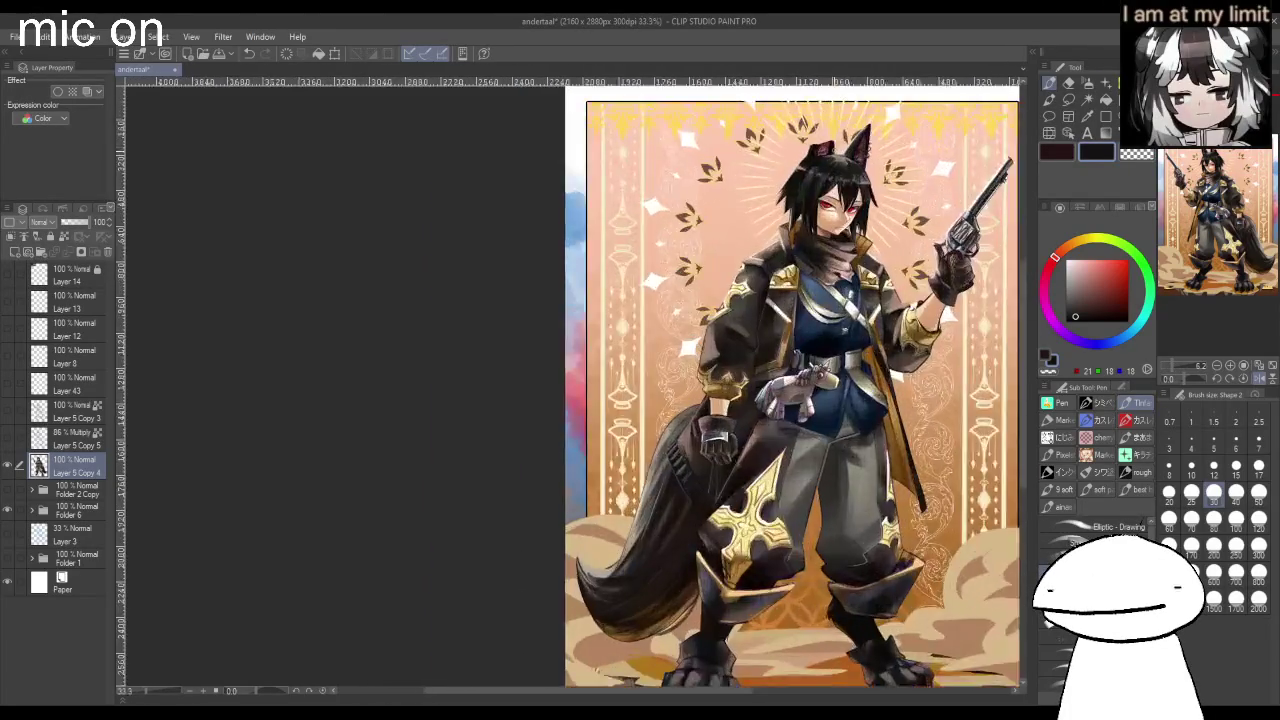
pyautogui.scroll(3, 817, 175)
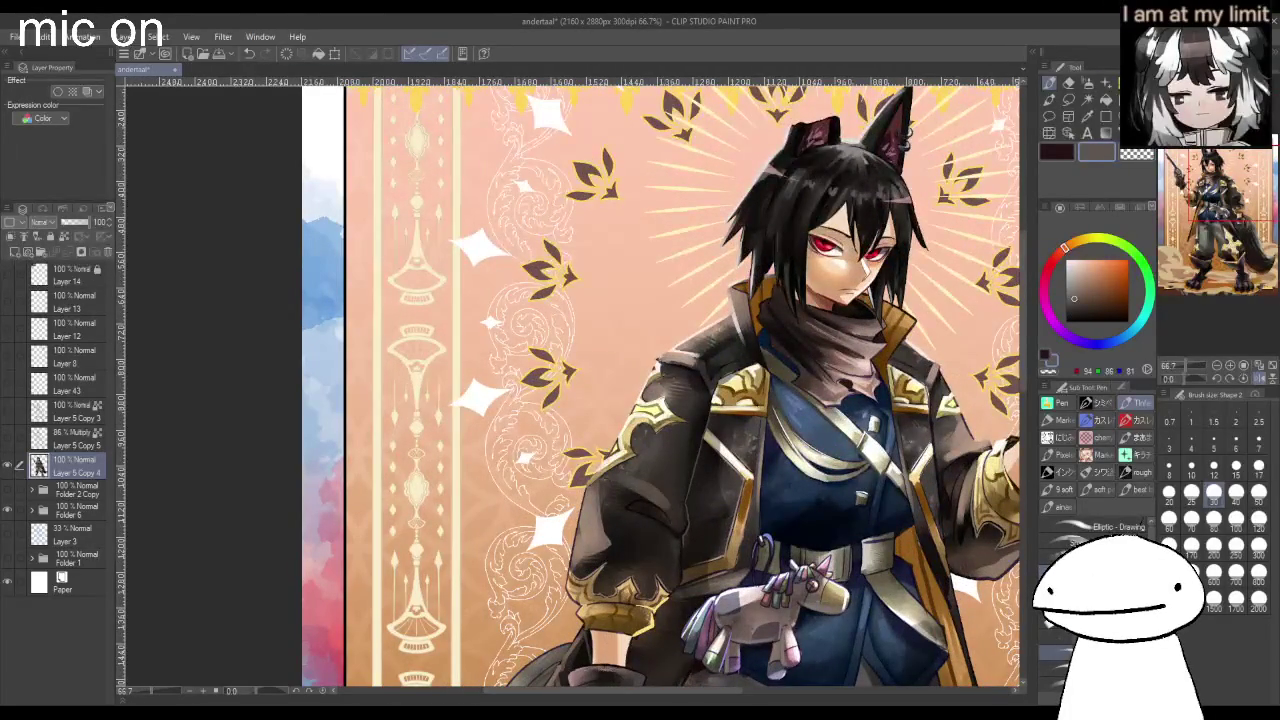
pyautogui.hotkey('ctrl', '-')
pyautogui.hotkey('ctrl', '-')
pyautogui.scroll(-2, 535, 550)
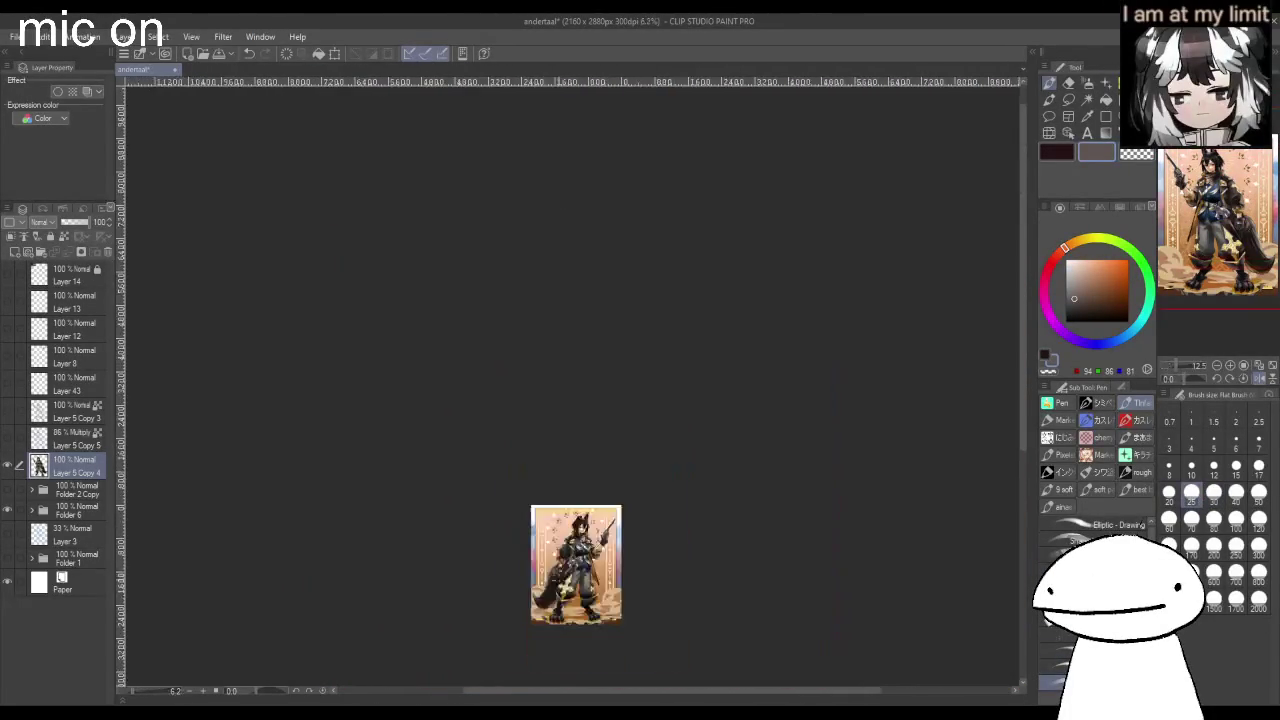
pyautogui.scroll(3, 541, 516)
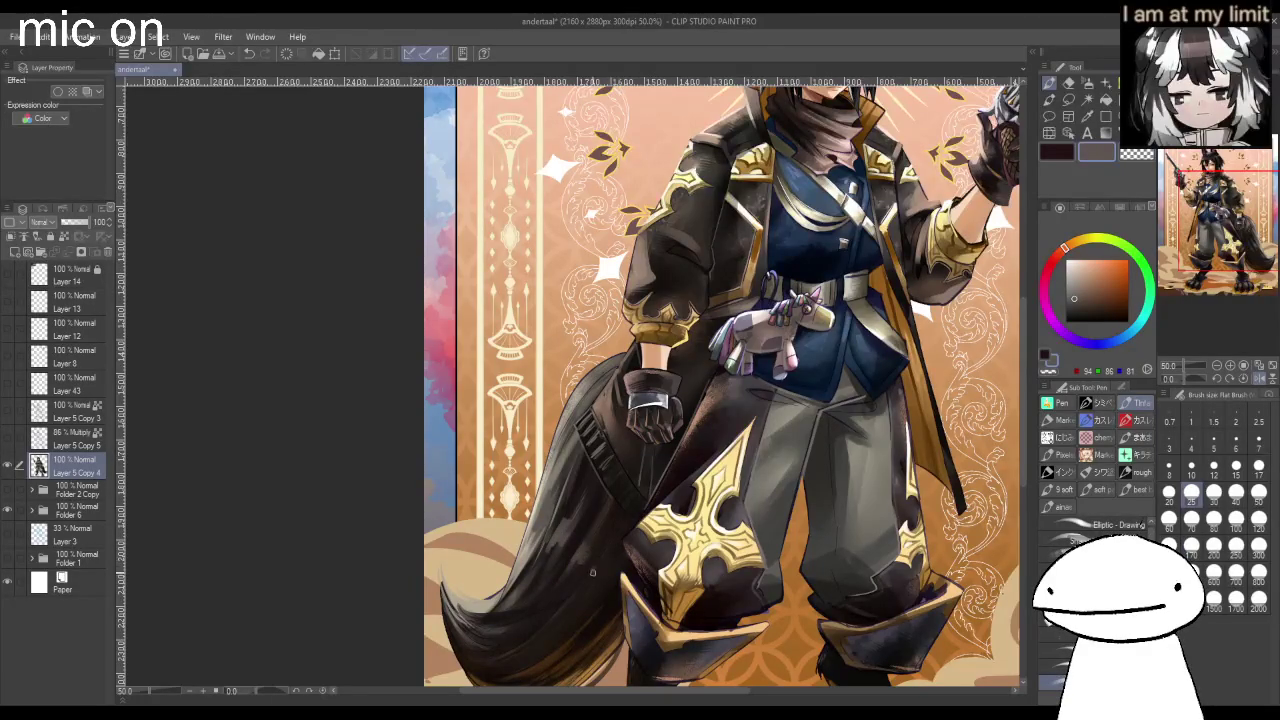
pyautogui.scroll(-2, 614, 585)
pyautogui.press('h')
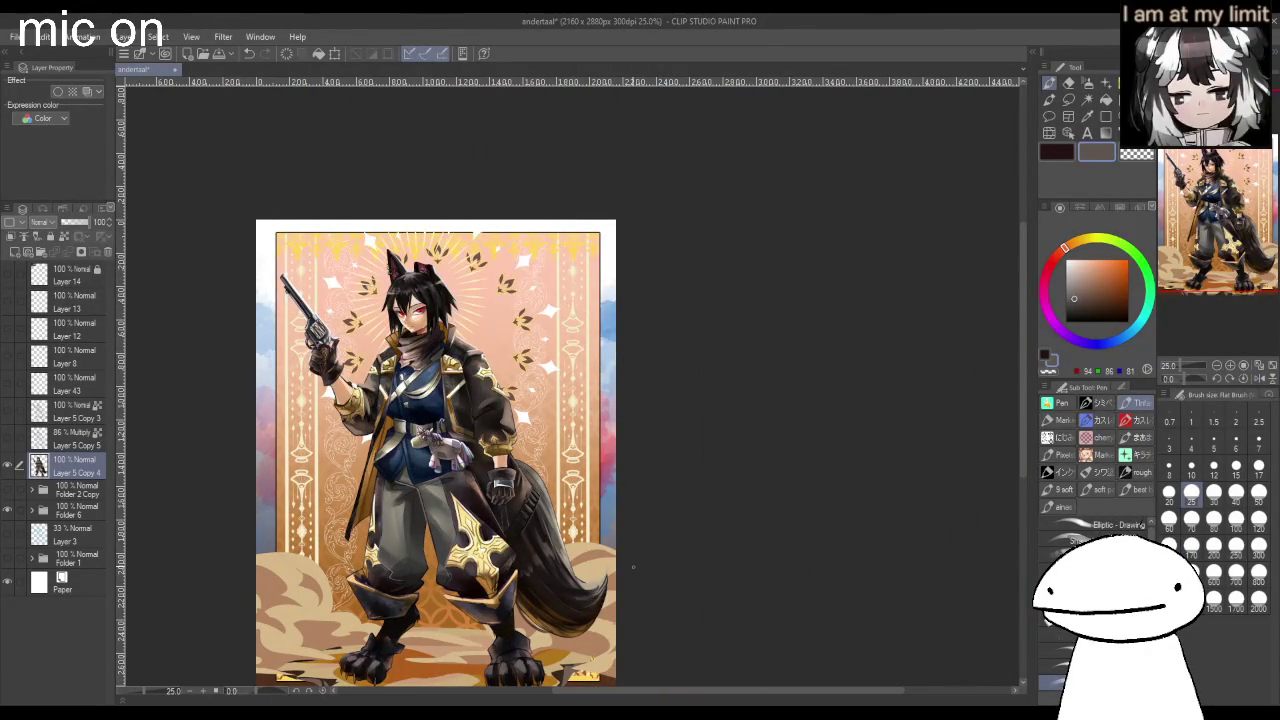
# Review the mirrored illustration and flip the canvas back to normal orientation.
pyautogui.scroll(3, 480, 350)
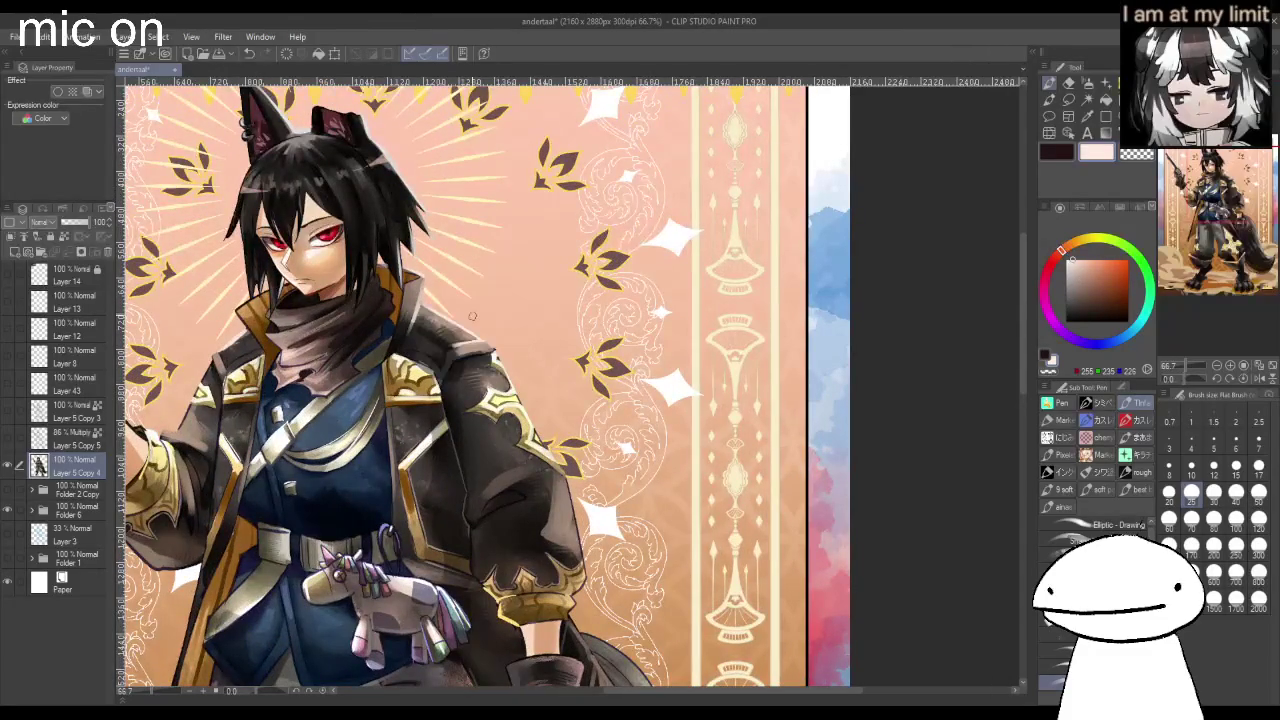
pyautogui.scroll(-2, 472, 316)
pyautogui.scroll(4, 472, 316)
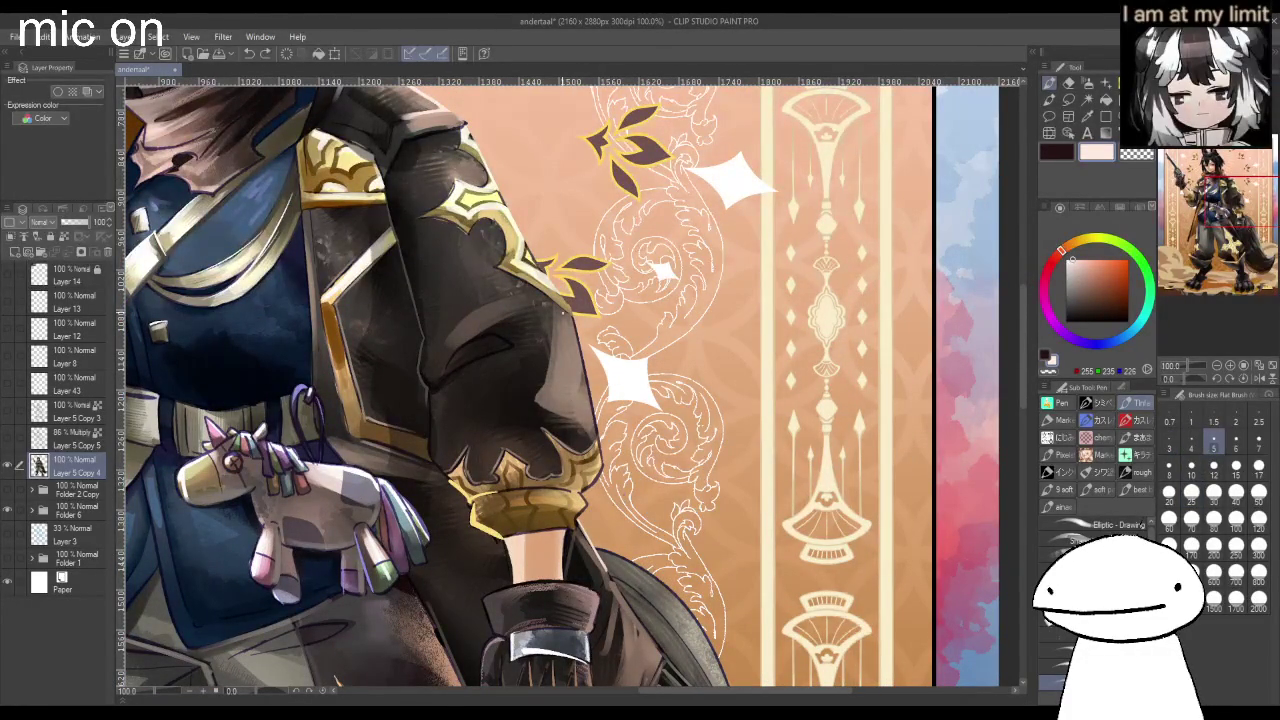
pyautogui.scroll(-3, 570, 385)
pyautogui.scroll(3, 570, 385)
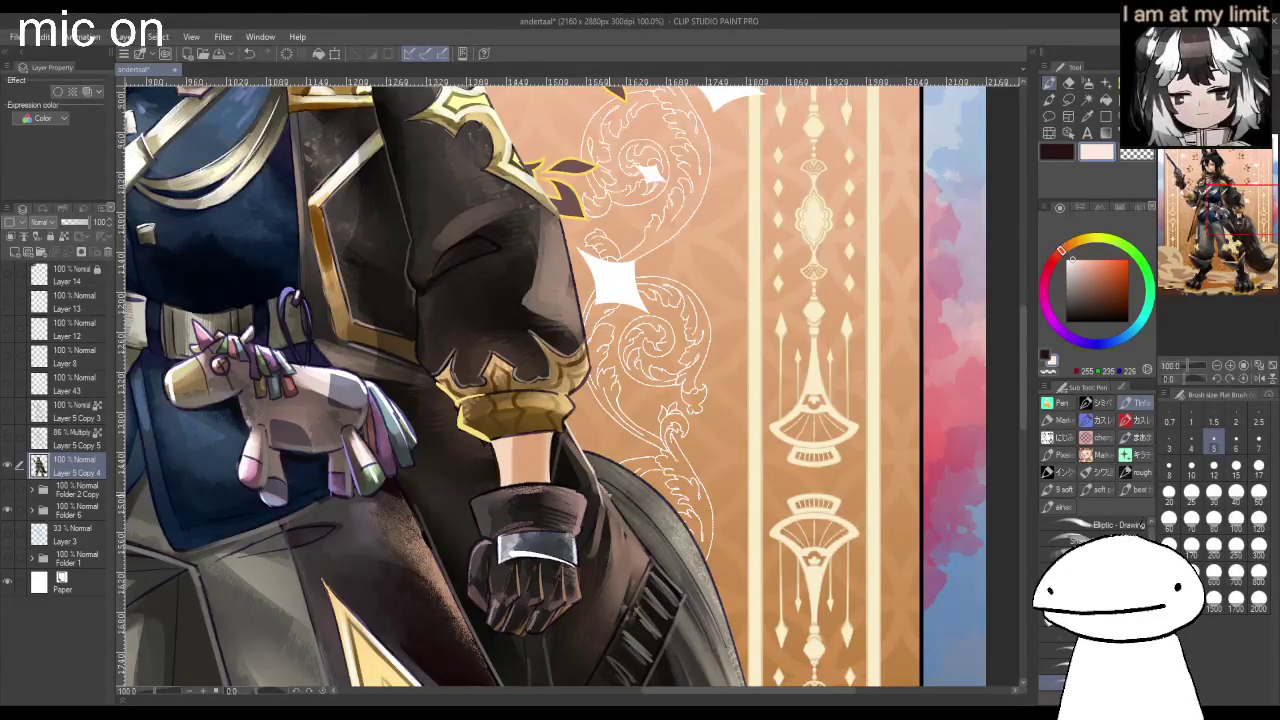
pyautogui.scroll(-2, 570, 385)
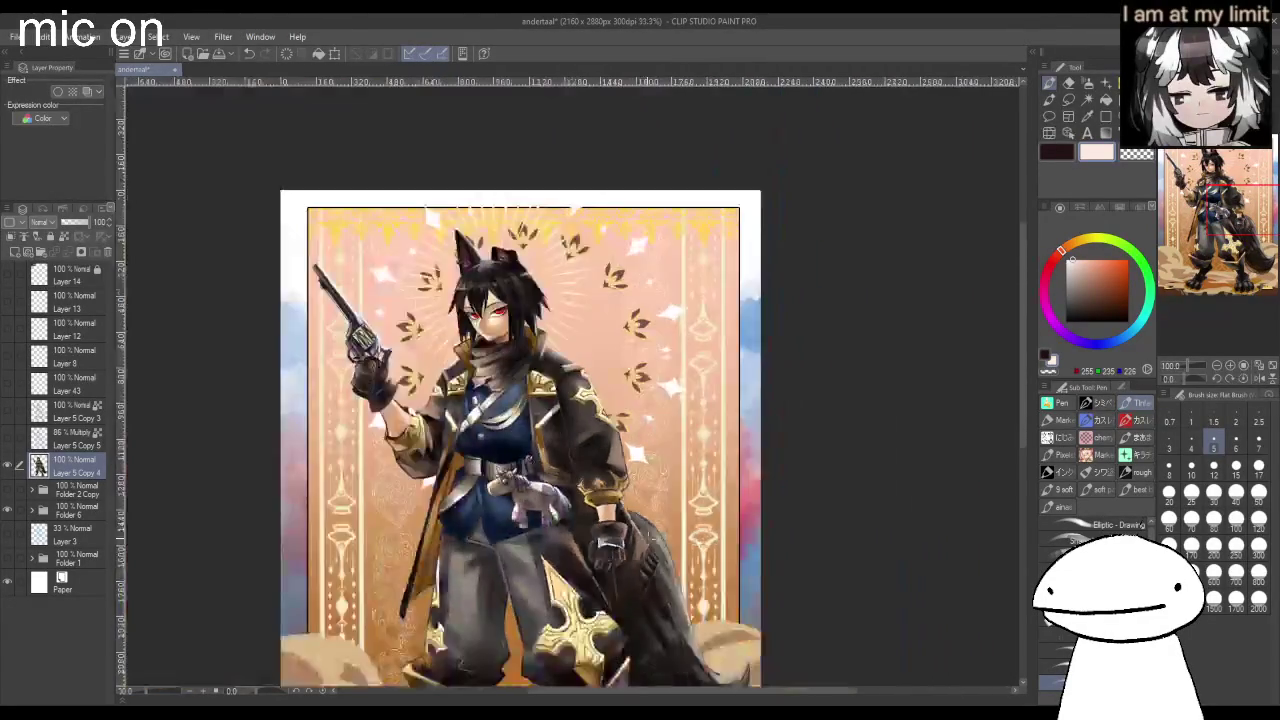
pyautogui.scroll(-1, 570, 385)
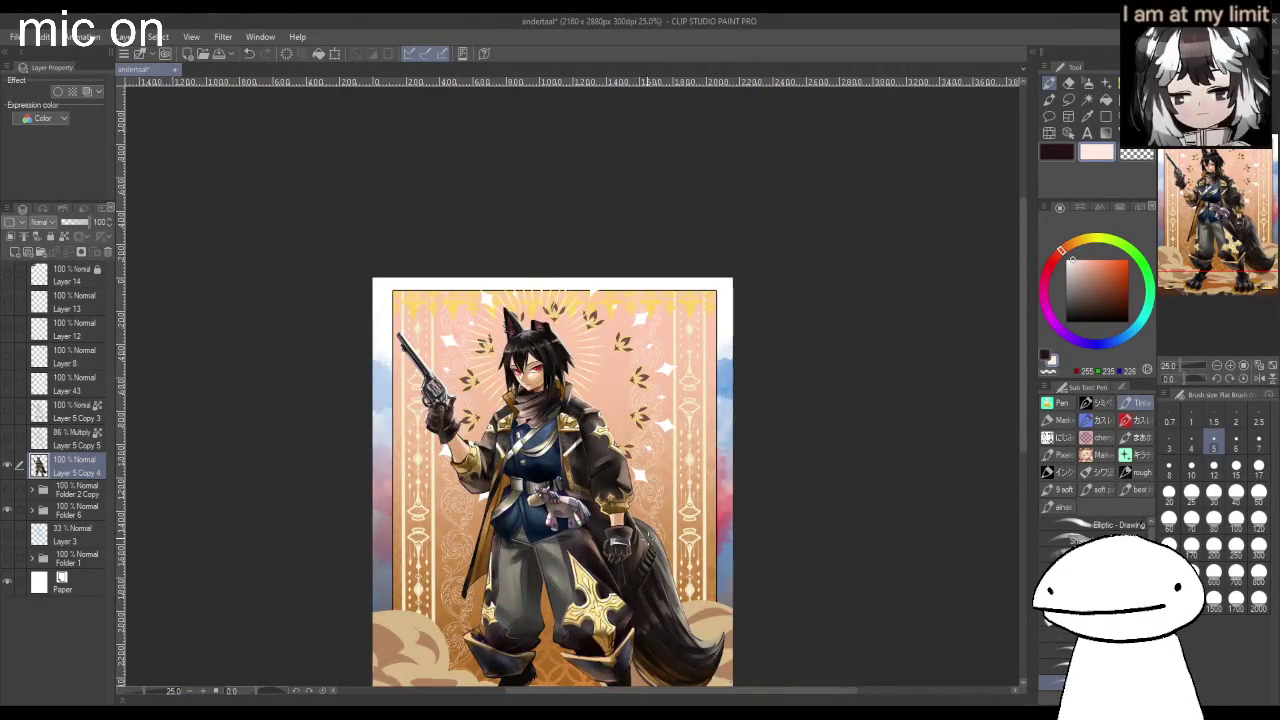
pyautogui.press('h')
# Choose a yellow paint colour and a larger brush size.
pyautogui.scroll(2, 570, 385)
pyautogui.scroll(2, 570, 385)
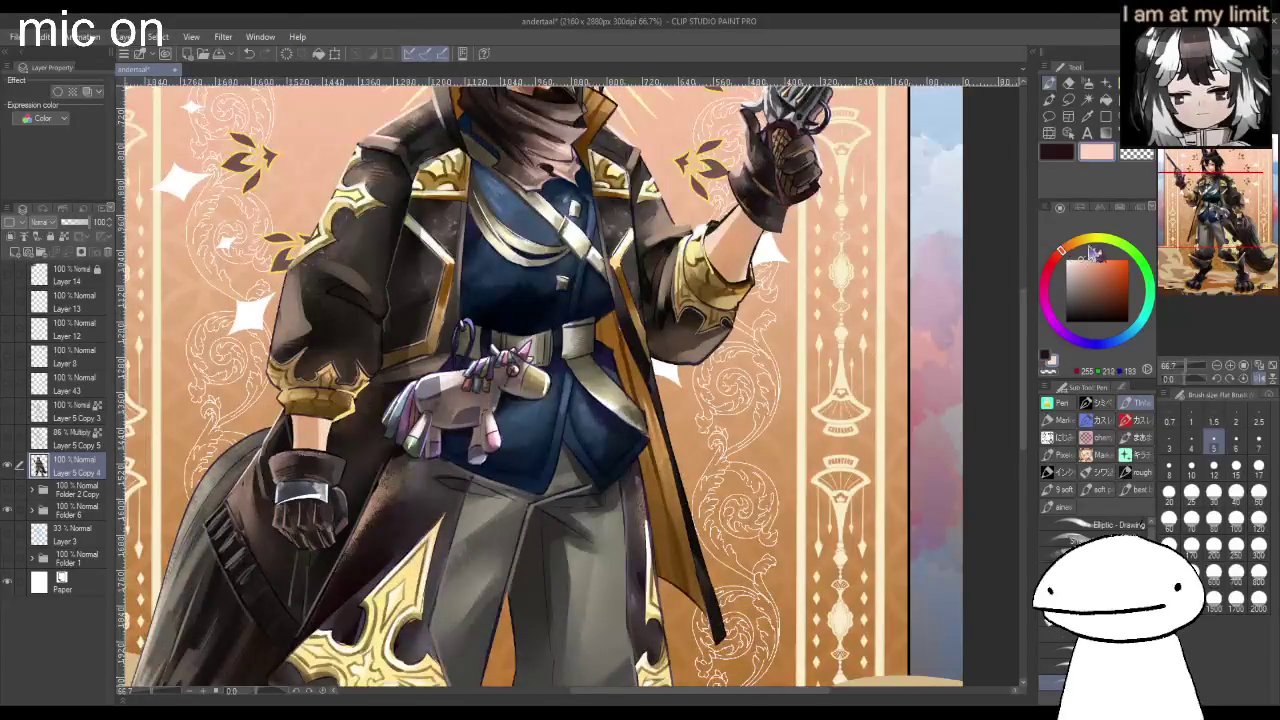
pyautogui.moveTo(1092, 252); pyautogui.dragTo(1099, 261)
pyautogui.click(1191, 492)
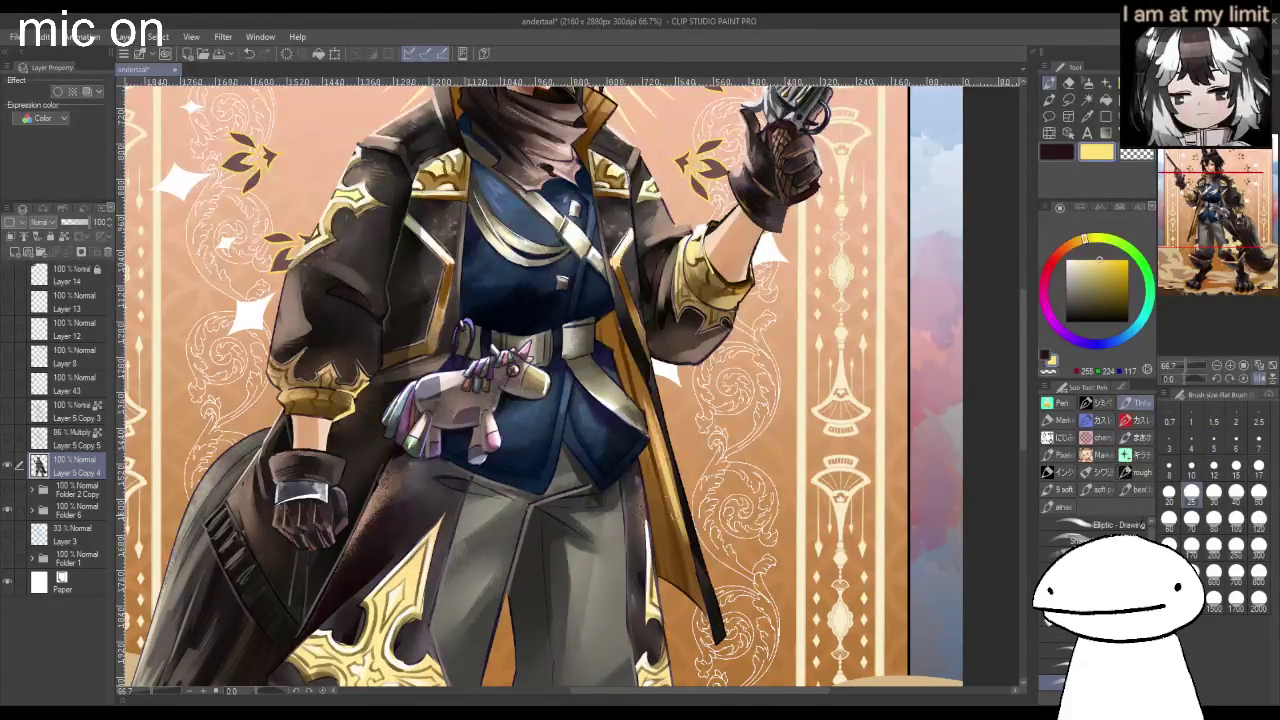
pyautogui.scroll(-2, 670, 520)
pyautogui.scroll(-1, 670, 520)
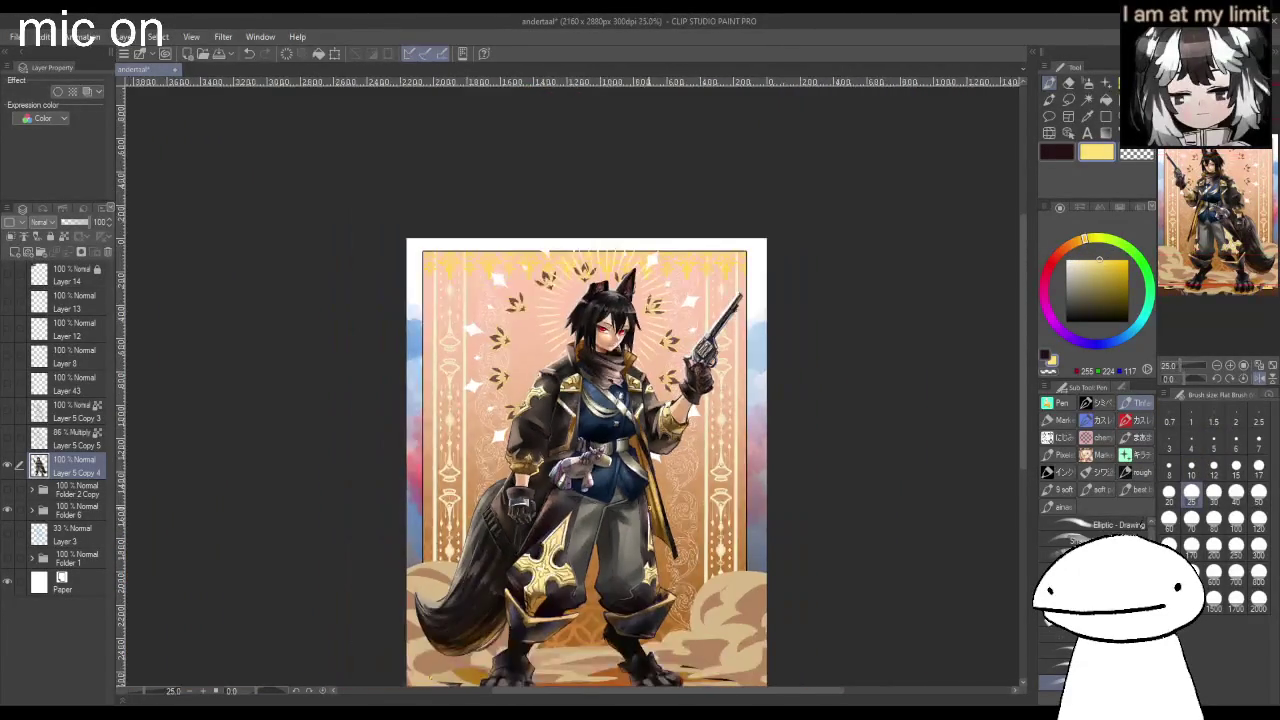
pyautogui.scroll(1, 567, 385)
pyautogui.scroll(2, 567, 385)
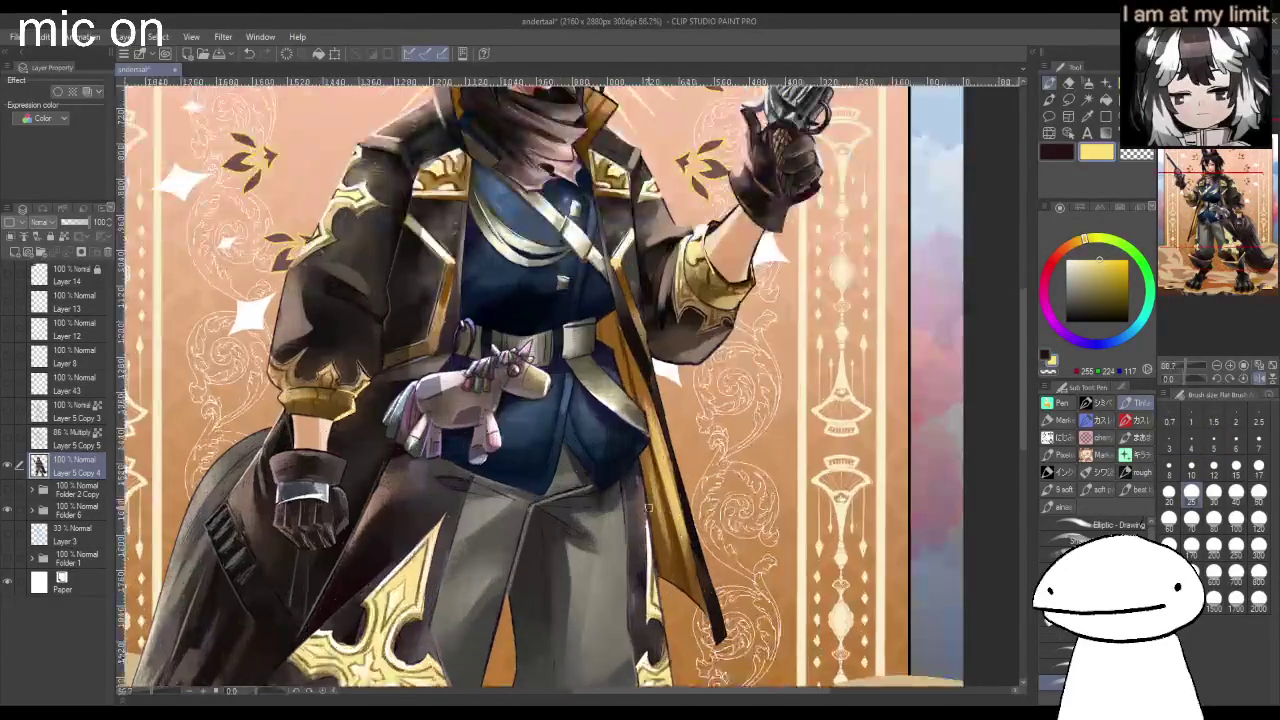
pyautogui.scroll(1, 567, 385)
pyautogui.scroll(1, 567, 385)
# Eyedrop the coat's dark blue, then paint thin light-blue and dark lines along the coat edge by the belt.
pyautogui.keyDown('alt'); pyautogui.click(567, 385); pyautogui.keyUp('alt')
pyautogui.click(1094, 265)
pyautogui.click(1191, 442)
pyautogui.moveTo(585, 348); pyautogui.dragTo(557, 492)
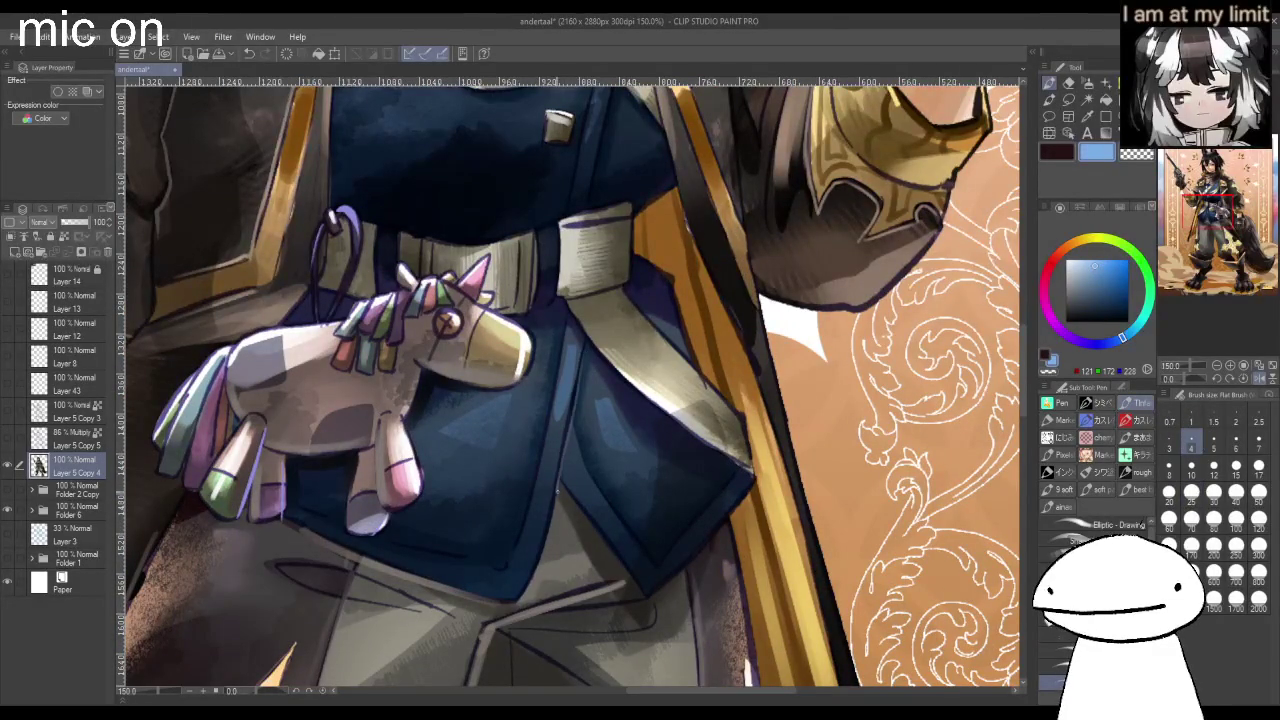
pyautogui.moveTo(585, 348); pyautogui.dragTo(557, 490)
pyautogui.scroll(-1, 600, 250)
pyautogui.scroll(-1, 600, 250)
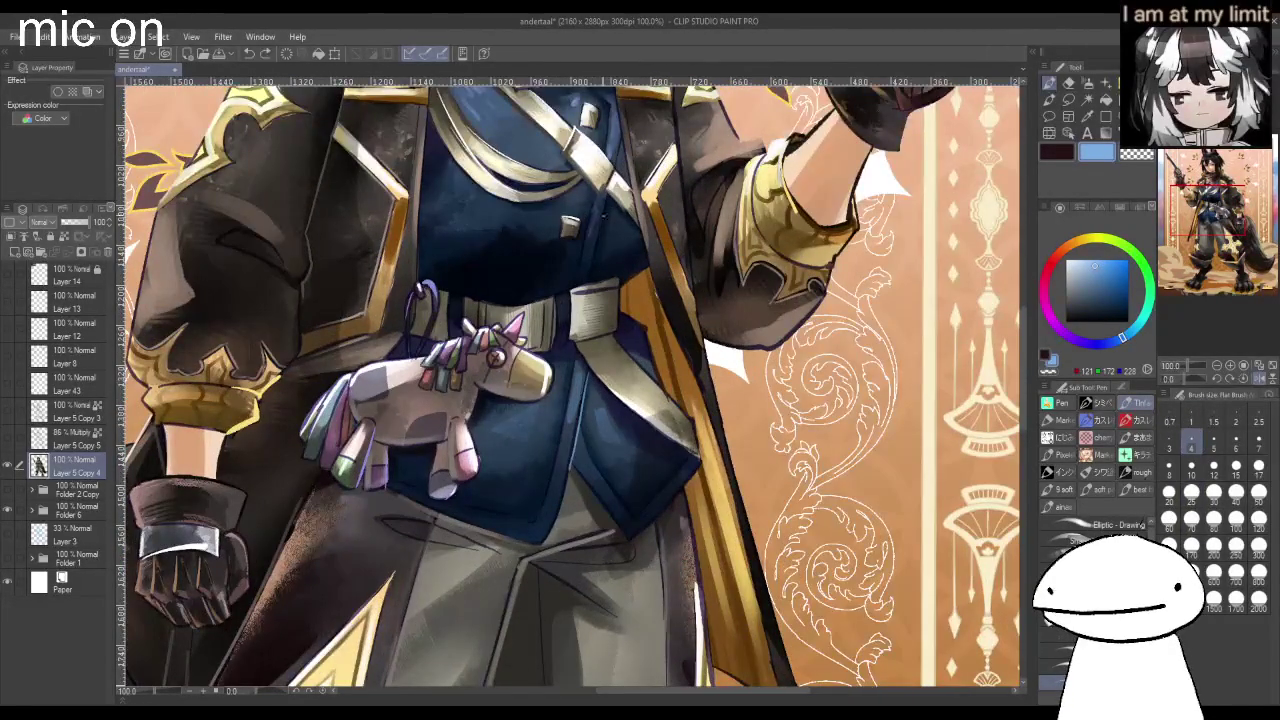
pyautogui.scroll(2, 598, 240)
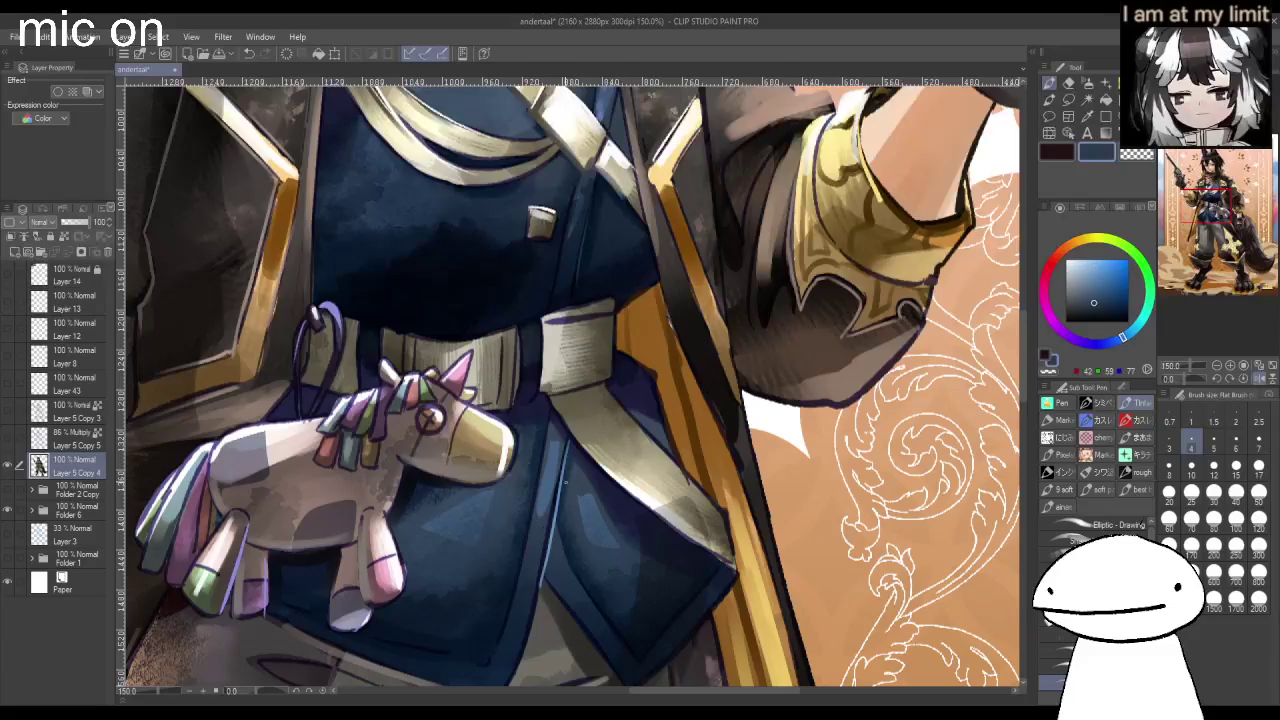
# Set brush size 12 and add a light highlight stroke above the belt.
pyautogui.click(1213, 466)
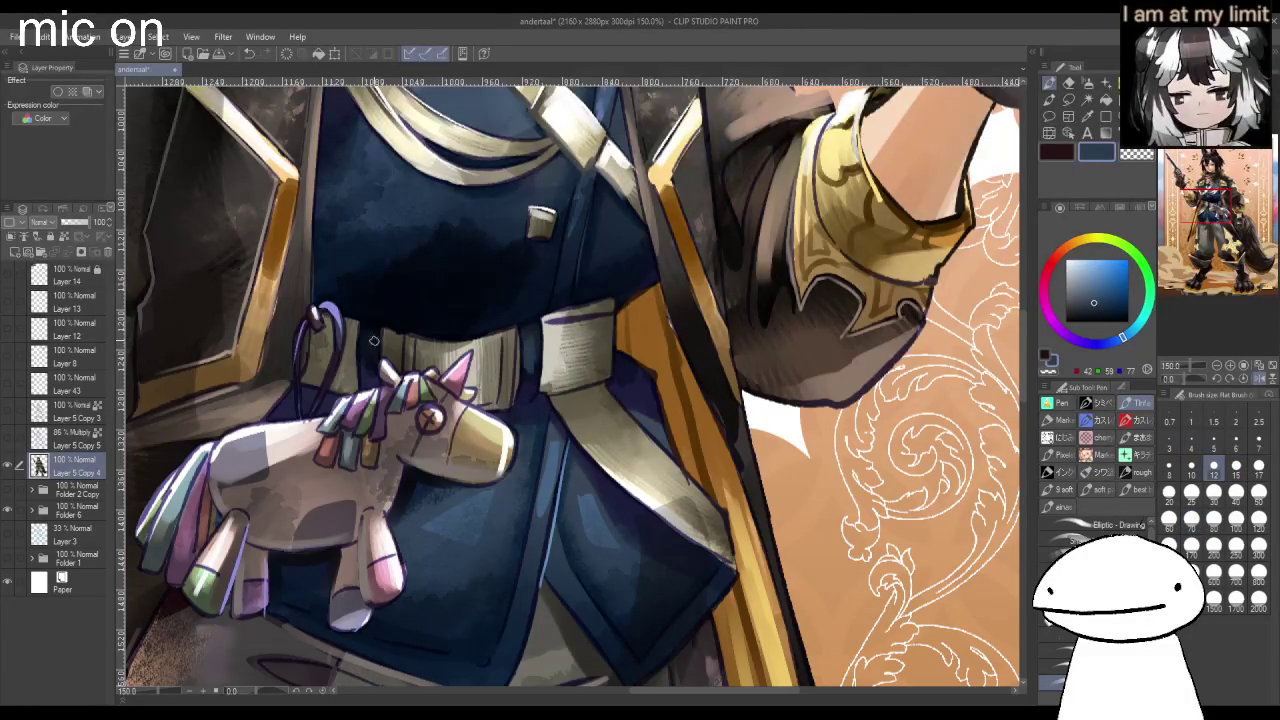
pyautogui.moveTo(352, 302); pyautogui.dragTo(434, 312)
pyautogui.scroll(-2, 534, 313)
pyautogui.scroll(-1, 534, 313)
pyautogui.scroll(-2, 534, 313)
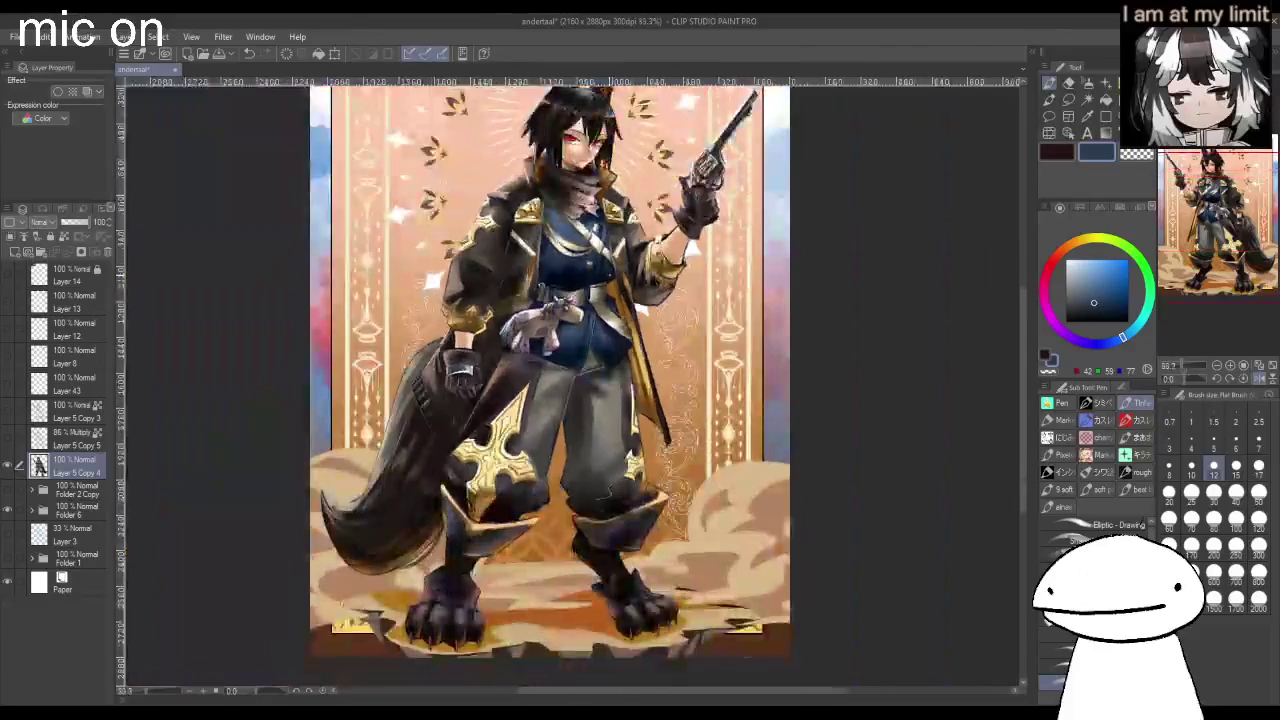
pyautogui.scroll(3, 512, 332)
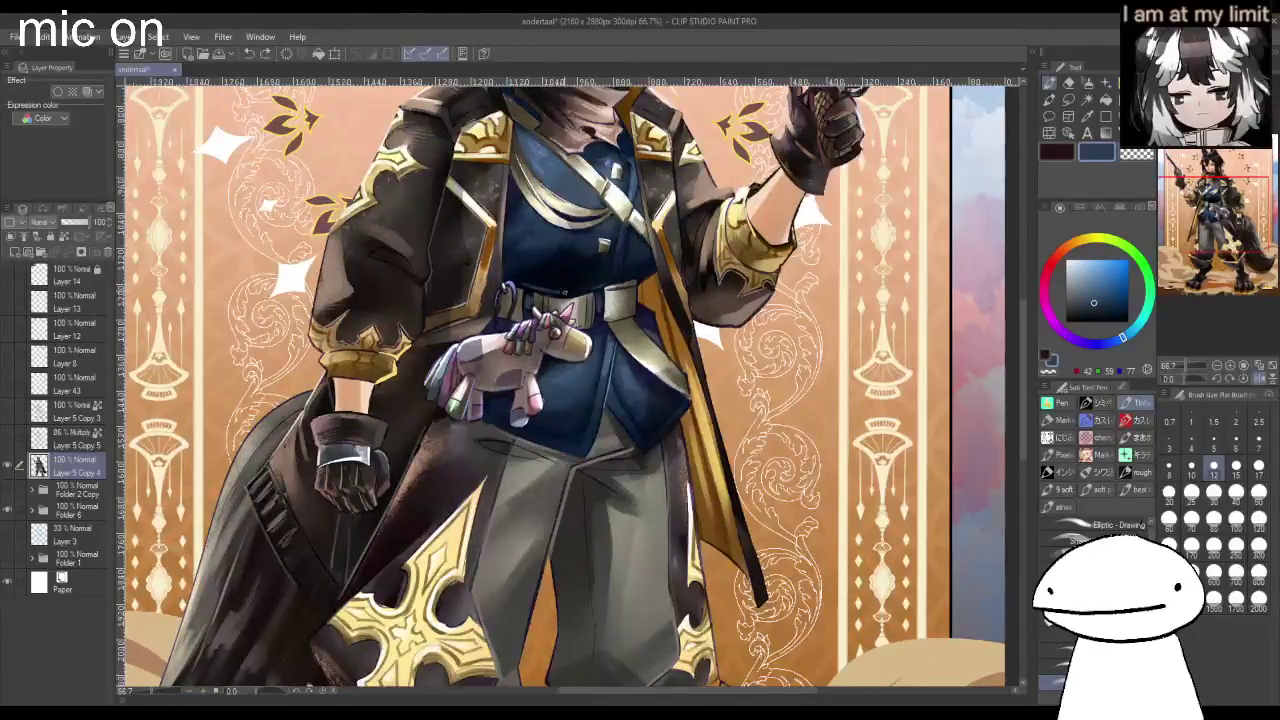
pyautogui.scroll(-2, 632, 272)
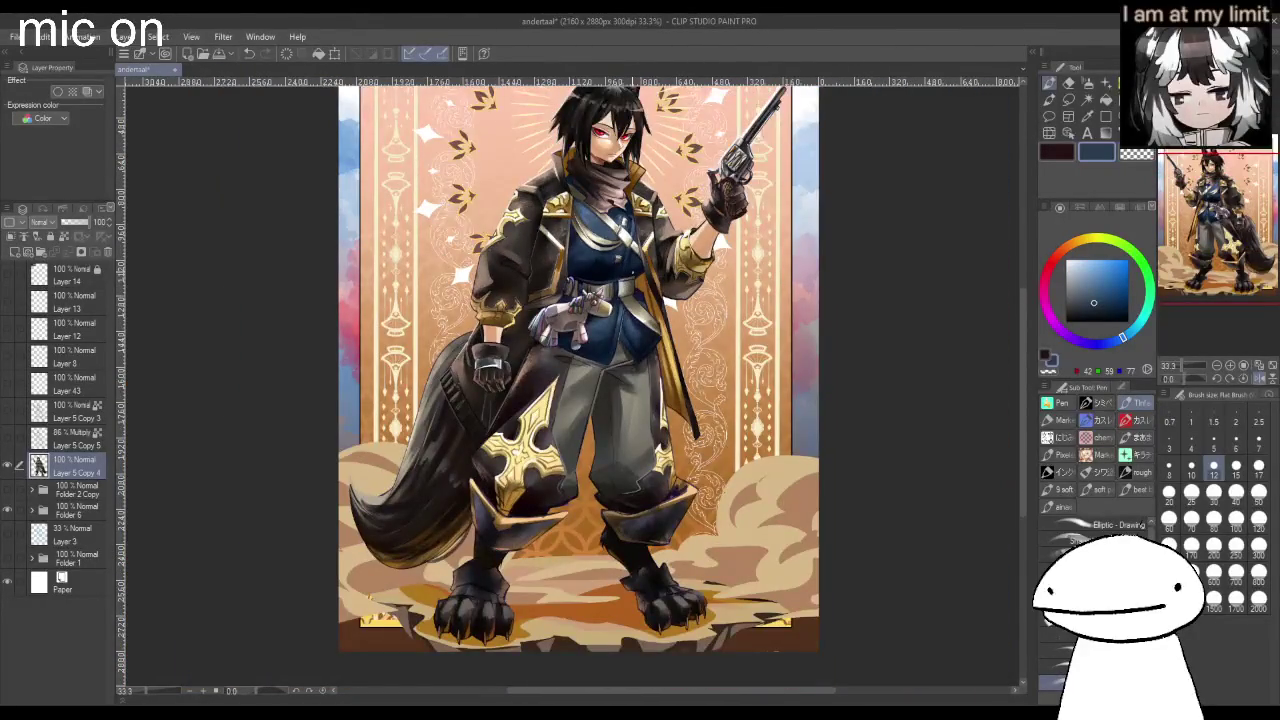
# Pick a slightly brighter dark blue and undo the stray eyelid stroke.
pyautogui.scroll(-1, 632, 272)
pyautogui.scroll(1, 592, 320)
pyautogui.scroll(-1, 592, 320)
pyautogui.scroll(1, 592, 320)
pyautogui.scroll(3, 590, 171)
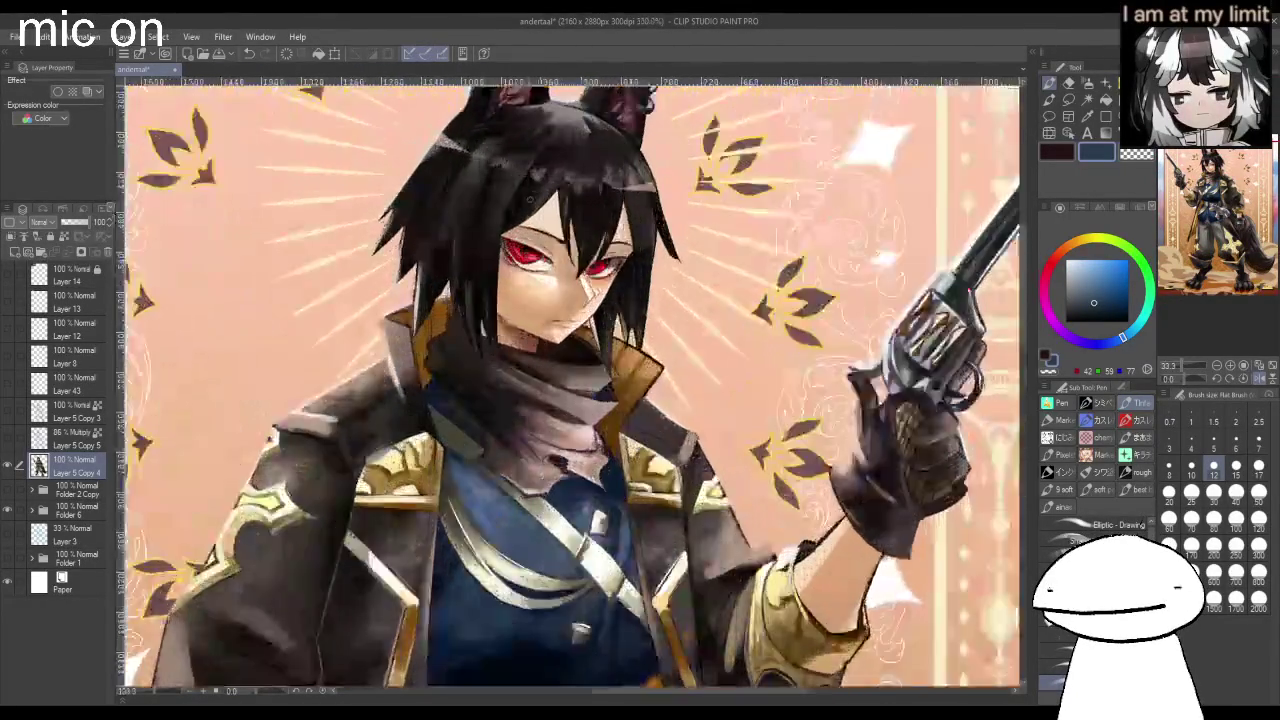
pyautogui.scroll(2, 590, 171)
pyautogui.scroll(2, 590, 171)
pyautogui.moveTo(1086, 314); pyautogui.dragTo(1046, 278)
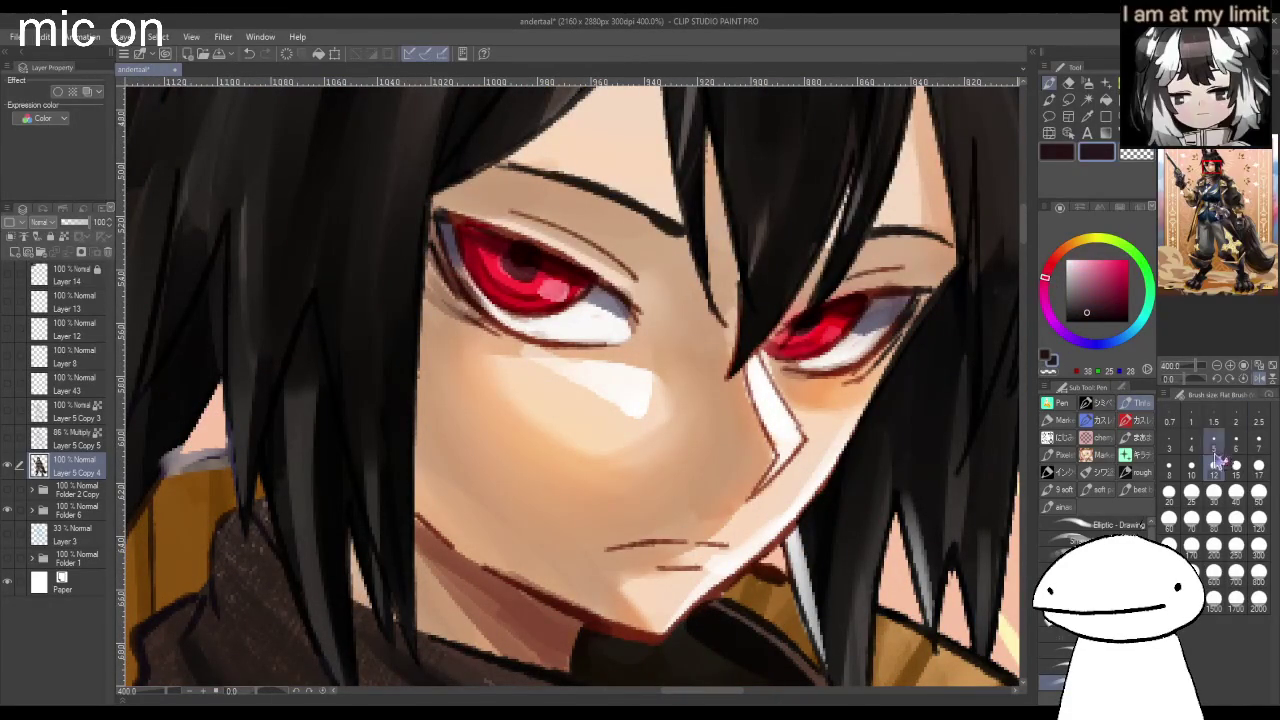
pyautogui.hotkey('ctrl', 'z')
pyautogui.hotkey('ctrl', 'y')
pyautogui.hotkey('ctrl', 'z')
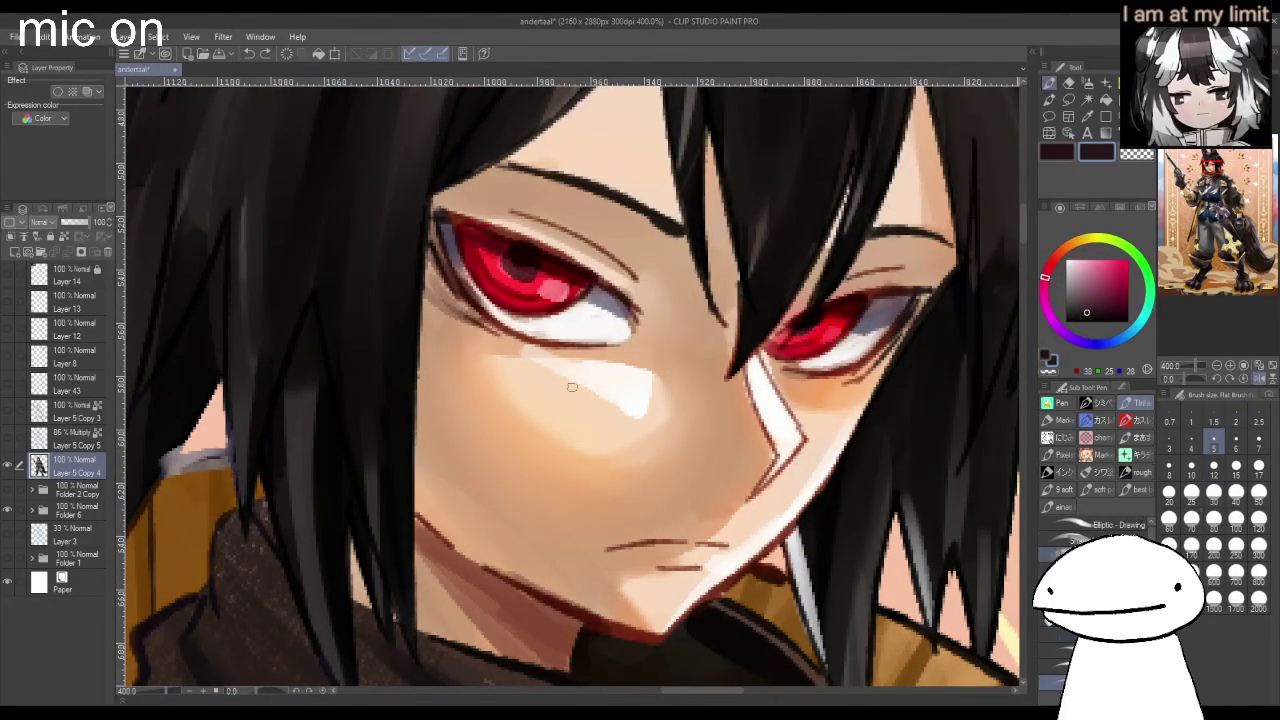
# With the flat shapes brush at size 5, darken the left eye's upper lash line to its corner.
pyautogui.click(1058, 560)
pyautogui.click(1213, 465)
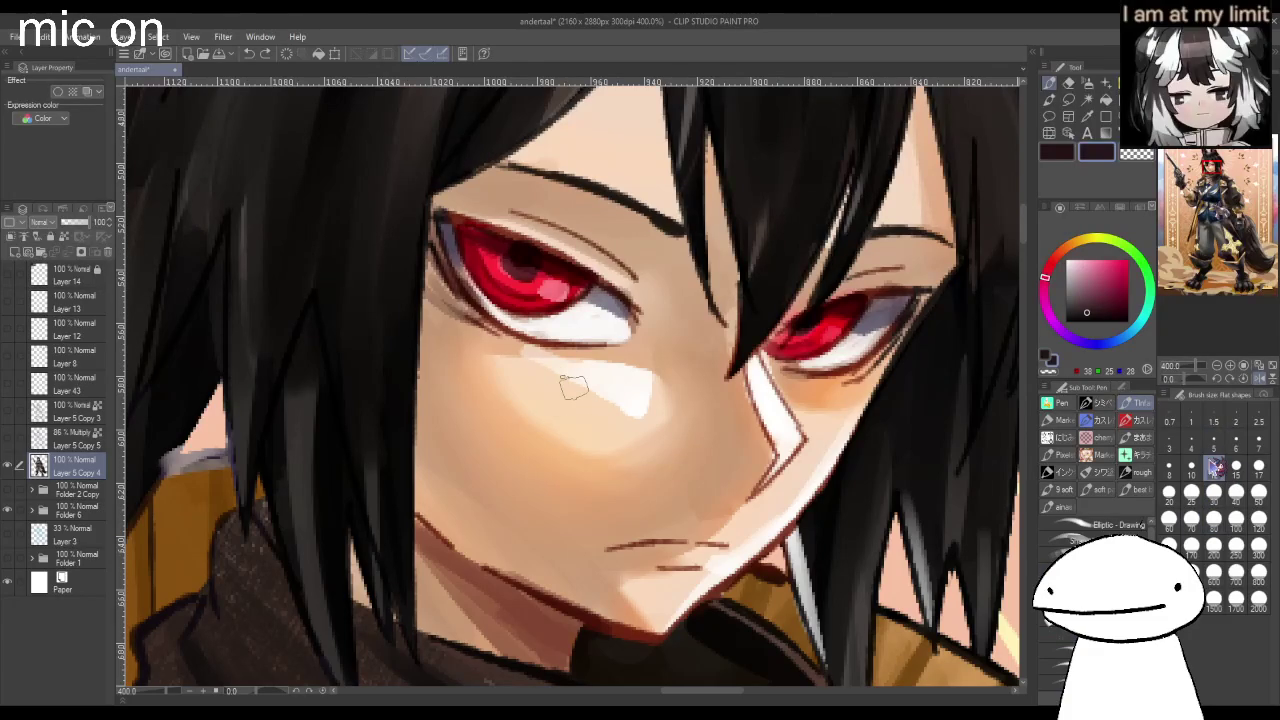
pyautogui.click(1236, 440)
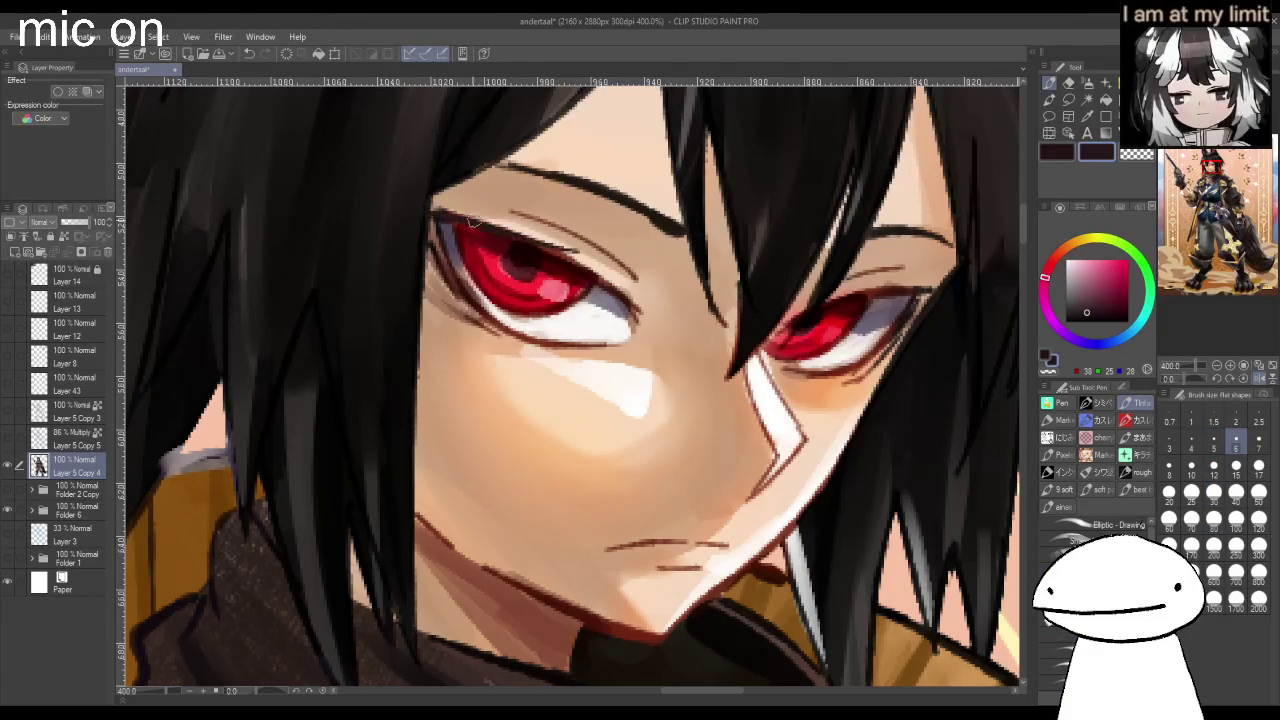
pyautogui.moveTo(440, 214); pyautogui.dragTo(600, 262)
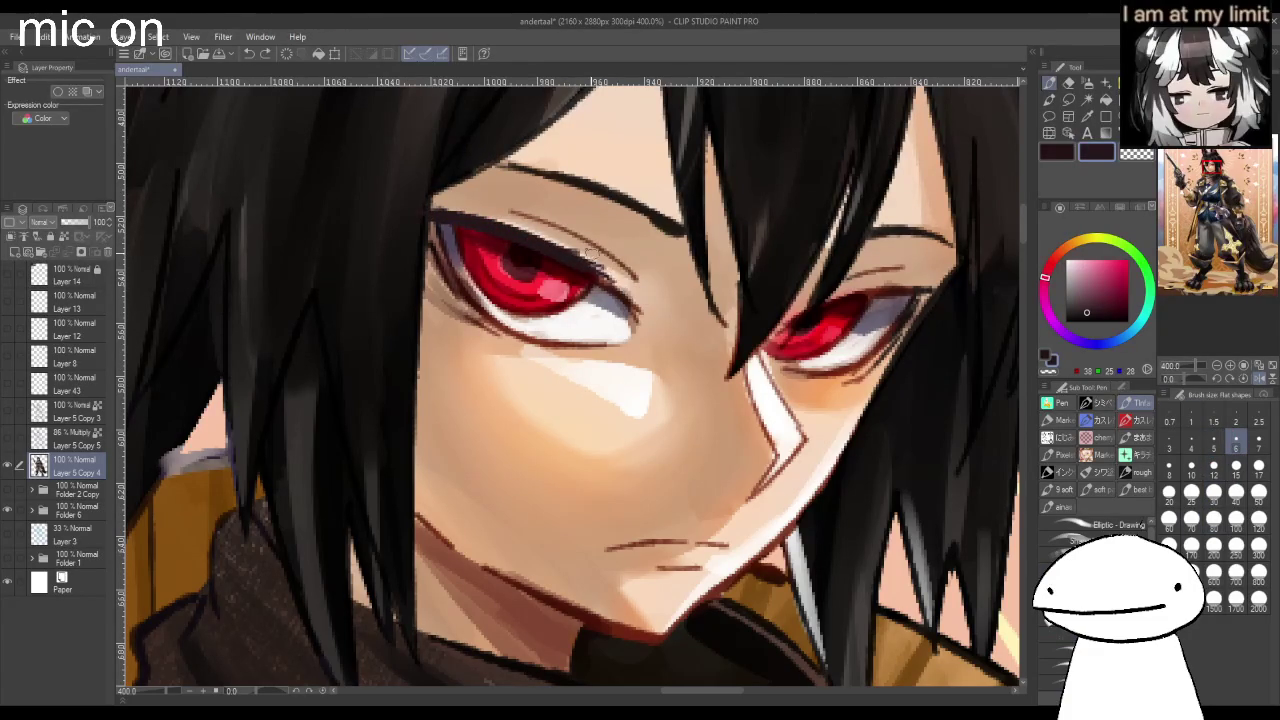
pyautogui.moveTo(440, 214); pyautogui.dragTo(525, 242)
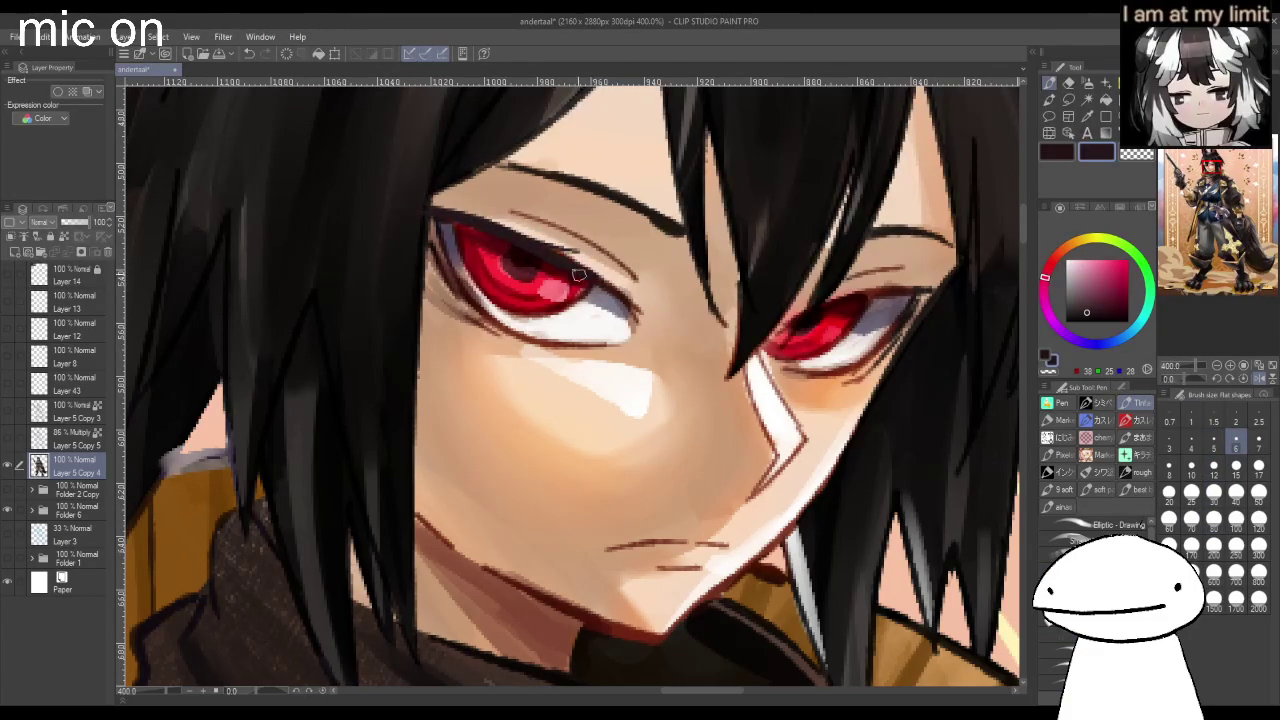
pyautogui.moveTo(592, 286); pyautogui.dragTo(642, 316)
# Darken the right eye's upper and lower lids and paint a dark lower-lid line under the left eye.
pyautogui.moveTo(800, 304)
pyautogui.mouseDown()
pyautogui.moveTo(968, 288)
pyautogui.moveTo(866, 355)
pyautogui.mouseUp()
pyautogui.moveTo(786, 368); pyautogui.dragTo(875, 354)
pyautogui.hotkey('ctrl', 'z')
pyautogui.moveTo(784, 372); pyautogui.dragTo(848, 380)
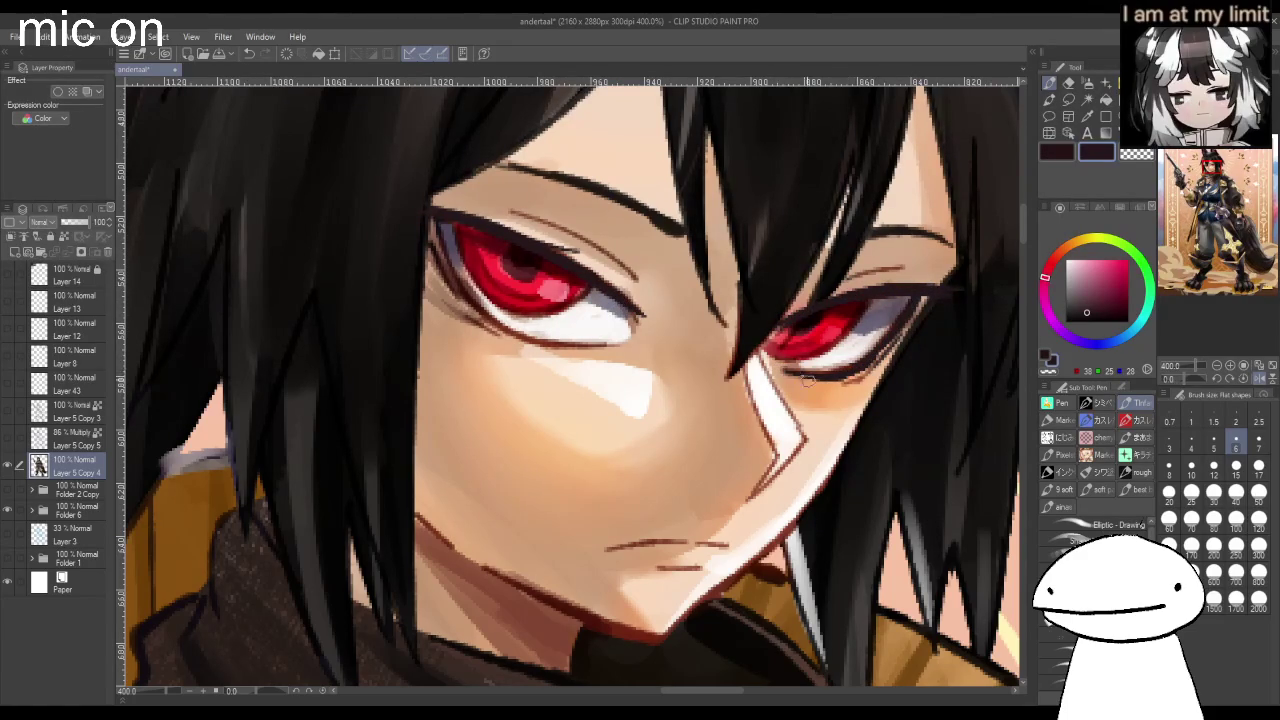
pyautogui.moveTo(442, 233)
pyautogui.mouseDown()
pyautogui.moveTo(472, 294)
pyautogui.moveTo(526, 341)
pyautogui.moveTo(606, 346)
pyautogui.mouseUp()
# Pick a near-black hair colour and set the brush size to 10.
pyautogui.scroll(-3, 418, 348)
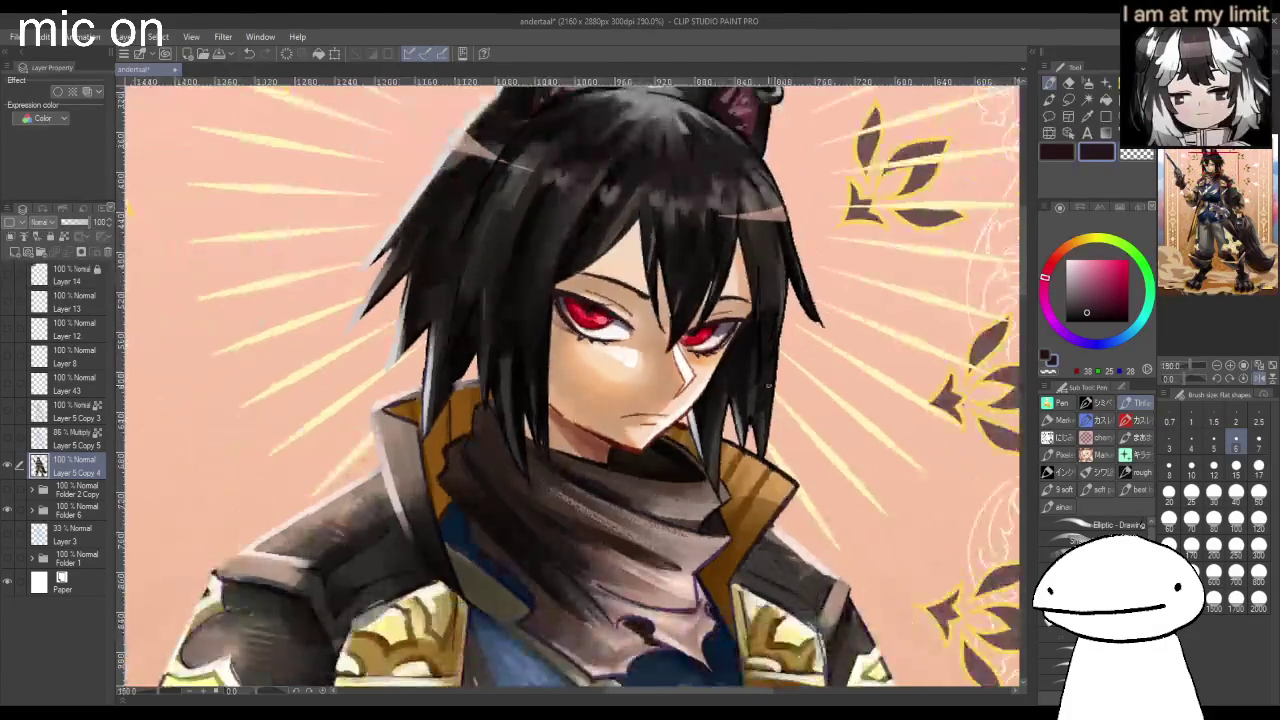
pyautogui.scroll(-2, 418, 348)
pyautogui.scroll(-2, 418, 348)
pyautogui.scroll(2, 418, 348)
pyautogui.scroll(3, 418, 348)
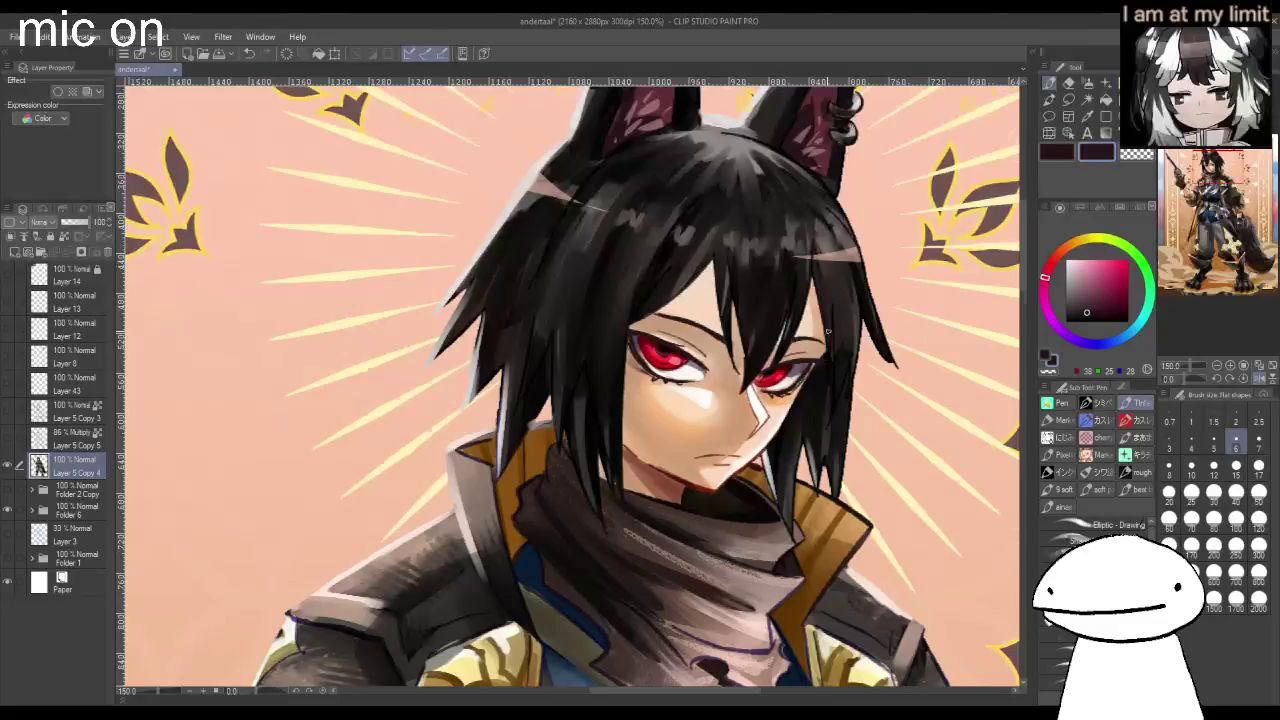
pyautogui.scroll(-2, 828, 330)
pyautogui.scroll(-1, 828, 330)
pyautogui.scroll(1, 700, 300)
pyautogui.scroll(3, 626, 265)
pyautogui.keyDown('alt'); pyautogui.click(600, 105); pyautogui.keyUp('alt')
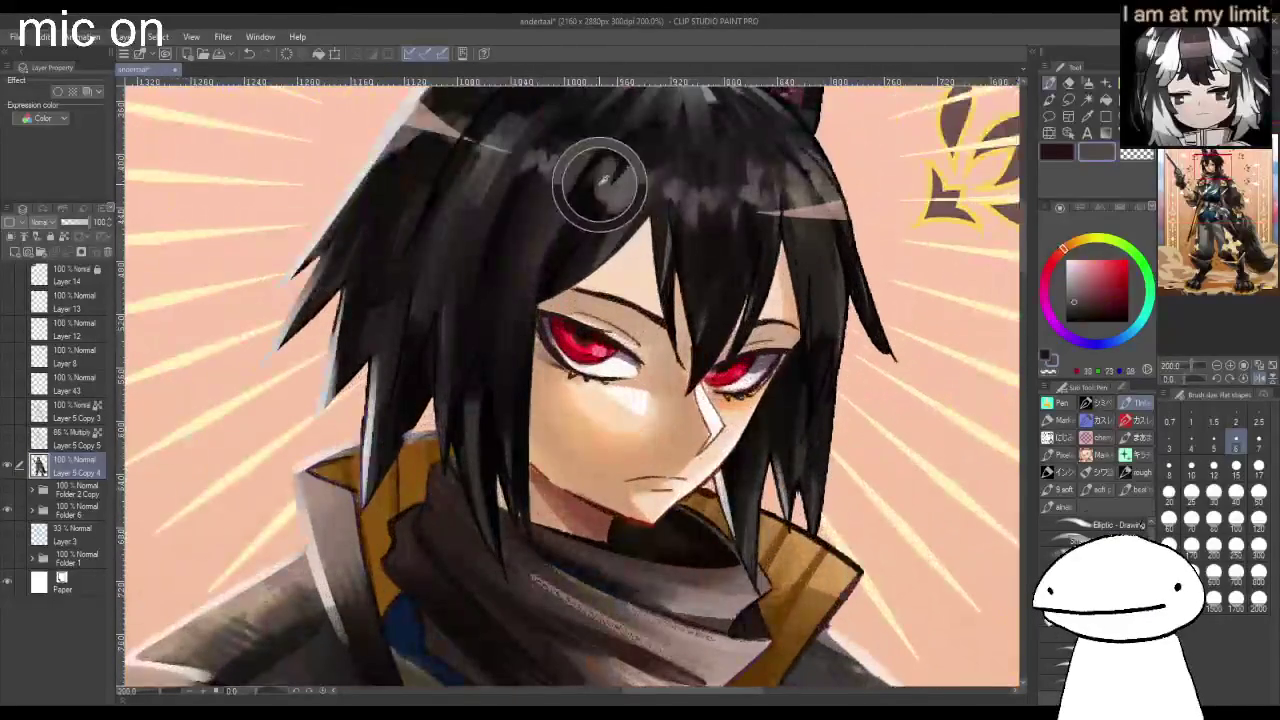
pyautogui.click(1191, 466)
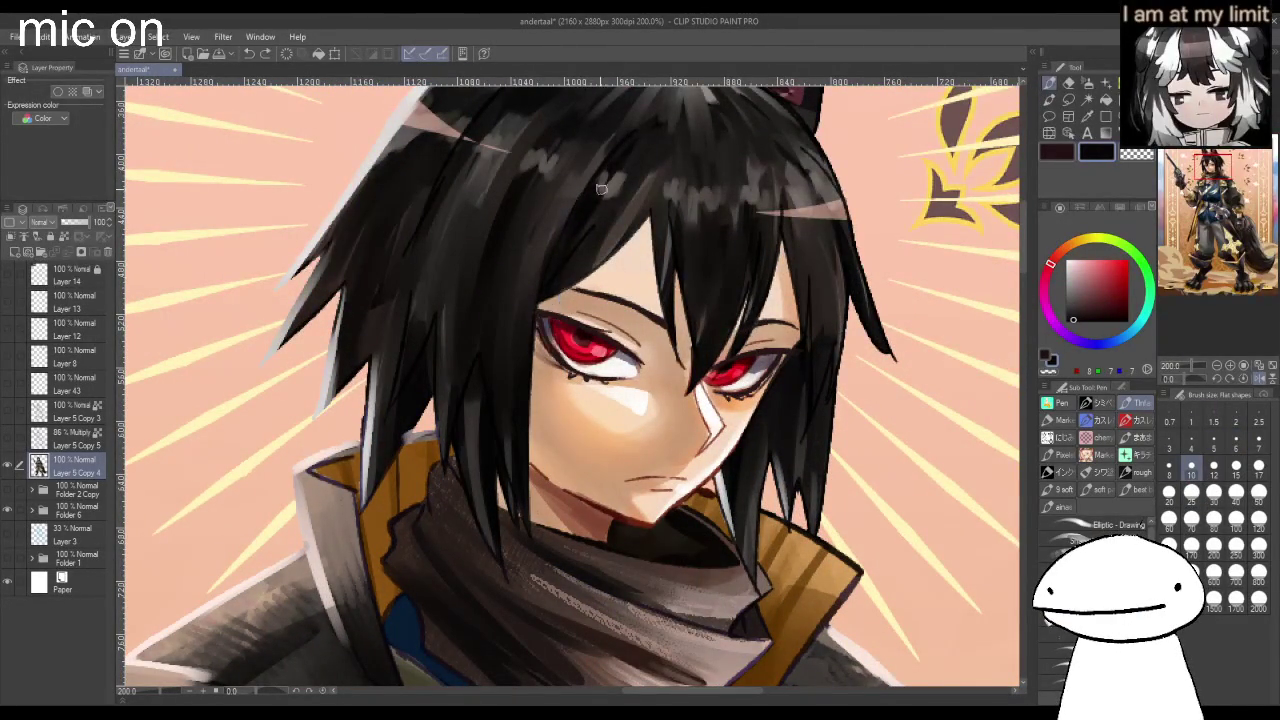
# Paint dark hair strands right of the eye and above both eyes.
pyautogui.scroll(-1, 570, 255)
pyautogui.moveTo(724, 212); pyautogui.dragTo(710, 322)
pyautogui.hotkey('ctrl', 'z')
pyautogui.moveTo(728, 198); pyautogui.dragTo(700, 312)
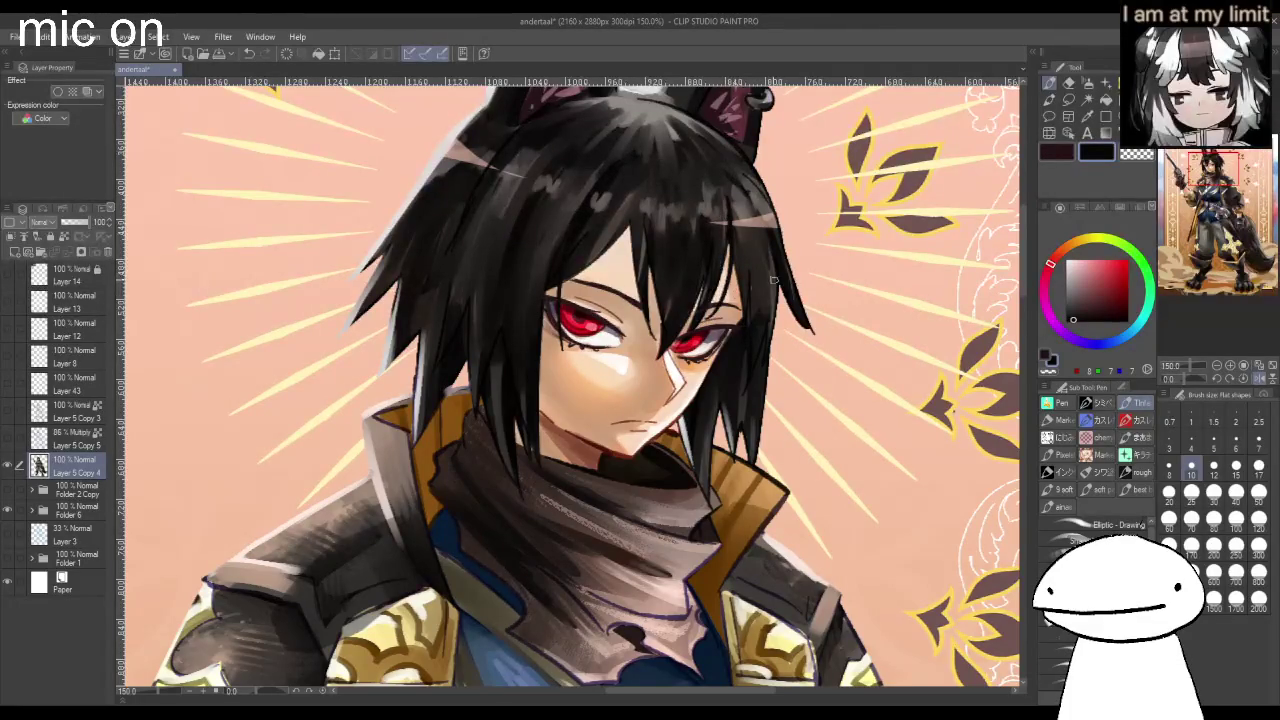
pyautogui.scroll(-2, 756, 289)
pyautogui.scroll(2, 700, 305)
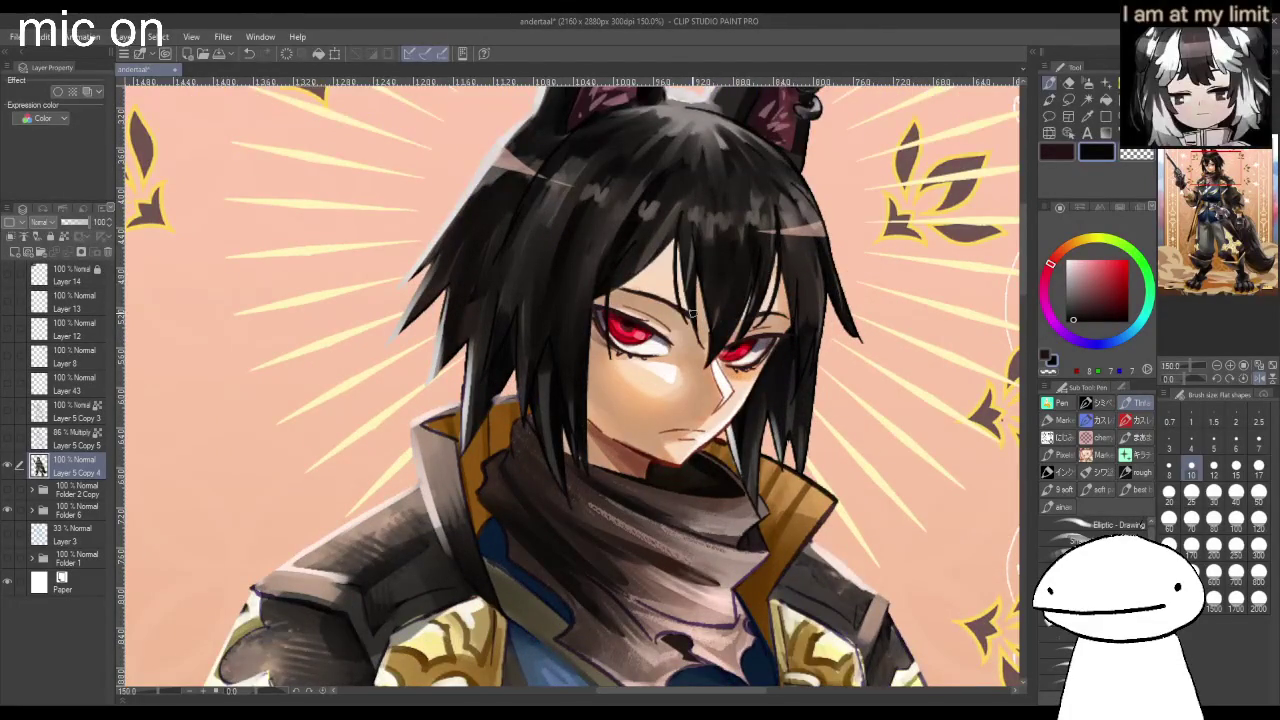
pyautogui.moveTo(668, 230); pyautogui.dragTo(600, 305)
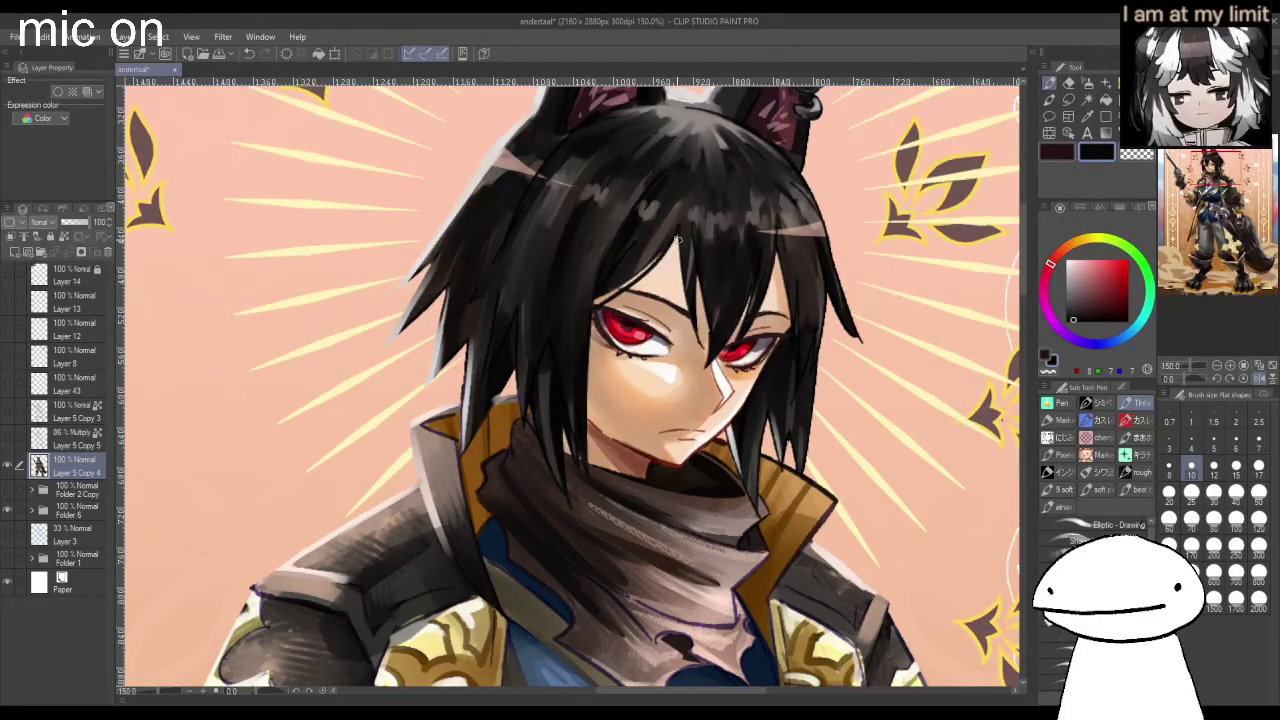
pyautogui.moveTo(778, 272); pyautogui.dragTo(749, 307)
# Try and undo extra hair strokes above the left eye, near the collar and at the cheek edge.
pyautogui.moveTo(674, 233); pyautogui.dragTo(618, 297)
pyautogui.hotkey('ctrl', 'z')
pyautogui.moveTo(680, 240); pyautogui.dragTo(690, 325)
pyautogui.hotkey('ctrl', 'z')
pyautogui.scroll(-3, 680, 240)
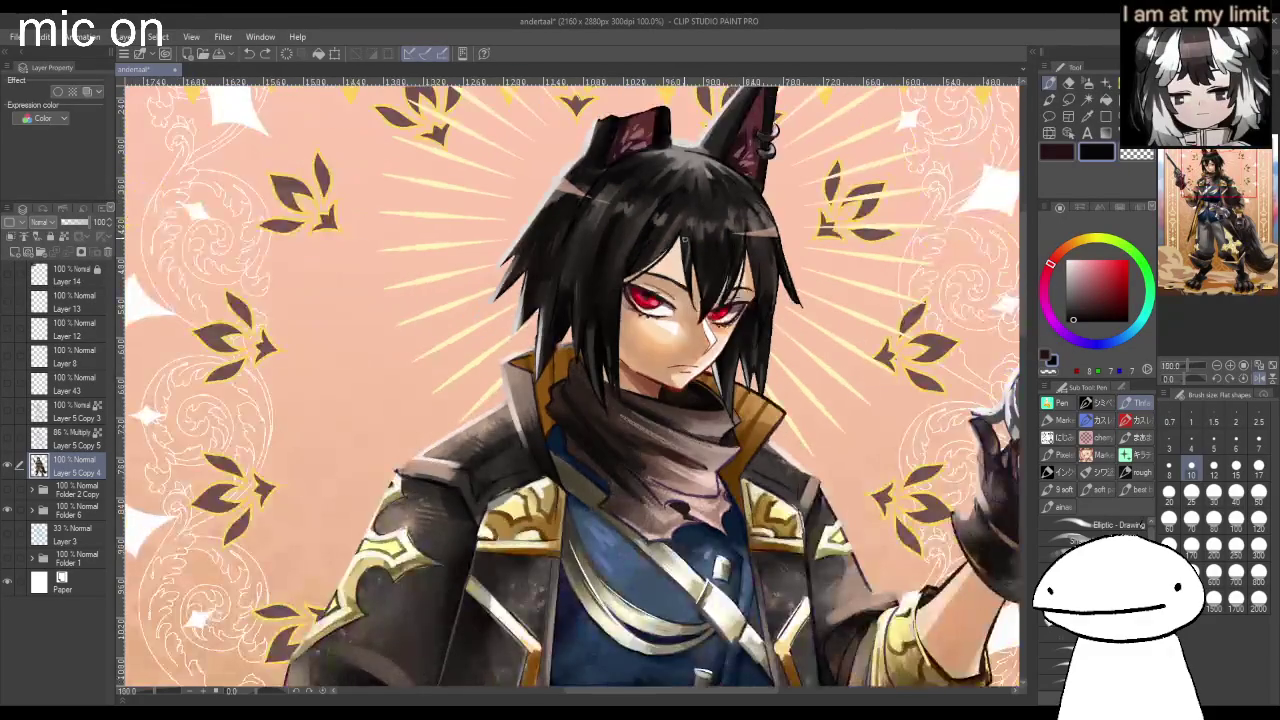
pyautogui.scroll(3, 549, 386)
pyautogui.hotkey('ctrl', 'z')
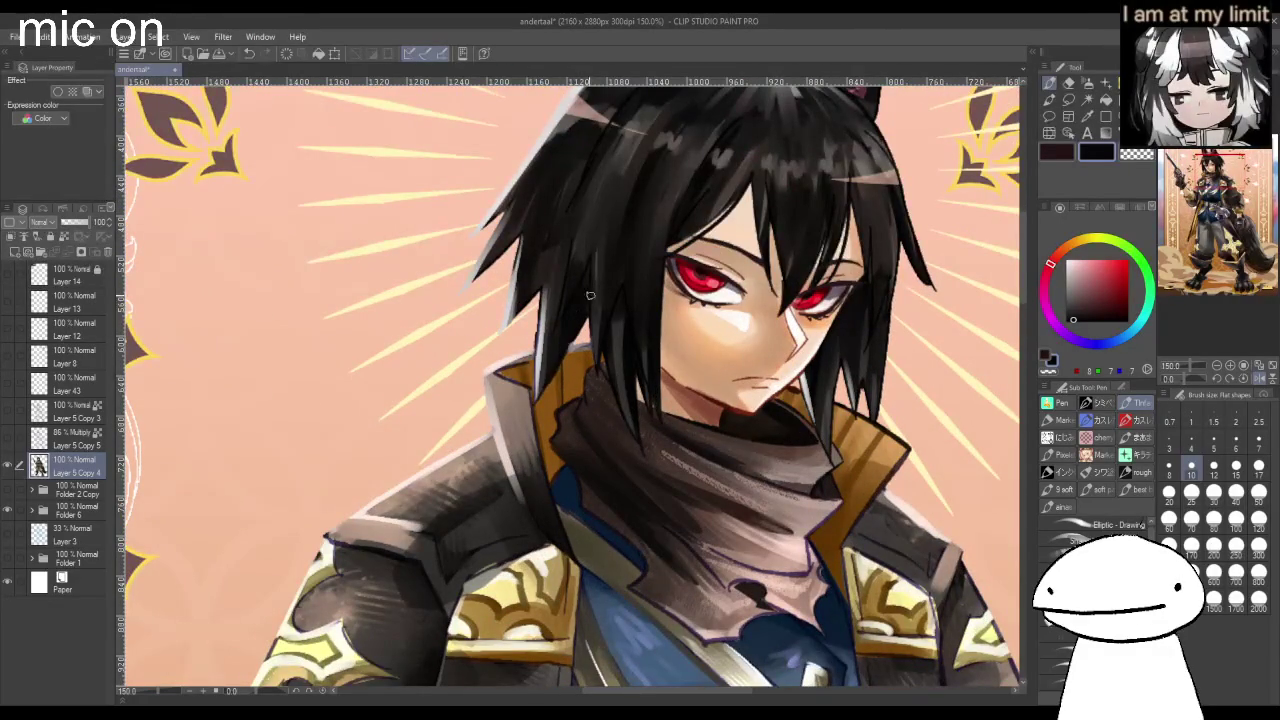
pyautogui.moveTo(590, 304)
pyautogui.mouseDown()
pyautogui.moveTo(576, 398)
pyautogui.moveTo(618, 344)
pyautogui.moveTo(682, 389)
pyautogui.mouseUp()
pyautogui.hotkey('ctrl', 'z')
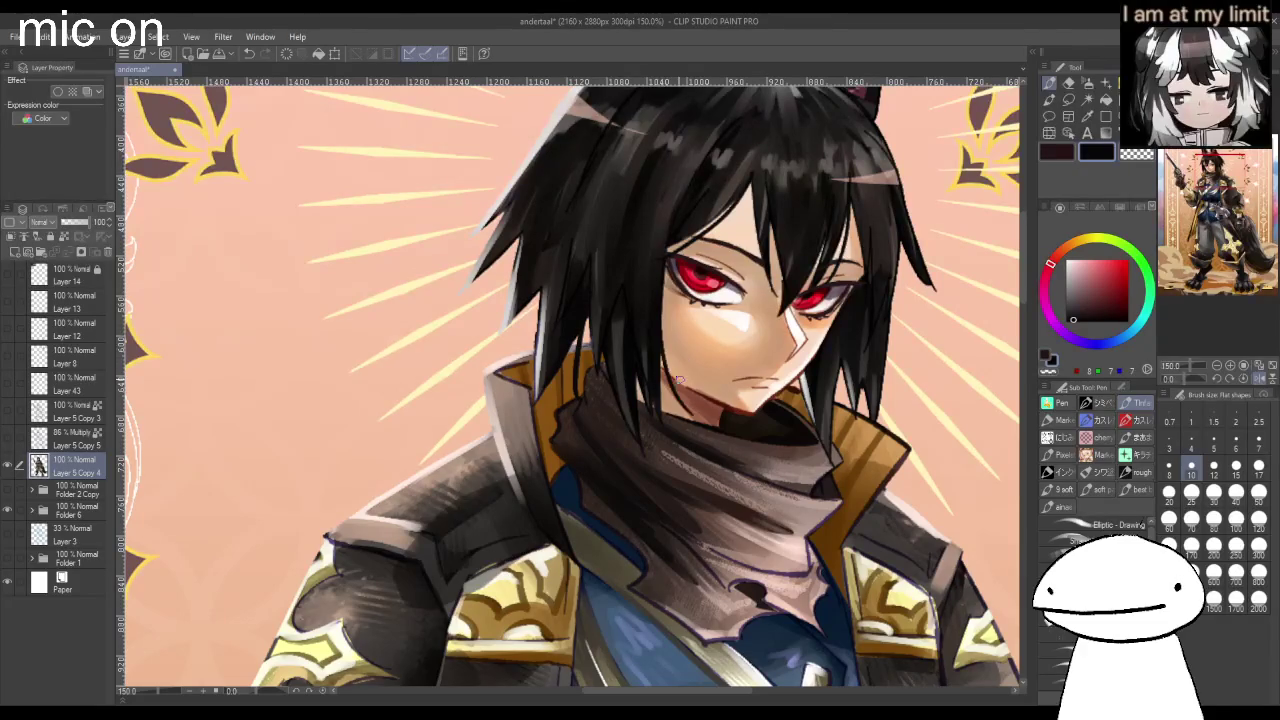
# Extend a dark hair strand out from the hair's left edge.
pyautogui.scroll(-3, 824, 392)
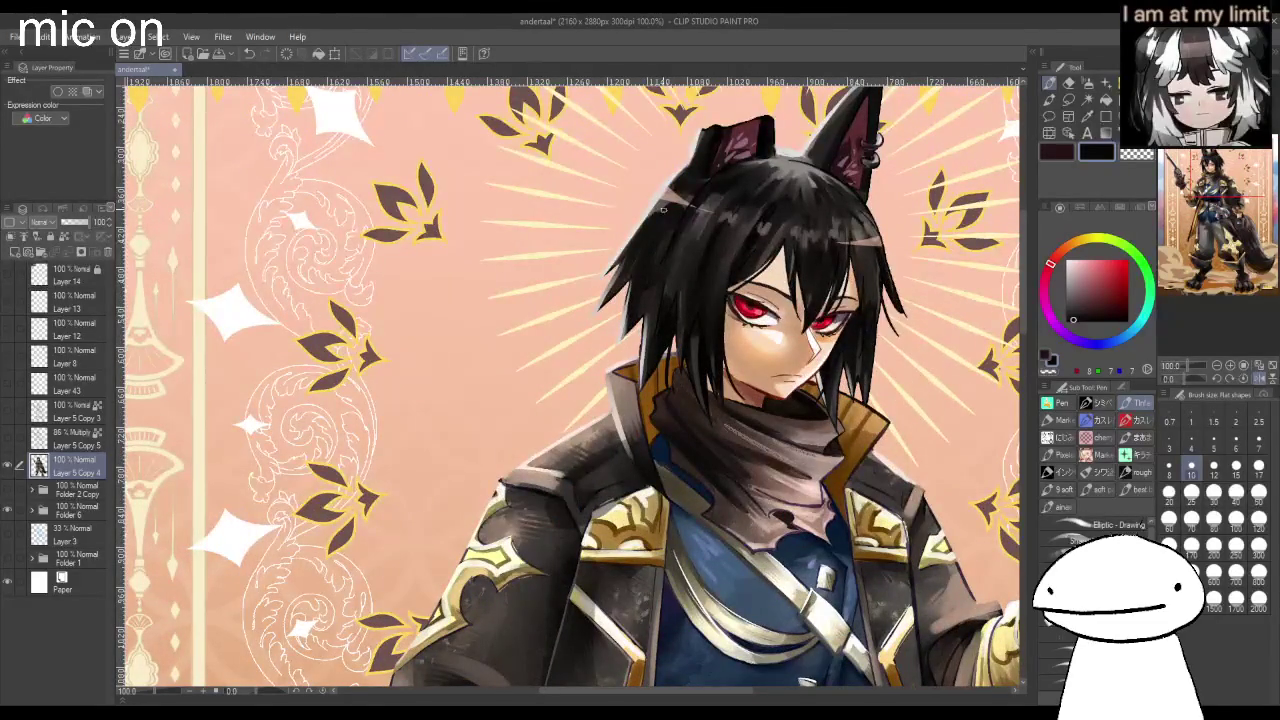
pyautogui.moveTo(640, 236); pyautogui.dragTo(596, 251)
pyautogui.scroll(-1, 894, 241)
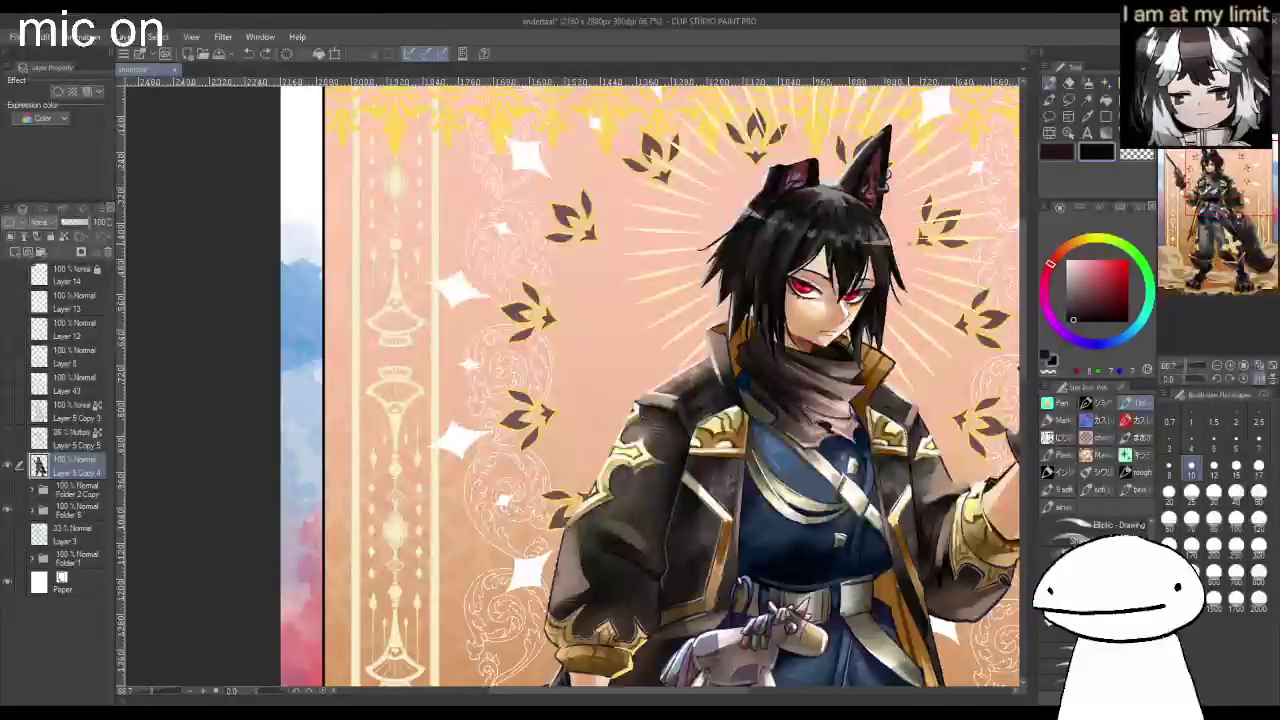
pyautogui.scroll(1, 894, 241)
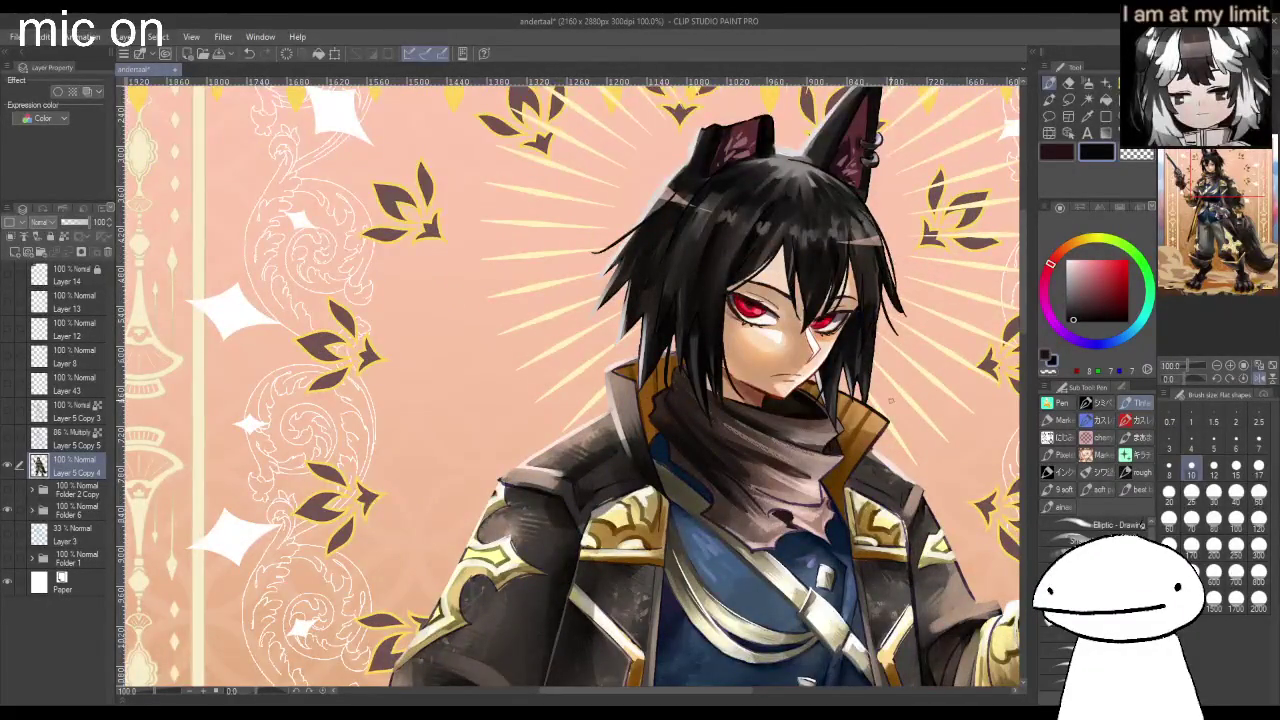
pyautogui.scroll(-1, 890, 400)
pyautogui.scroll(-4, 880, 420)
pyautogui.scroll(-4, 880, 420)
pyautogui.scroll(2, 880, 420)
pyautogui.scroll(4, 880, 420)
pyautogui.scroll(1, 807, 452)
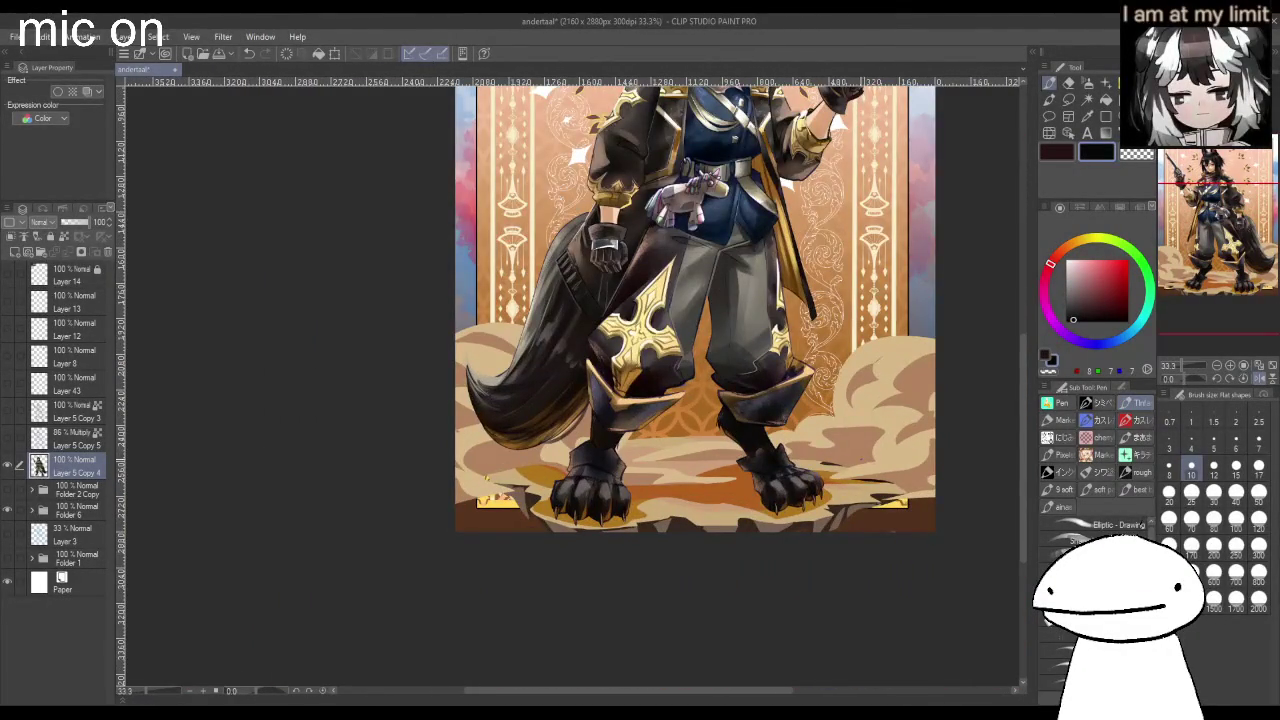
# Paint a light pink rim line along the ankle armour edge and over its top light patch.
pyautogui.scroll(3, 588, 468)
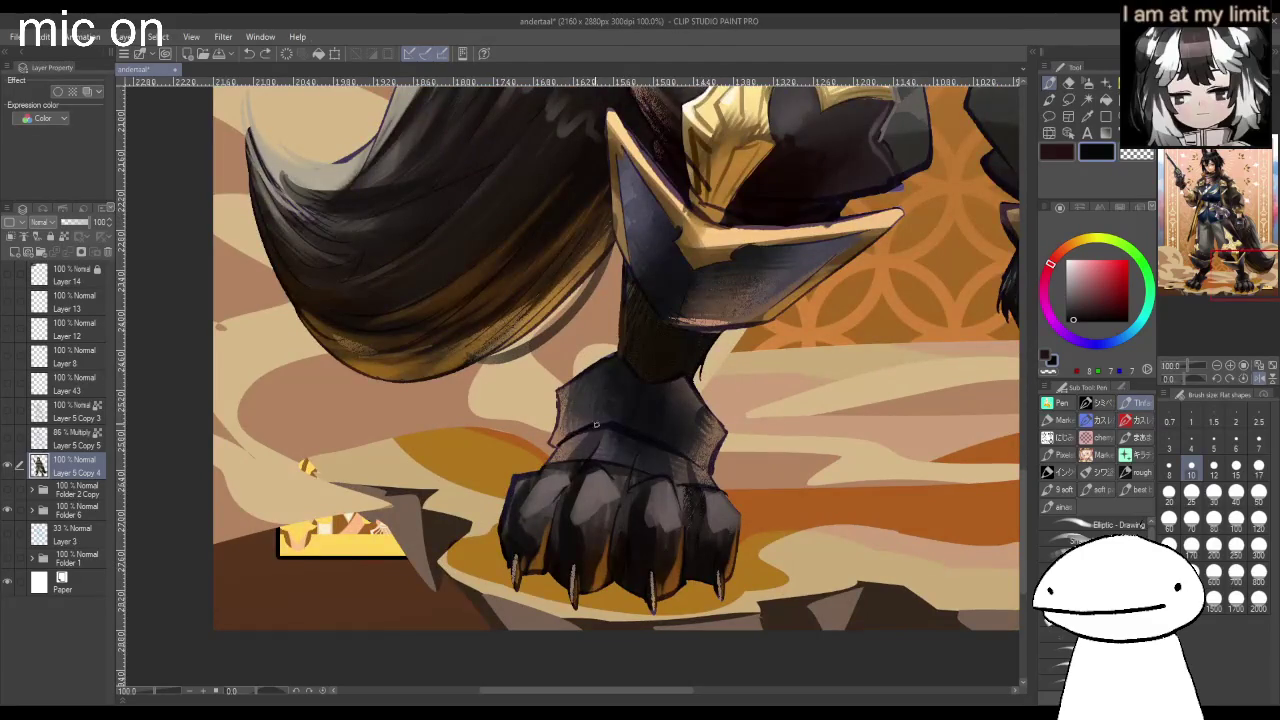
pyautogui.scroll(-3, 628, 430)
pyautogui.scroll(1, 906, 460)
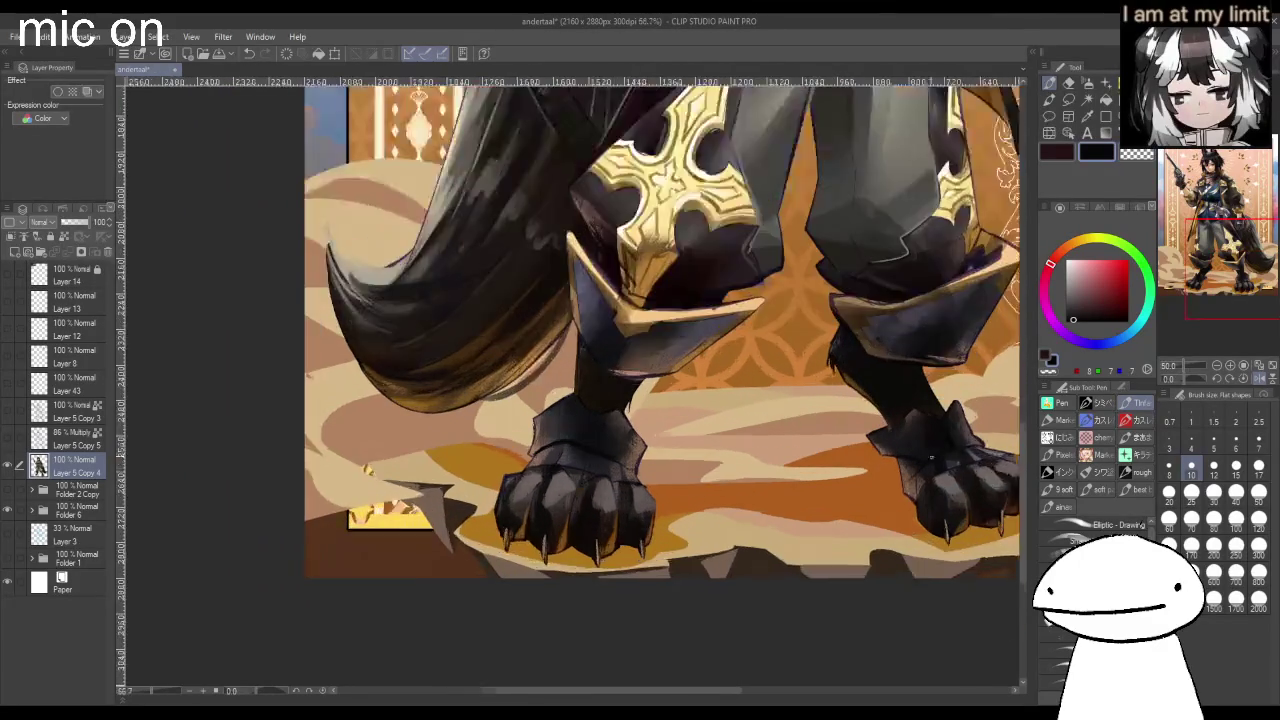
pyautogui.scroll(2, 906, 460)
pyautogui.click(1077, 270)
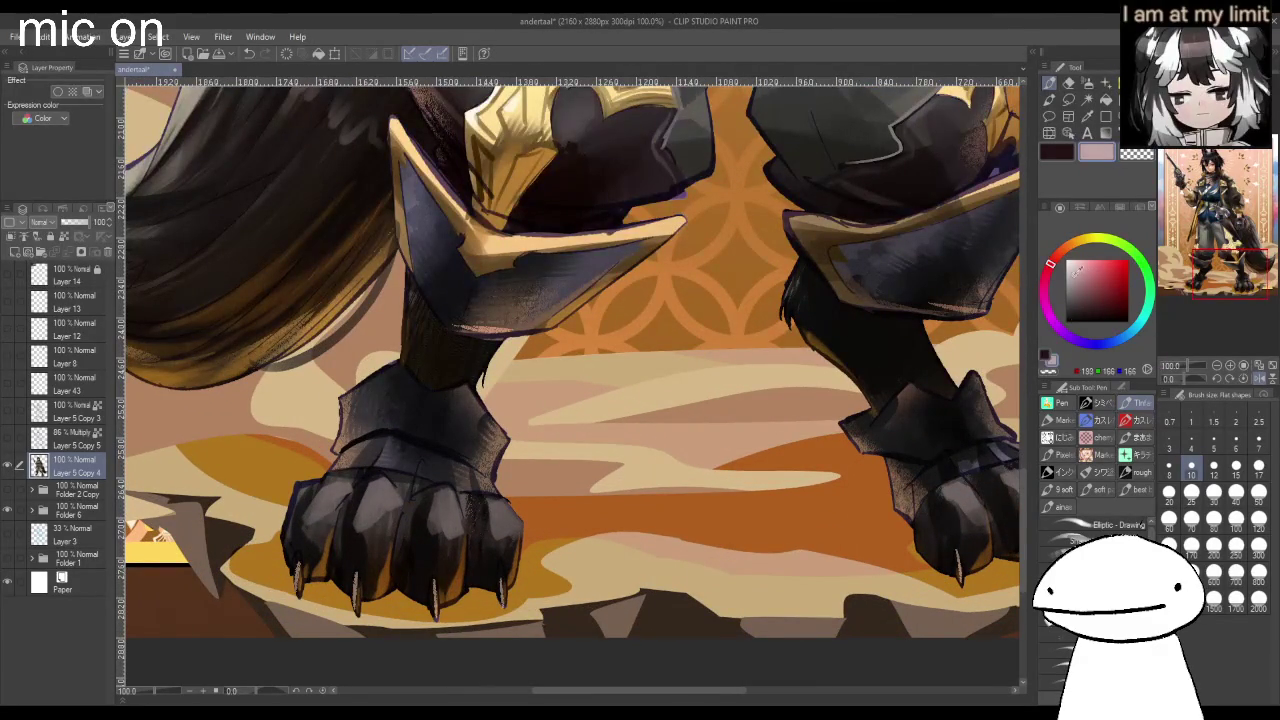
pyautogui.moveTo(340, 402); pyautogui.dragTo(334, 448)
pyautogui.moveTo(366, 378); pyautogui.dragTo(344, 396)
pyautogui.scroll(-3, 410, 352)
pyautogui.scroll(3, 958, 153)
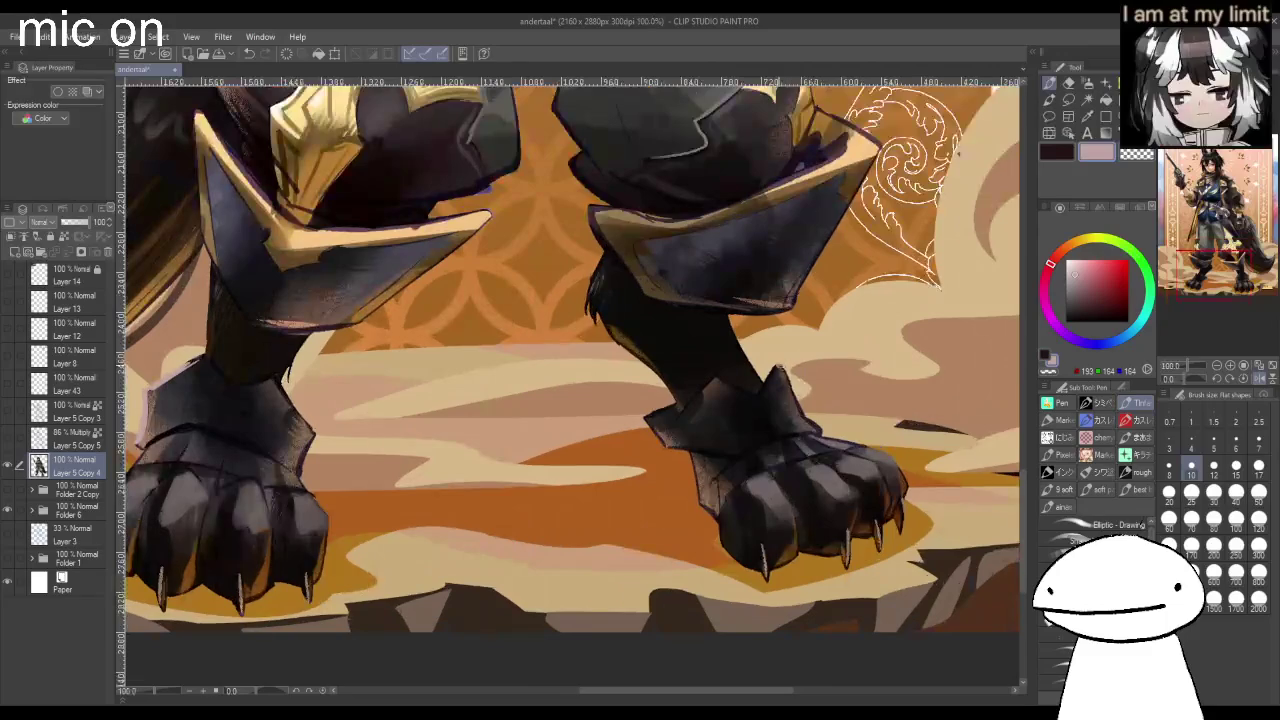
pyautogui.scroll(-3, 818, 428)
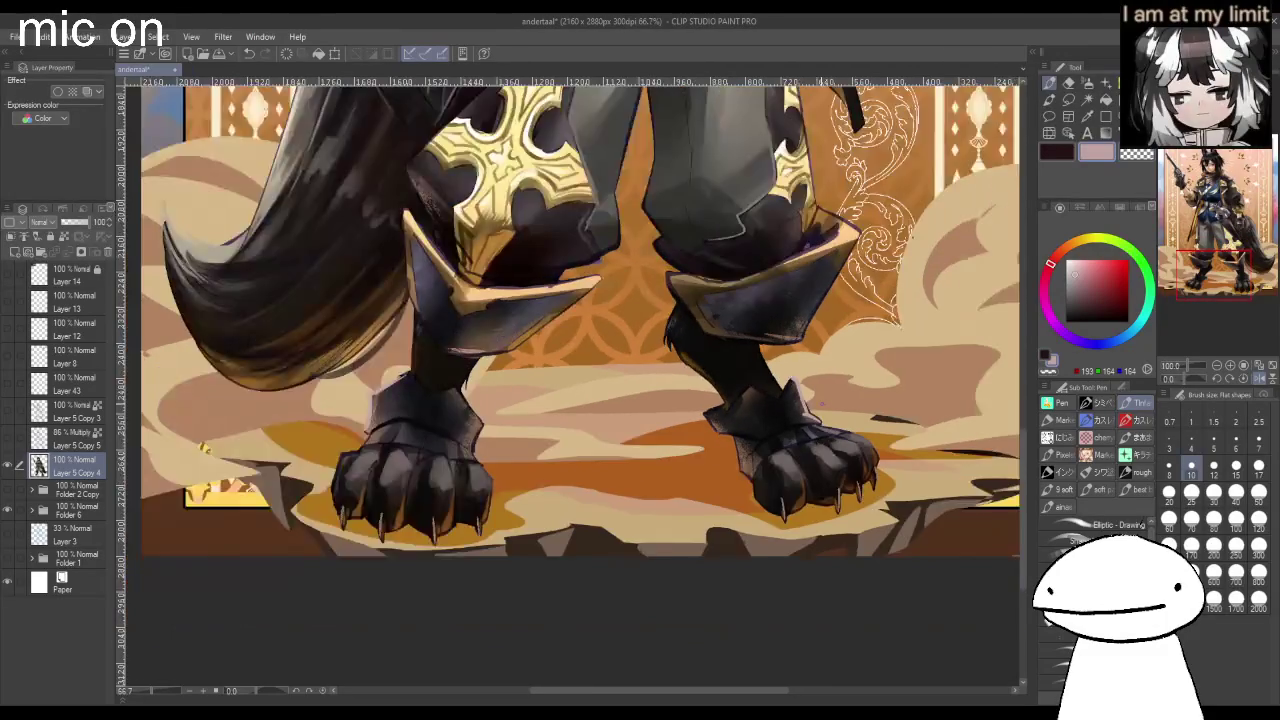
pyautogui.scroll(4, 600, 180)
# Add white highlights along the armour plate's left edge and the gold piece's inner and lower edges.
pyautogui.moveTo(1072, 266); pyautogui.dragTo(1063, 240)
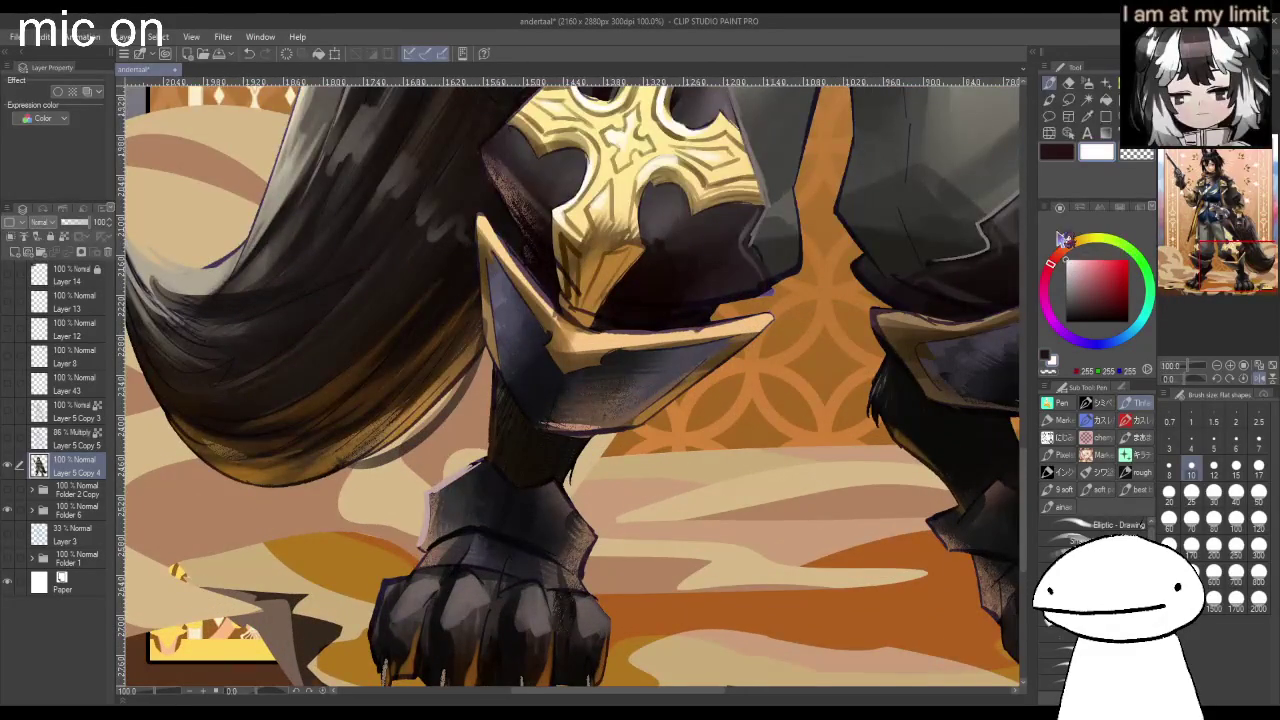
pyautogui.moveTo(481, 217); pyautogui.dragTo(531, 285)
pyautogui.moveTo(478, 216); pyautogui.dragTo(487, 298)
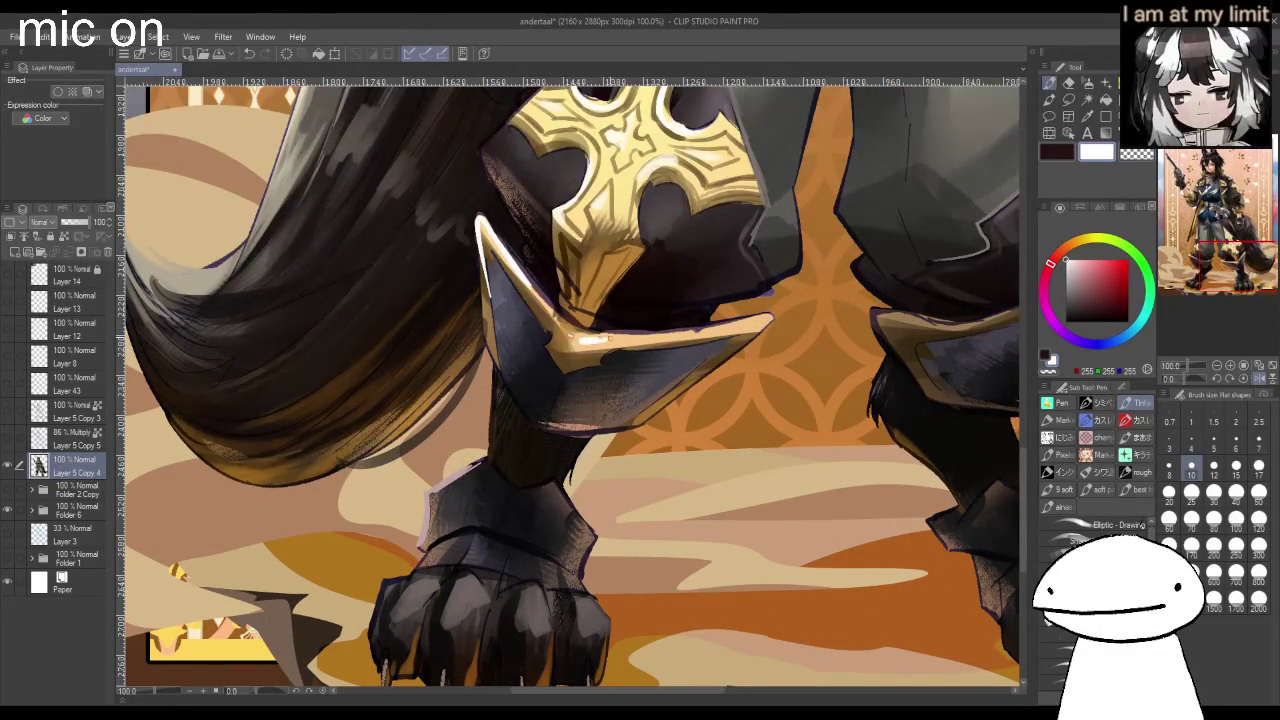
pyautogui.moveTo(600, 212); pyautogui.dragTo(586, 296)
pyautogui.scroll(-1, 646, 226)
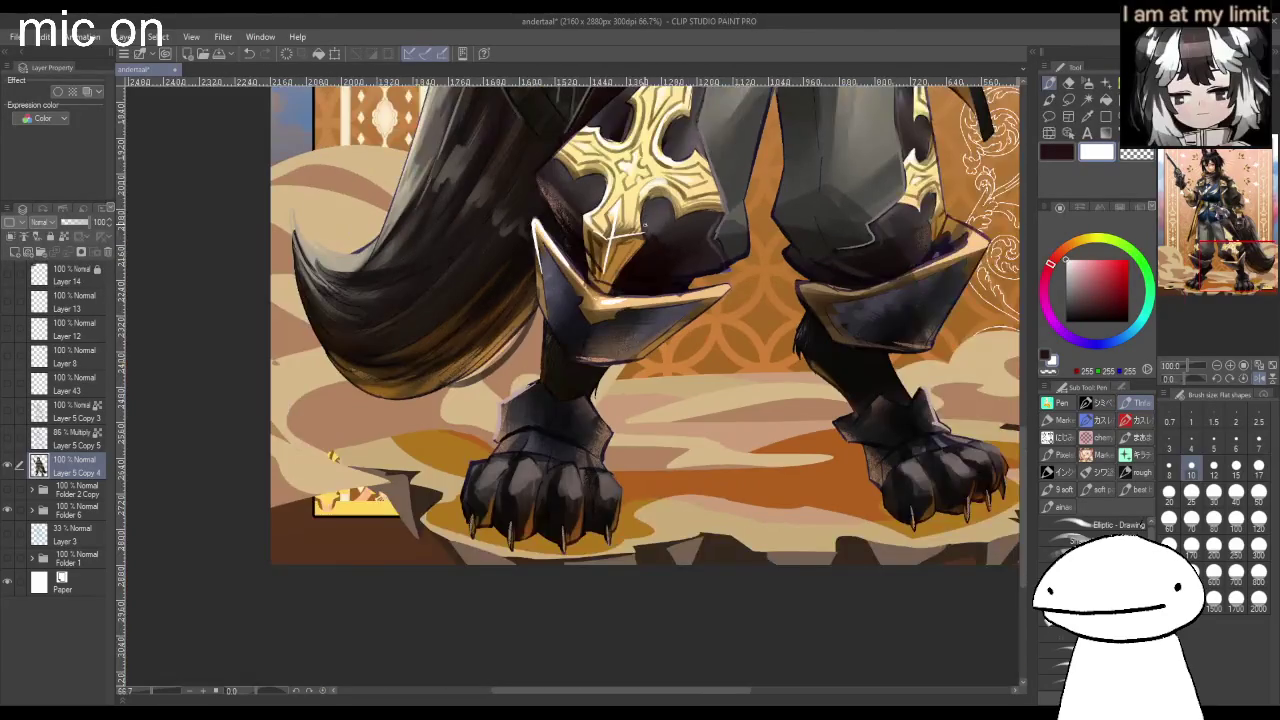
pyautogui.moveTo(613, 301); pyautogui.dragTo(708, 292)
pyautogui.hotkey('ctrl', 'z')
pyautogui.hotkey('ctrl', 'y')
# Retouch the light highlight along the gauntlet's lower edge.
pyautogui.scroll(3, 710, 292)
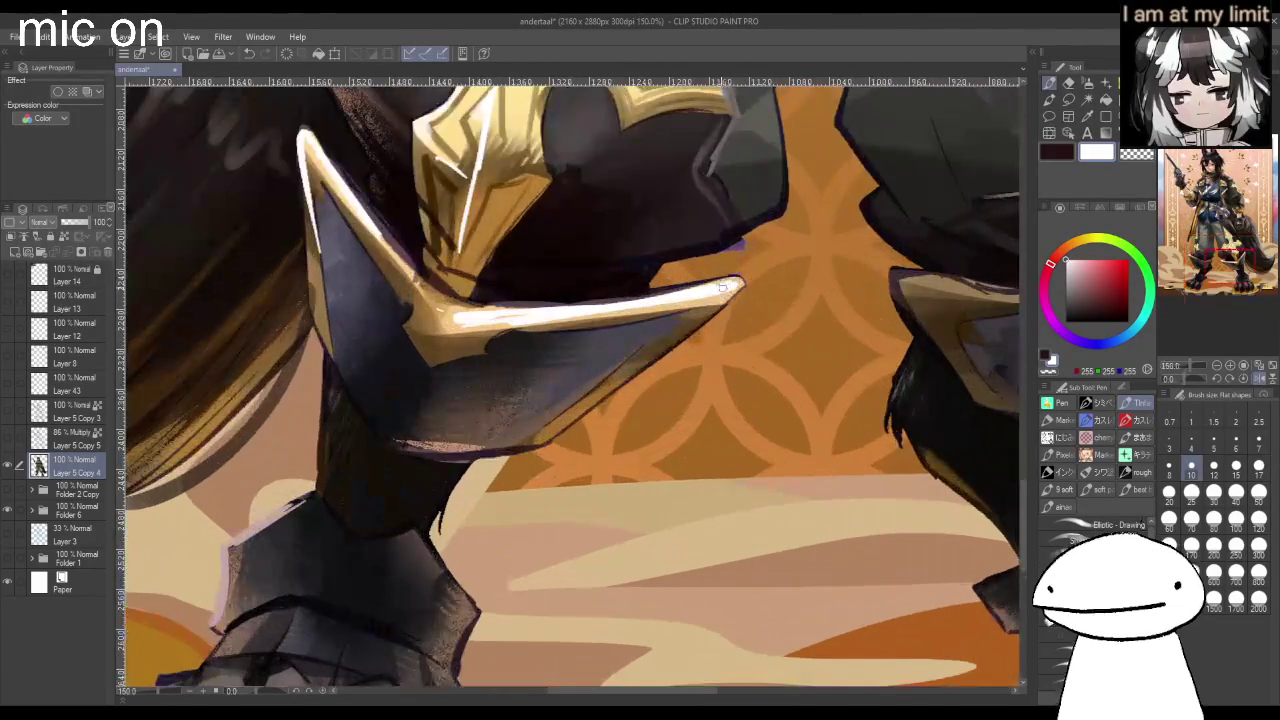
pyautogui.scroll(-1, 667, 345)
pyautogui.scroll(-2, 667, 345)
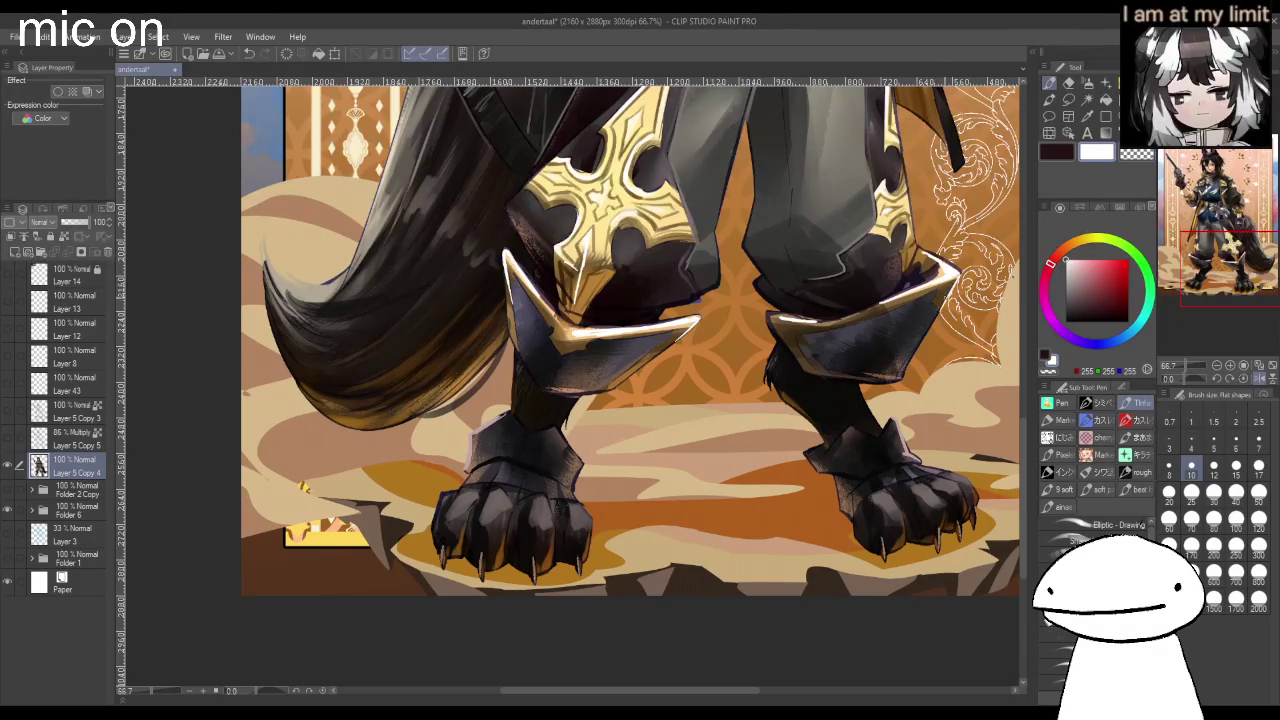
pyautogui.scroll(-1, 630, 340)
pyautogui.scroll(-1, 630, 340)
pyautogui.scroll(3, 630, 340)
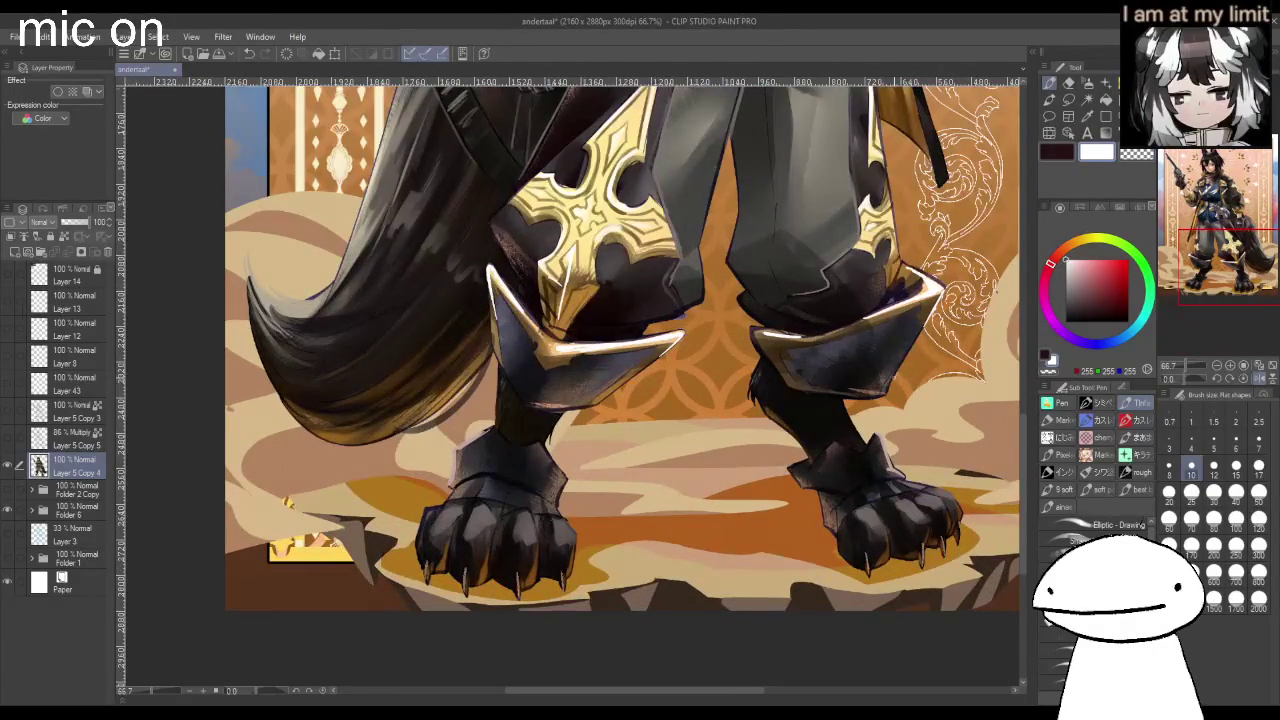
pyautogui.moveTo(535, 408); pyautogui.dragTo(594, 405)
# Toggle the multiply shading layer's visibility to compare its effect.
pyautogui.scroll(-2, 635, 380)
pyautogui.scroll(-1, 640, 380)
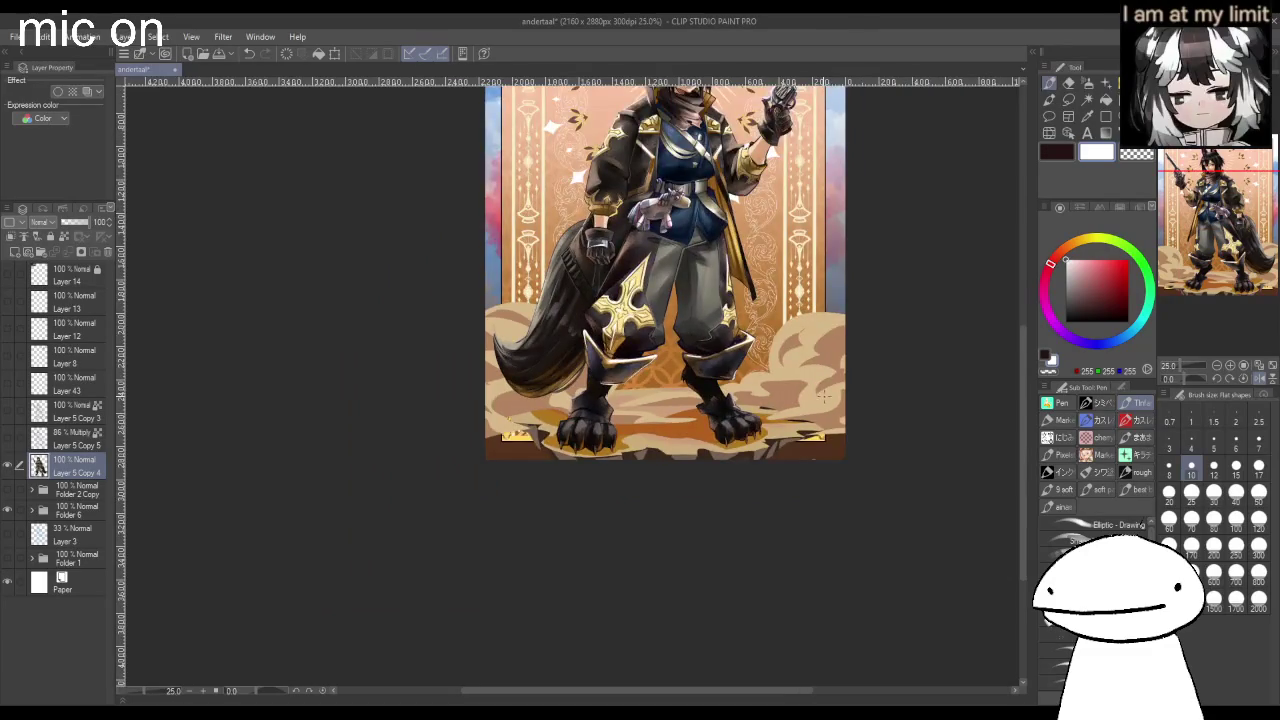
pyautogui.scroll(1, 825, 396)
pyautogui.scroll(1, 825, 396)
pyautogui.scroll(1, 825, 396)
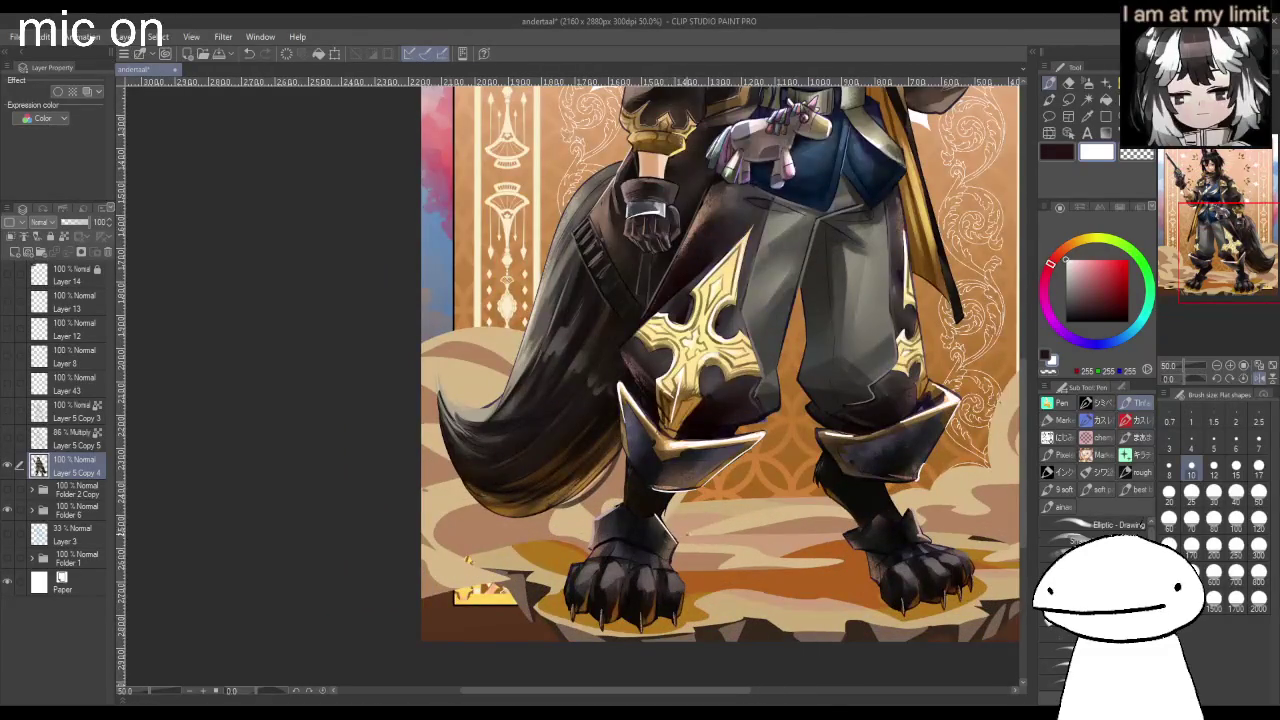
pyautogui.scroll(-2, 970, 480)
pyautogui.scroll(-2, 970, 480)
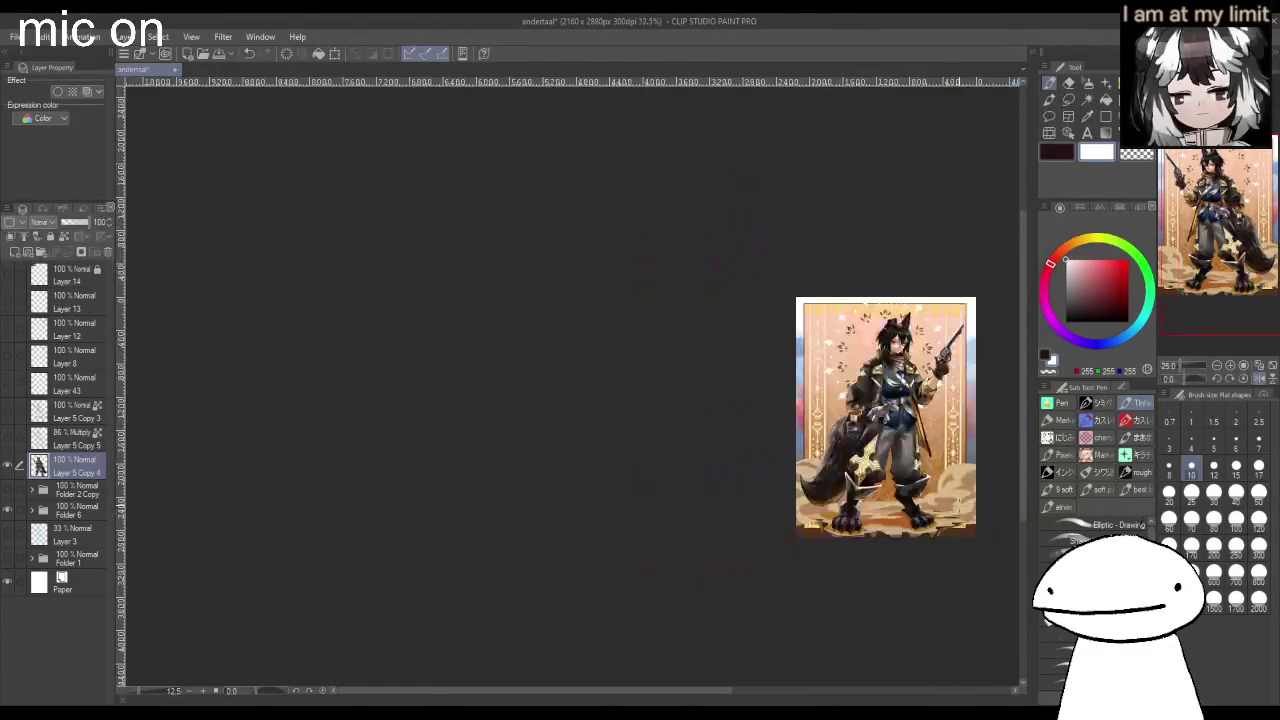
pyautogui.scroll(2, 970, 480)
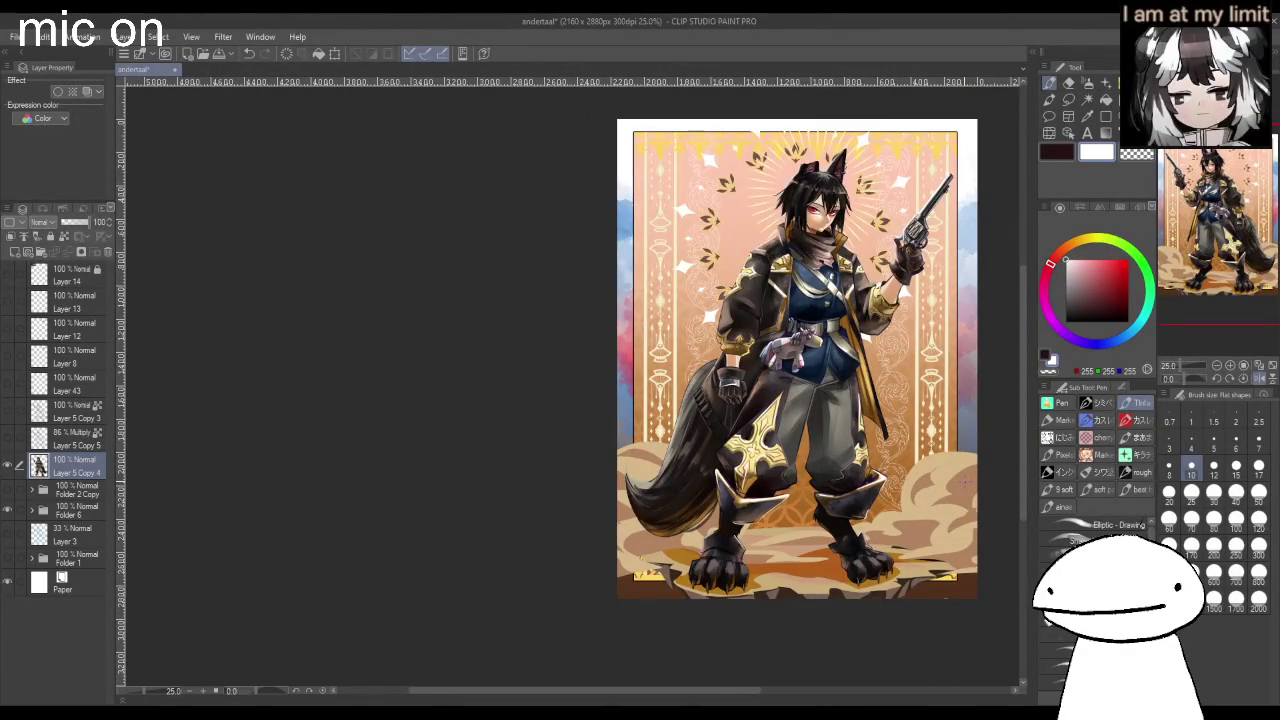
pyautogui.click(9, 442)
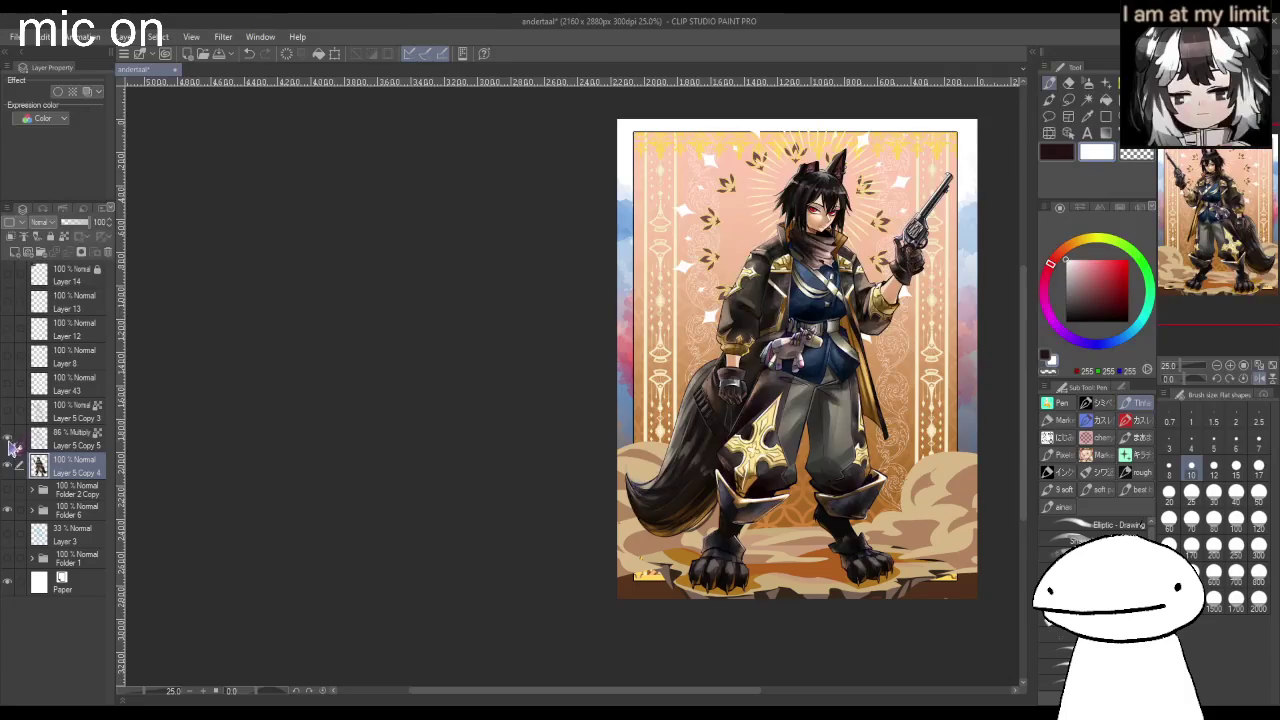
pyautogui.scroll(1, 890, 335)
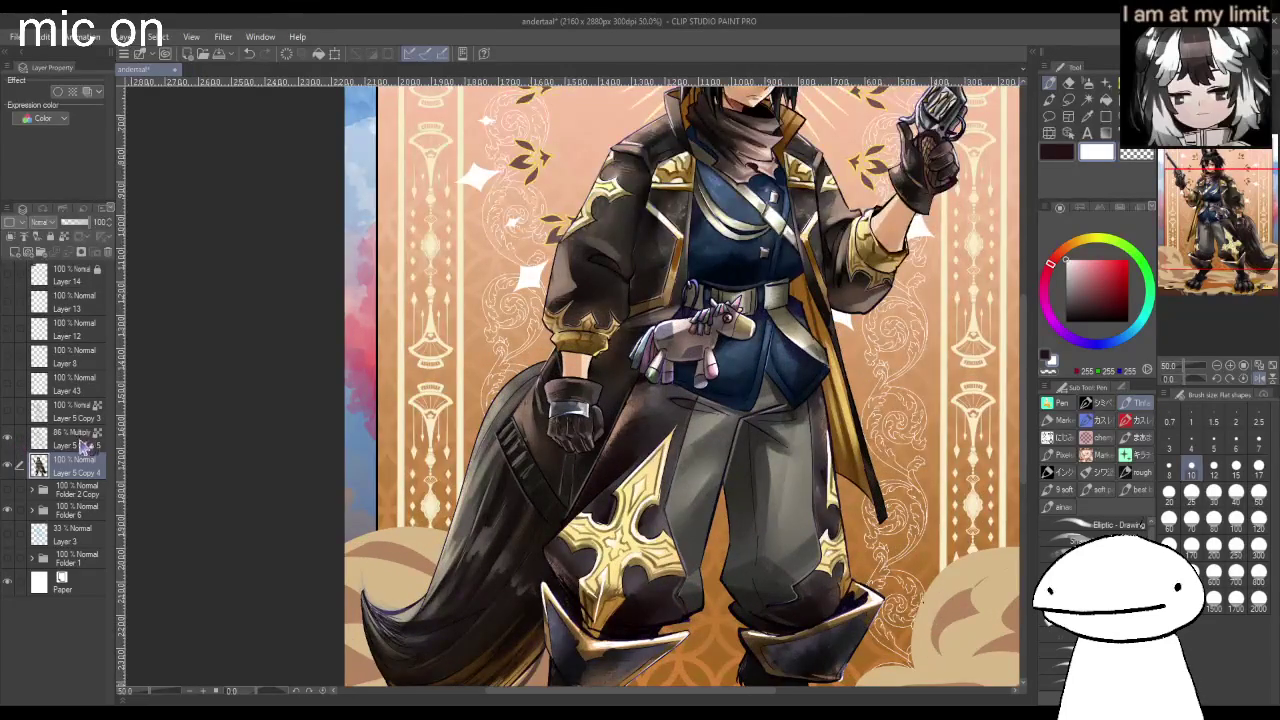
# Select Layer 5 Copy 5 and drop its opacity from 86% to about 17%.
pyautogui.click(84, 442)
pyautogui.moveTo(88, 222); pyautogui.dragTo(73, 227)
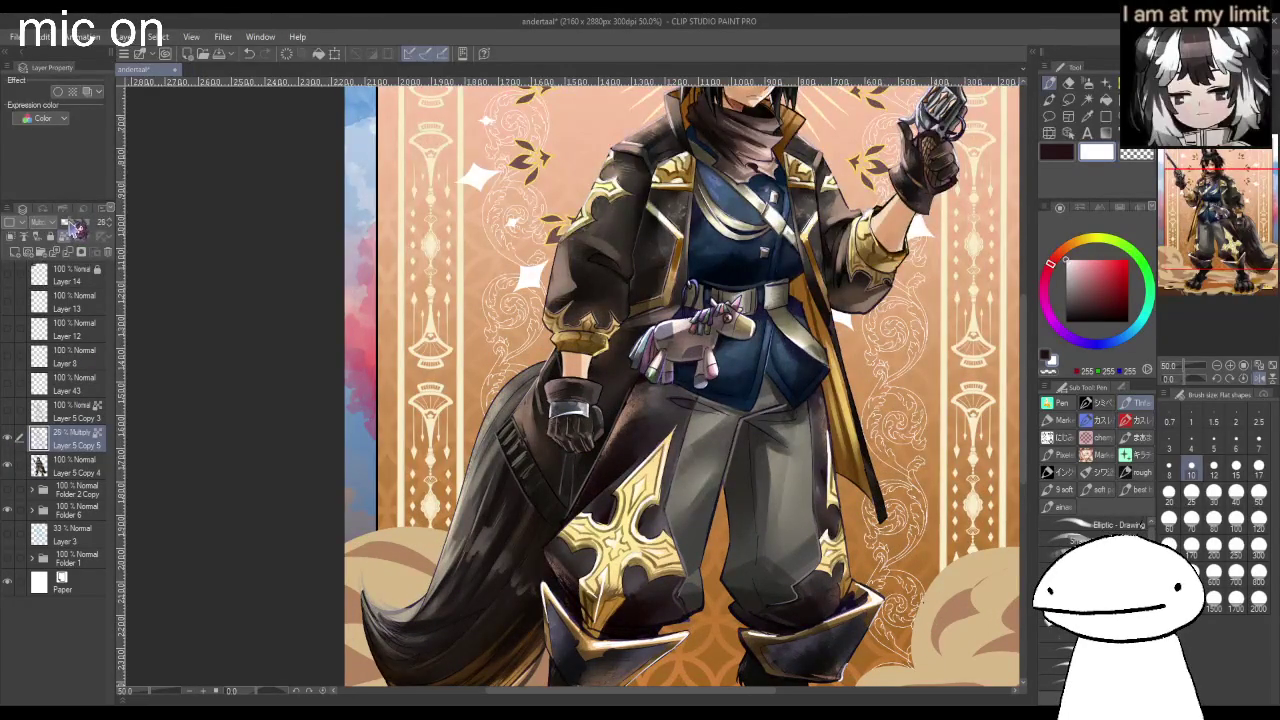
pyautogui.scroll(-2, 600, 350)
pyautogui.scroll(3, 600, 300)
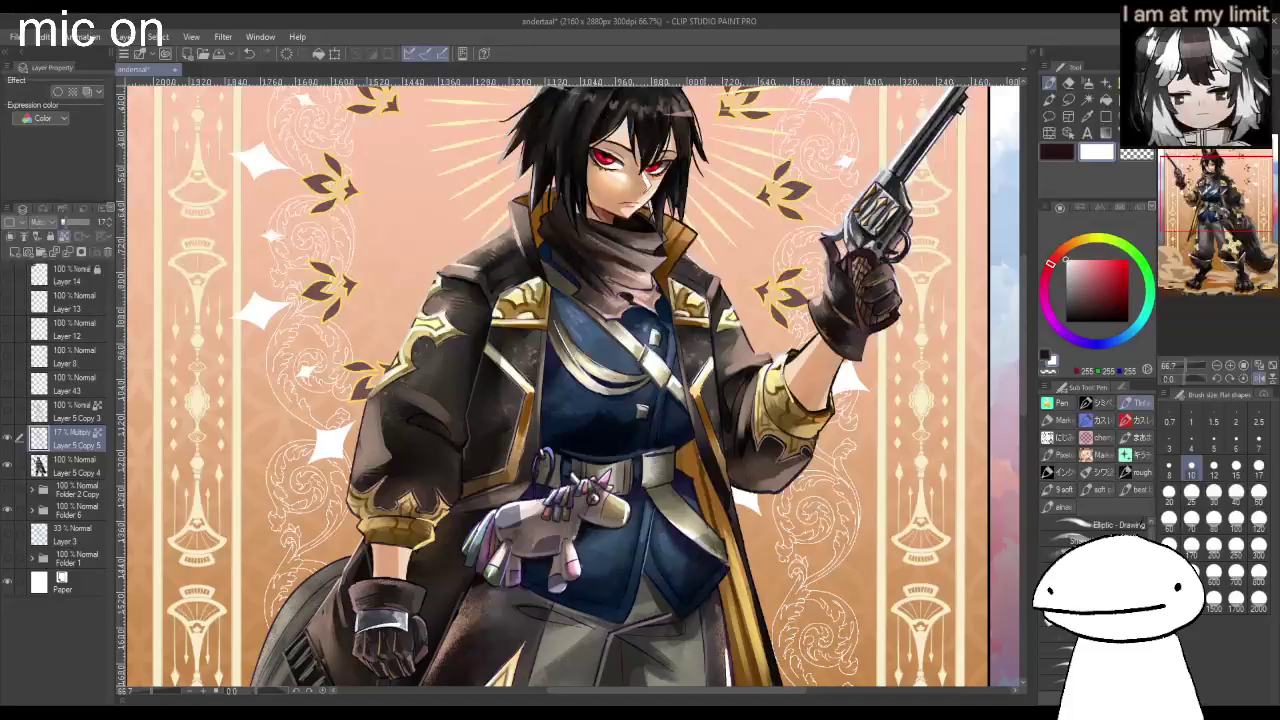
pyautogui.scroll(-3, 570, 385)
pyautogui.scroll(2, 425, 620)
pyautogui.scroll(2, 425, 620)
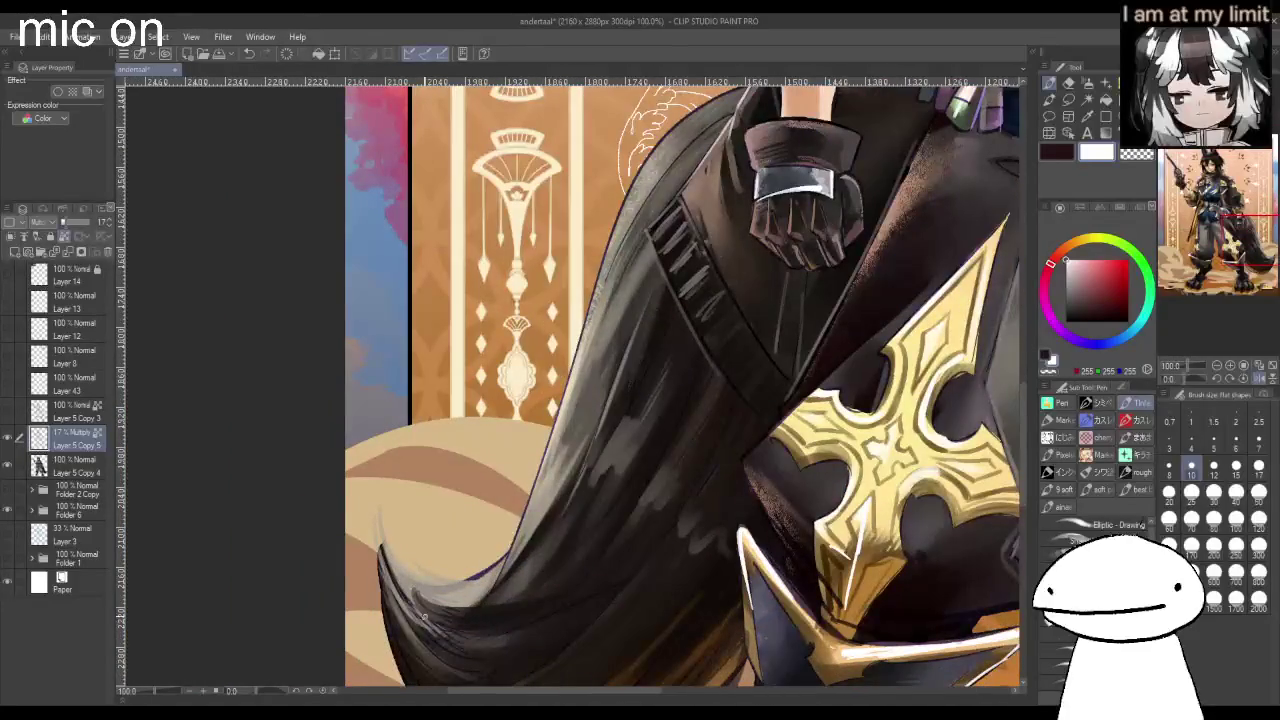
pyautogui.scroll(-2, 423, 617)
pyautogui.scroll(-1, 423, 617)
# Raise Layer 5 Copy 5 opacity to 62% and set up a large Eraser (Soft).
pyautogui.click(1068, 84)
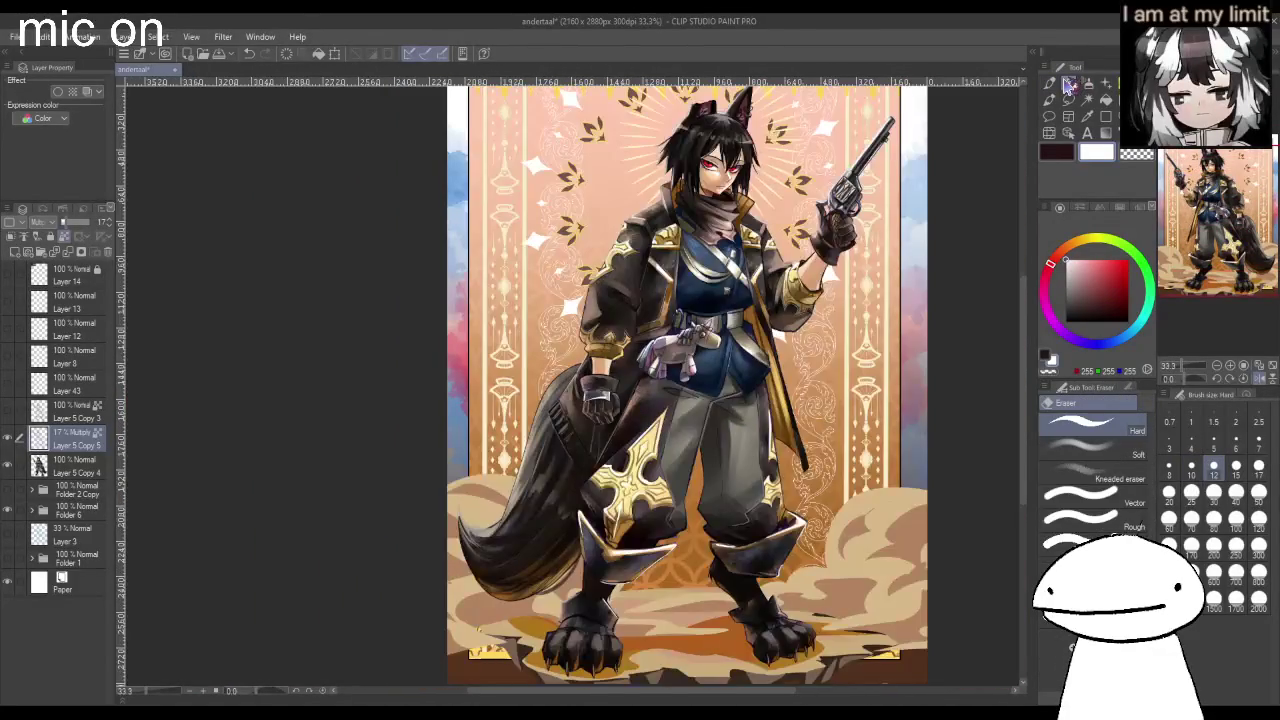
pyautogui.click(83, 228)
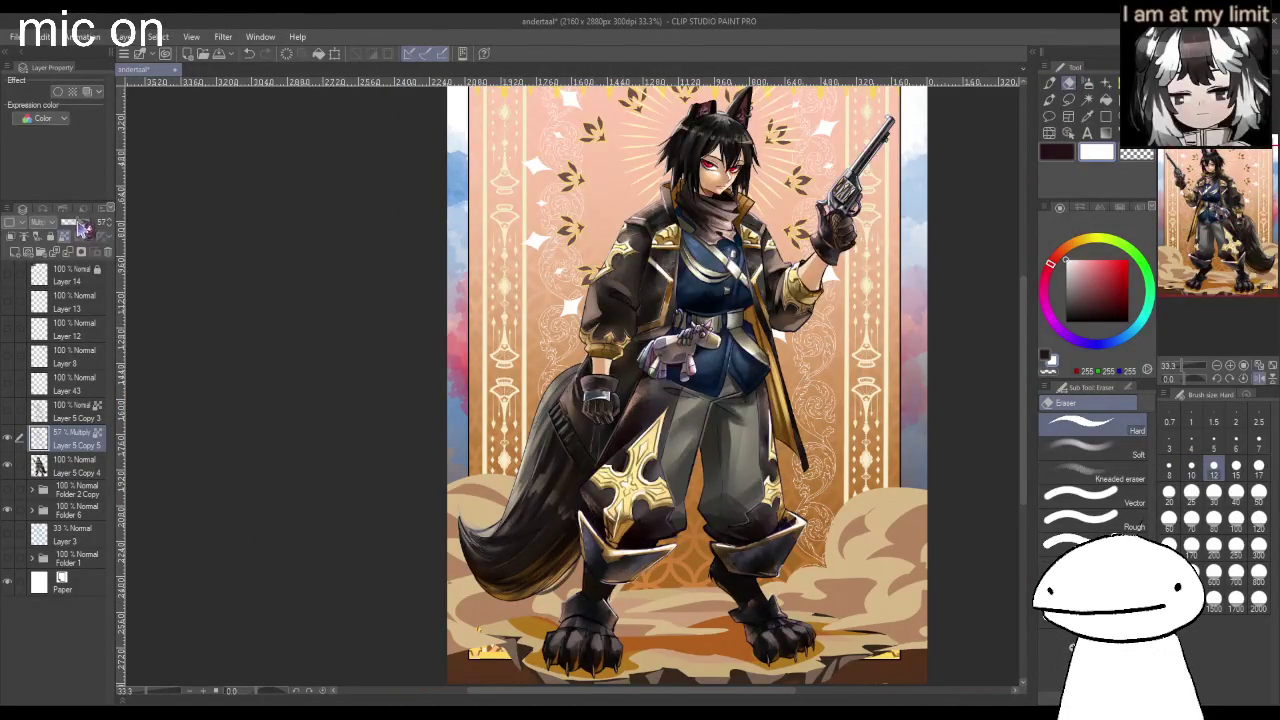
pyautogui.scroll(2, 440, 540)
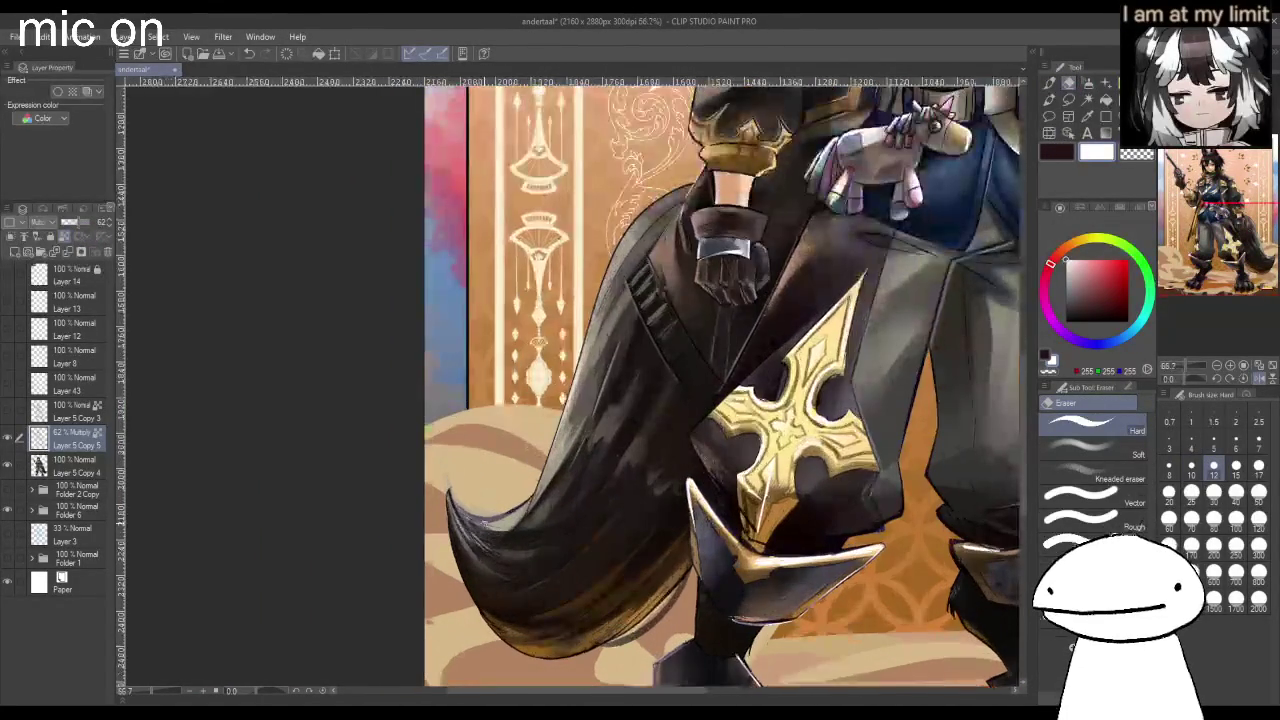
pyautogui.click(1110, 456)
pyautogui.click(1213, 545)
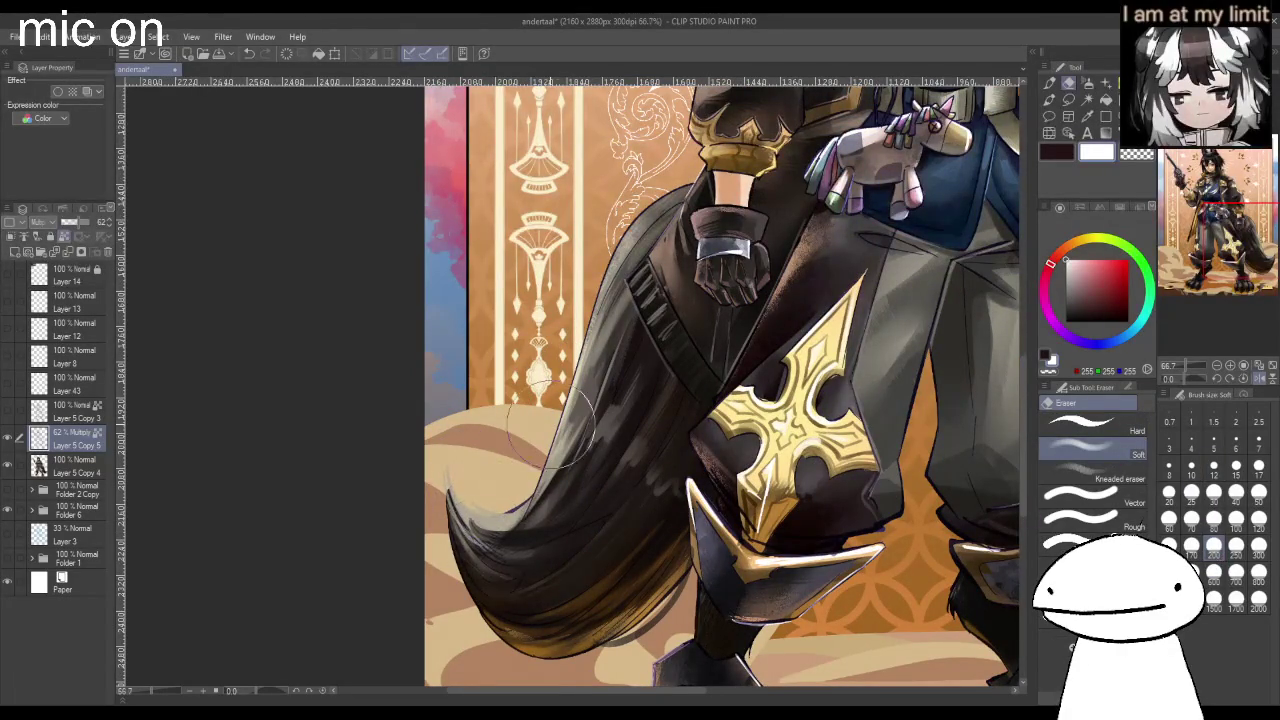
pyautogui.scroll(-1, 510, 510)
pyautogui.scroll(-3, 606, 425)
pyautogui.scroll(5, 760, 430)
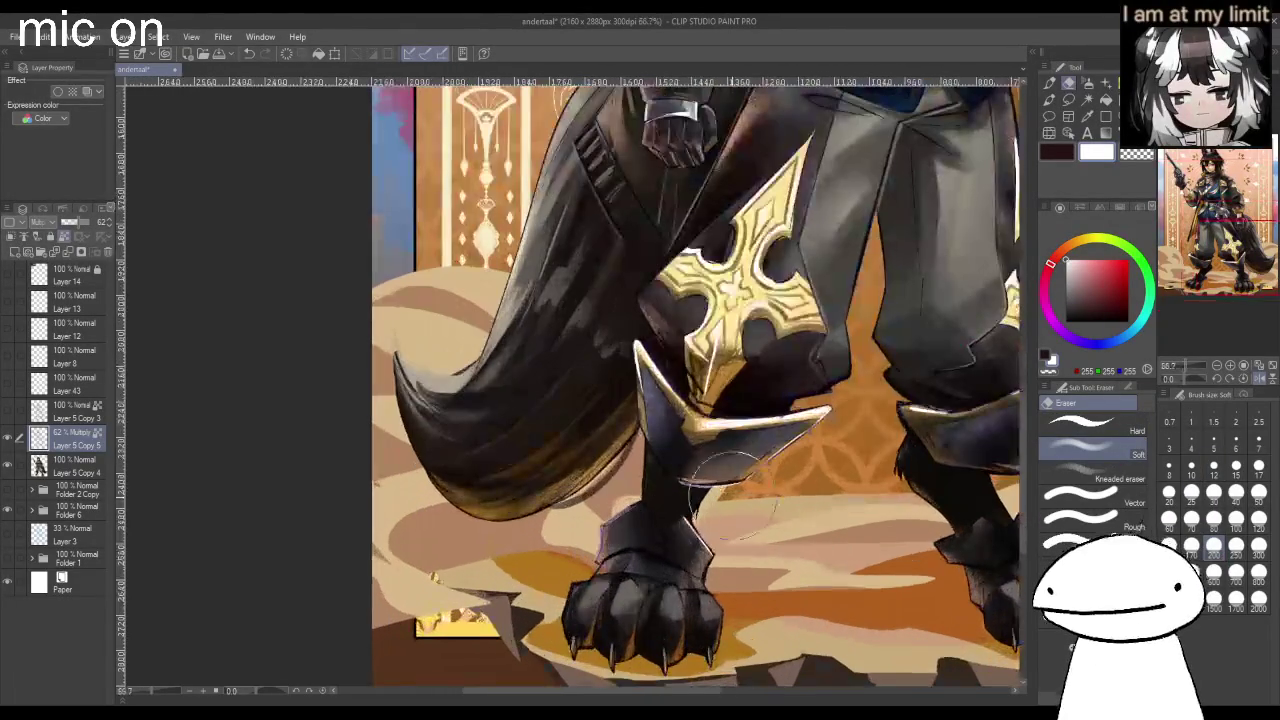
pyautogui.scroll(-2, 916, 420)
pyautogui.press(']')
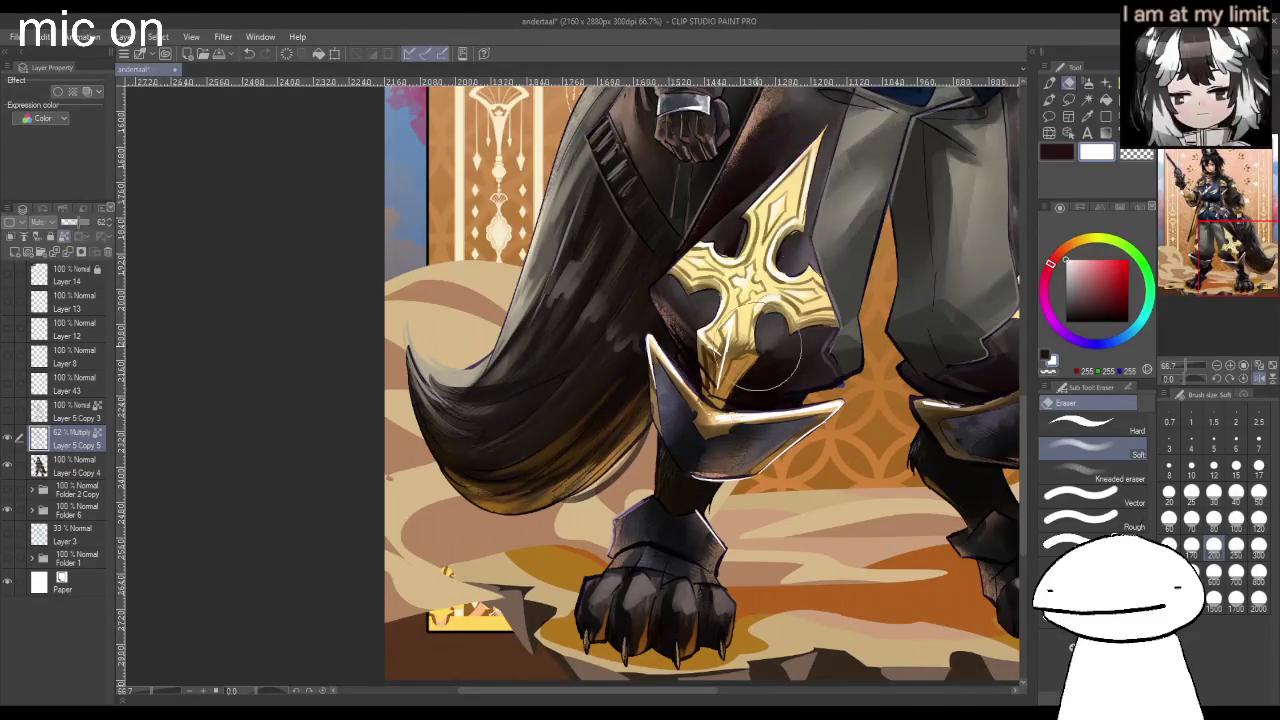
# Mirror the canvas horizontally and zoom out to review the whole illustration.
pyautogui.scroll(-2, 820, 290)
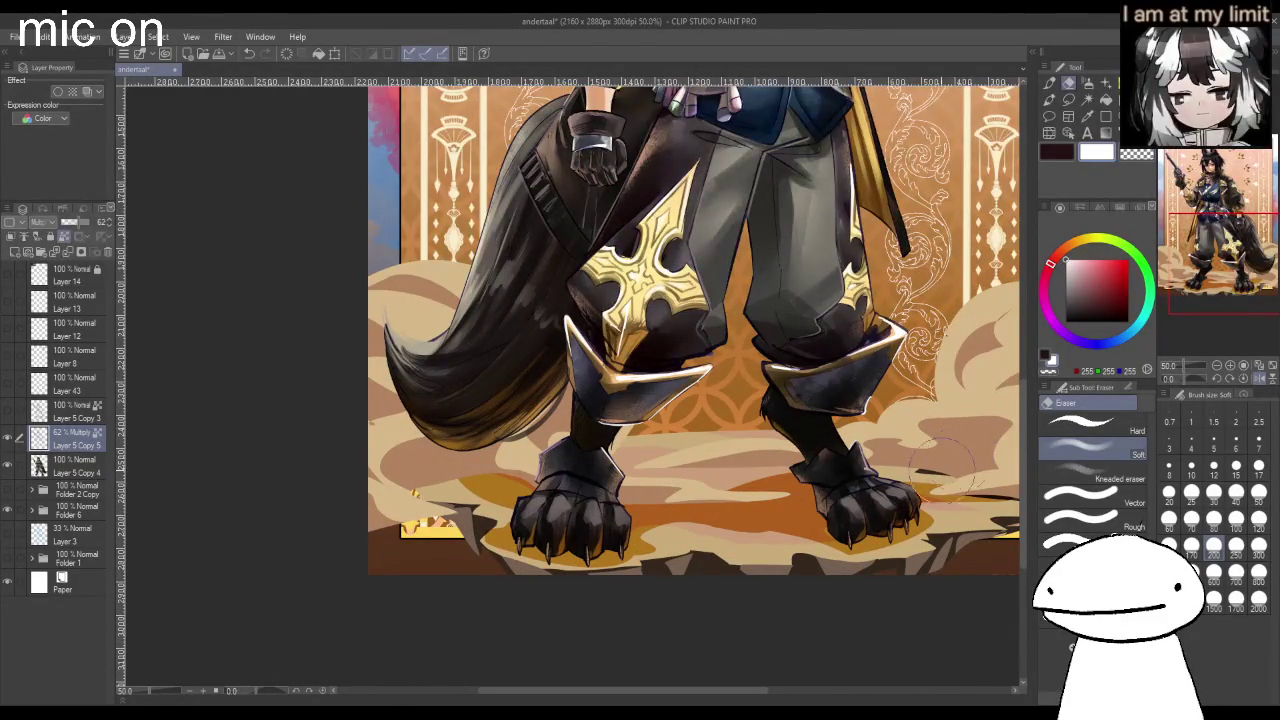
pyautogui.scroll(-1, 935, 470)
pyautogui.scroll(-3, 935, 470)
pyautogui.scroll(4, 935, 470)
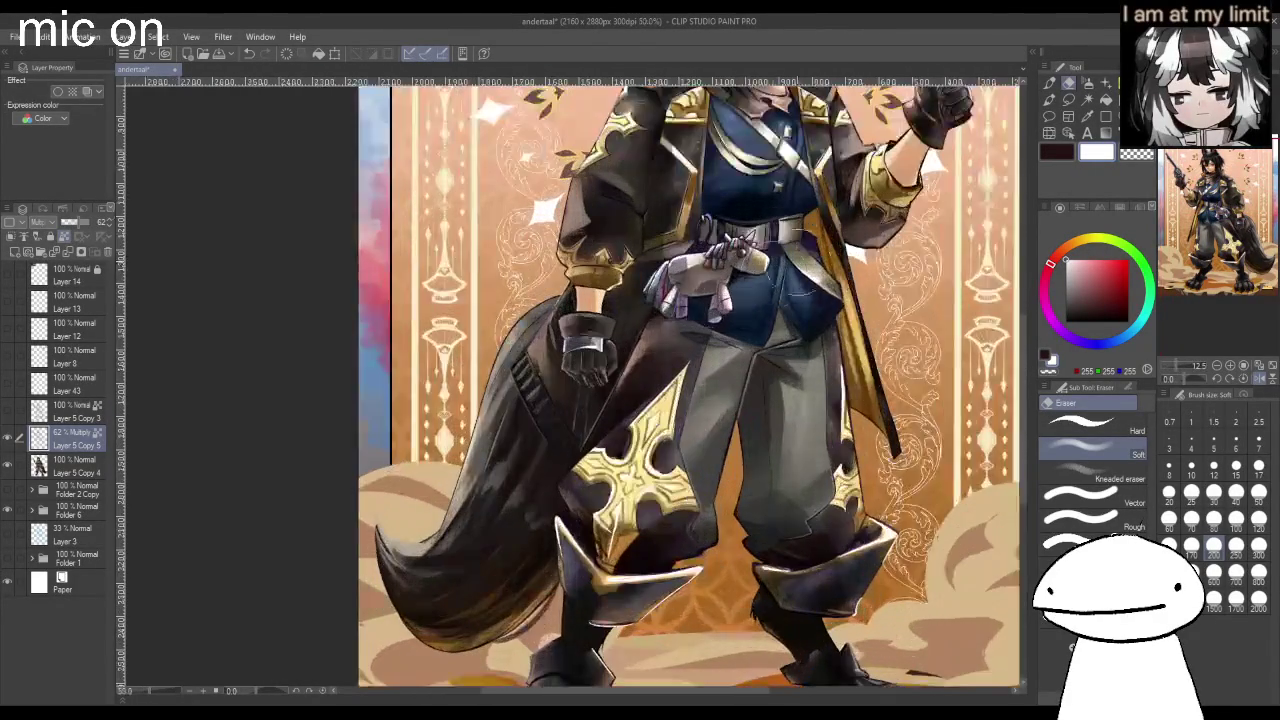
pyautogui.scroll(-4, 700, 300)
pyautogui.scroll(3, 773, 229)
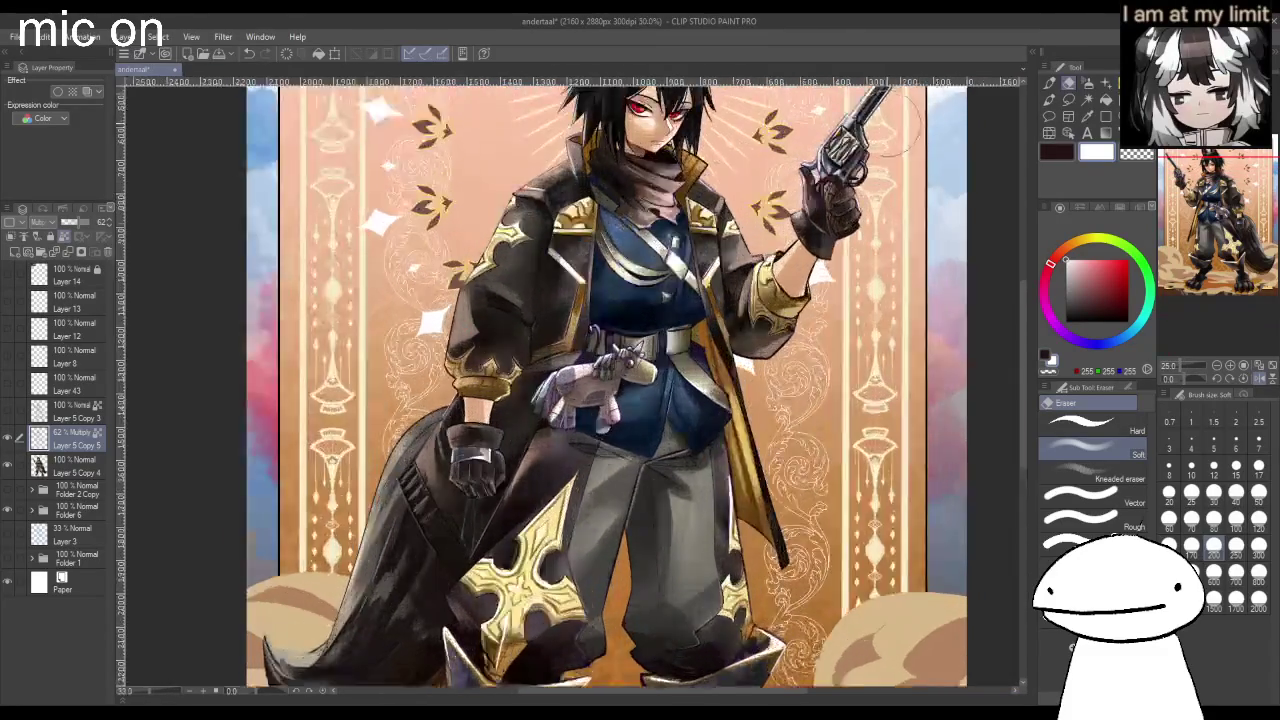
pyautogui.scroll(1, 905, 140)
pyautogui.scroll(-2, 890, 125)
pyautogui.scroll(-2, 880, 115)
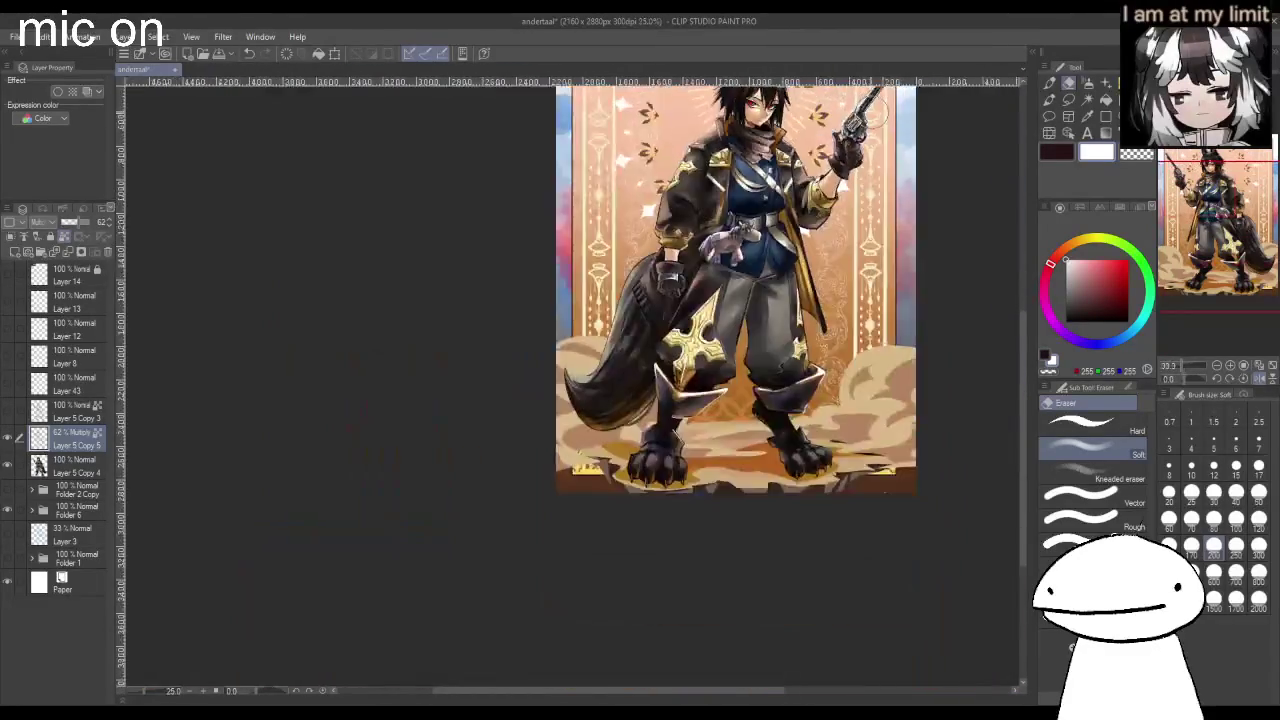
pyautogui.scroll(-1, 875, 115)
pyautogui.scroll(2, 870, 120)
pyautogui.scroll(3, 860, 150)
pyautogui.scroll(1, 855, 190)
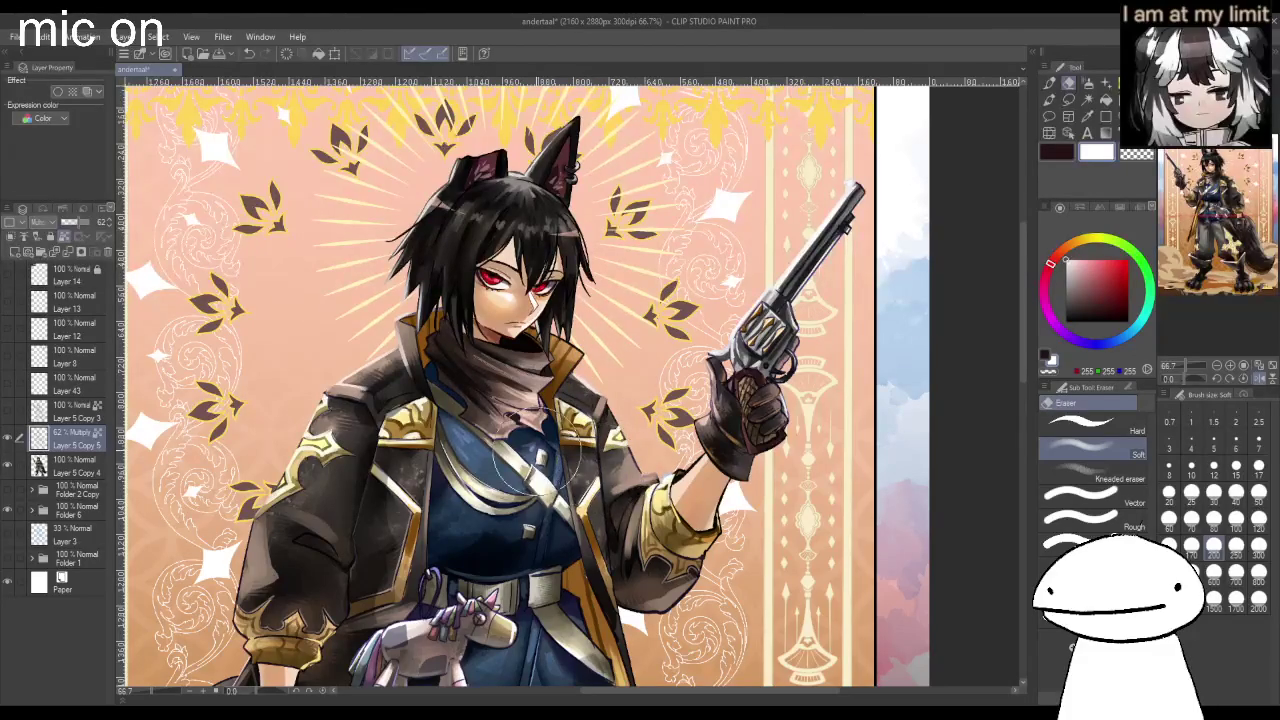
pyautogui.scroll(-1, 531, 469)
pyautogui.scroll(2, 578, 534)
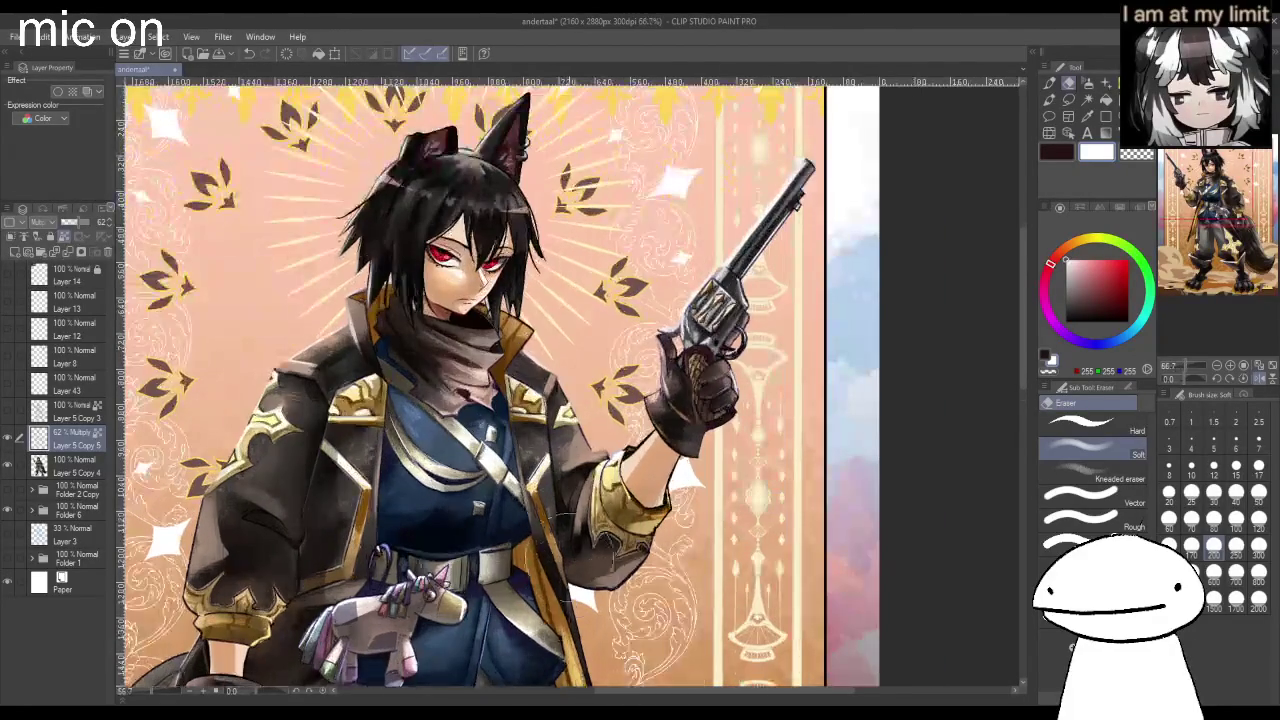
pyautogui.scroll(-2, 568, 542)
pyautogui.scroll(1, 575, 540)
pyautogui.scroll(2, 585, 532)
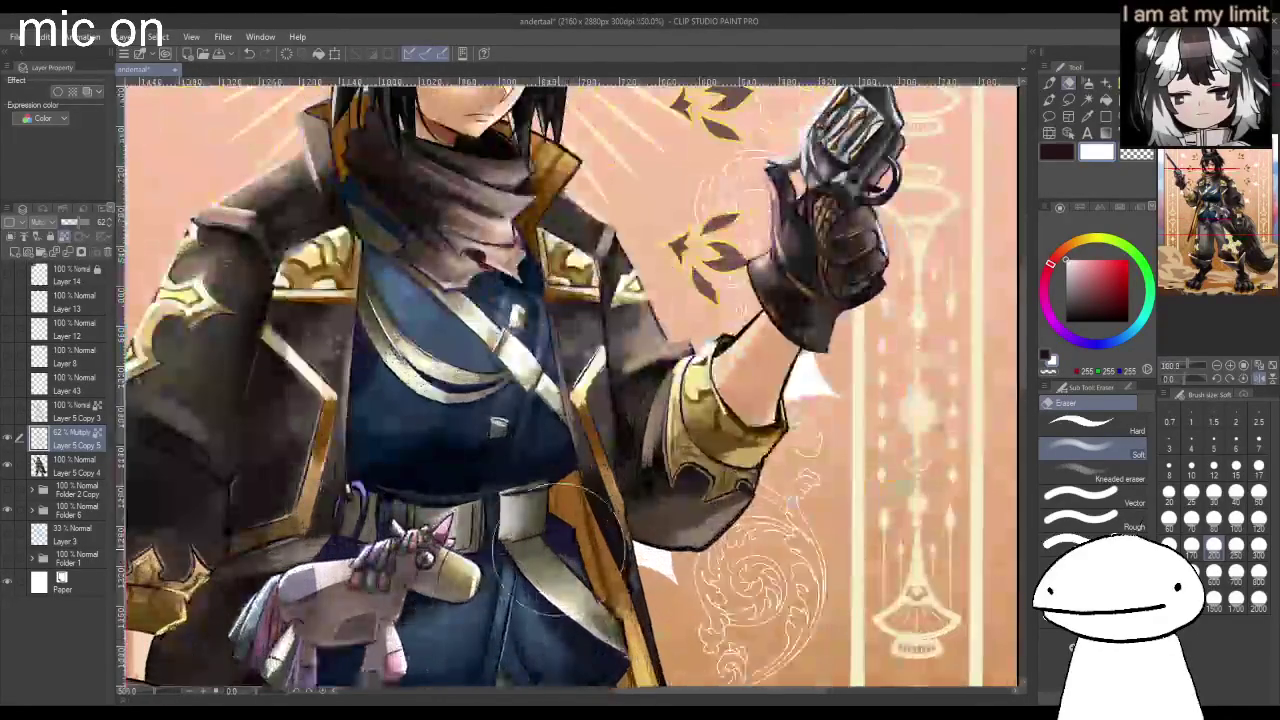
pyautogui.scroll(-2, 540, 490)
pyautogui.scroll(-1, 525, 345)
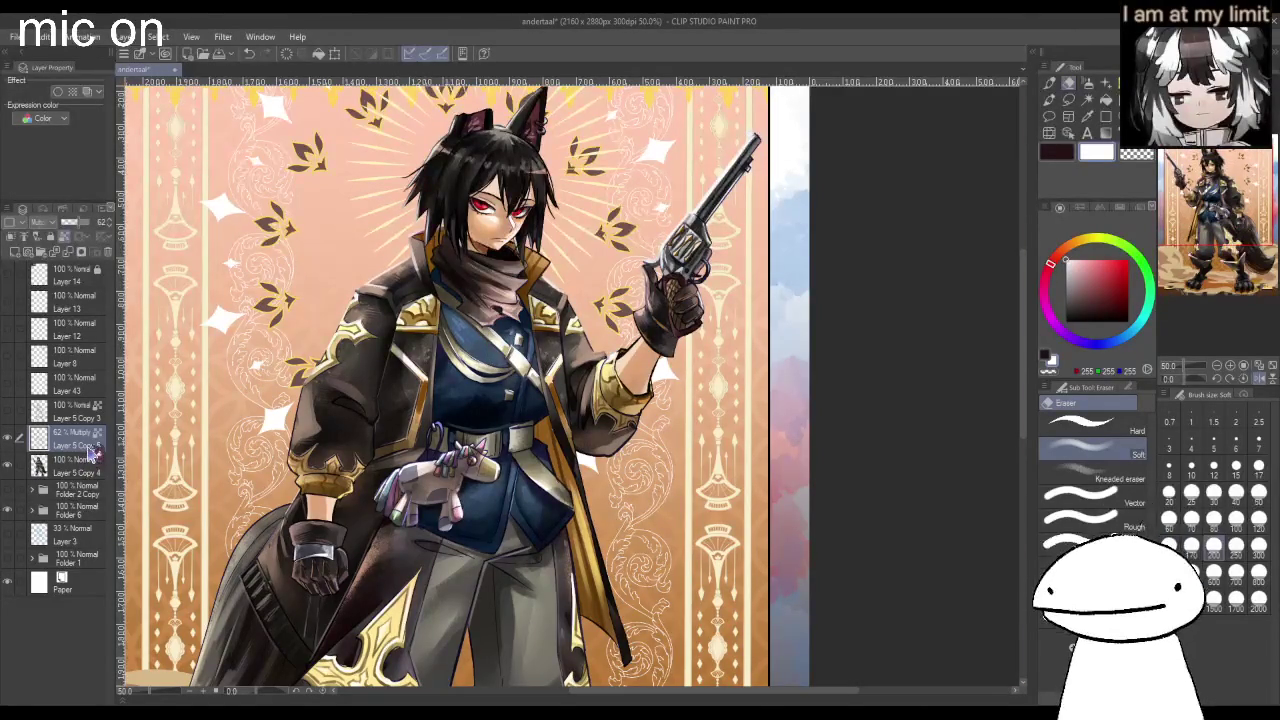
pyautogui.press('h')
pyautogui.hotkey('ctrl', '-')
pyautogui.hotkey('ctrl', '-')
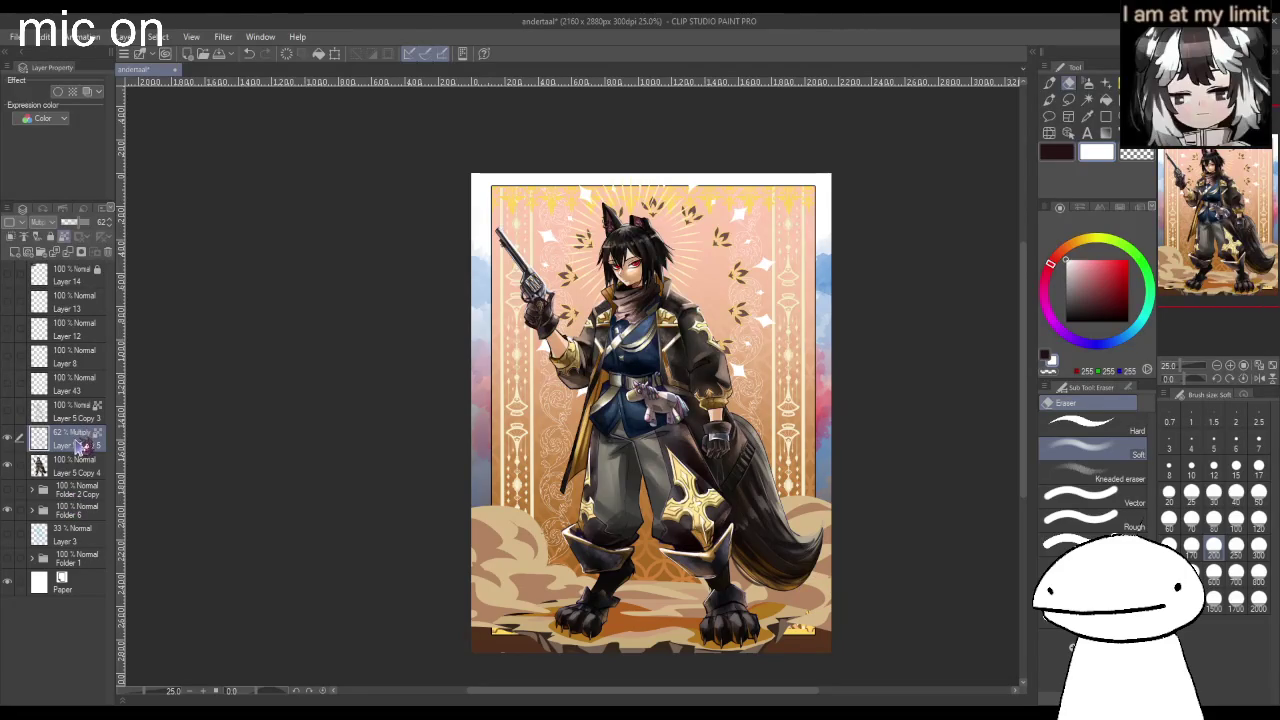
# Expand Folder 6 and set Layer 7's border effect edge colour to orange-brown.
pyautogui.click(72, 507)
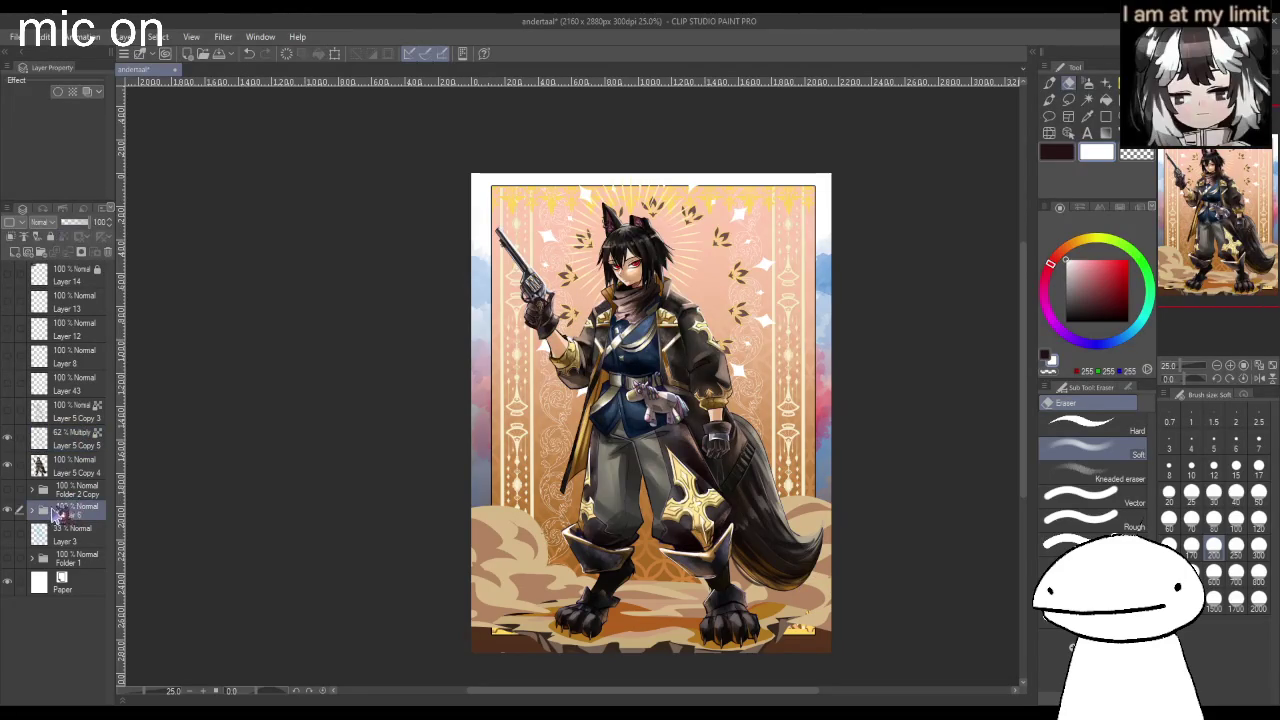
pyautogui.click(31, 510)
pyautogui.moveTo(113, 485); pyautogui.dragTo(112, 600)
pyautogui.click(75, 597)
pyautogui.click(80, 142)
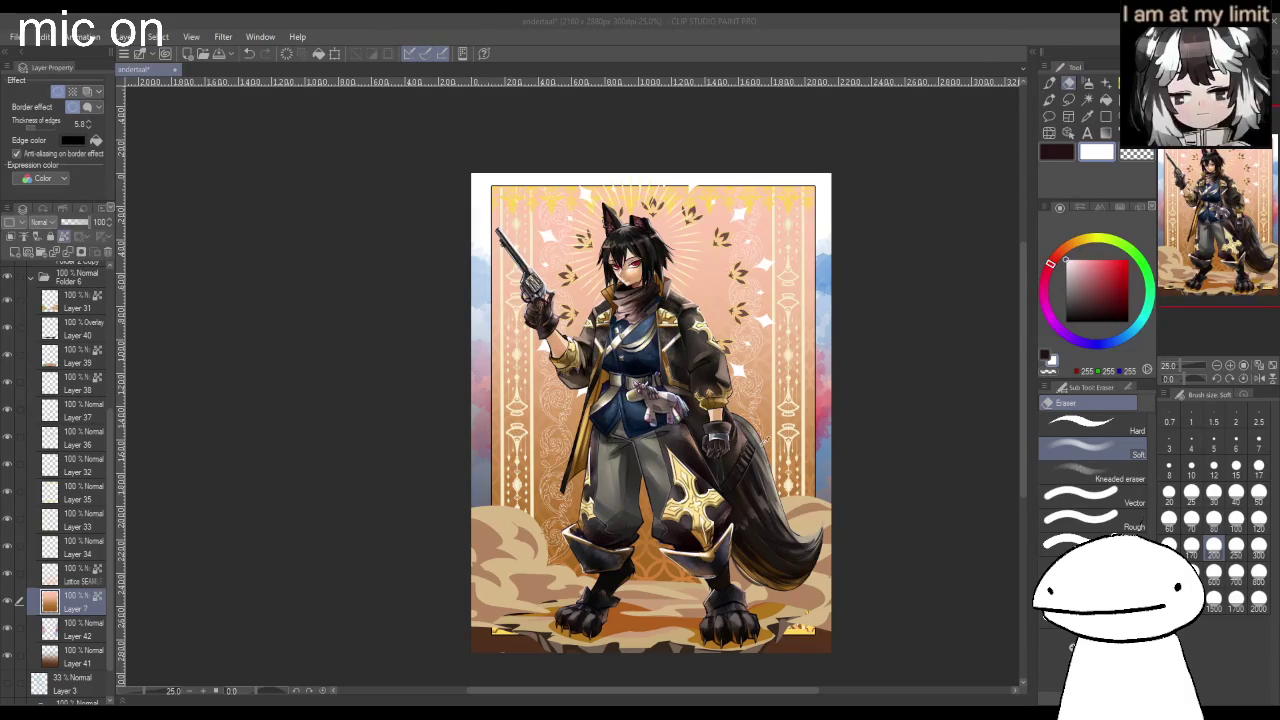
pyautogui.press('Return')
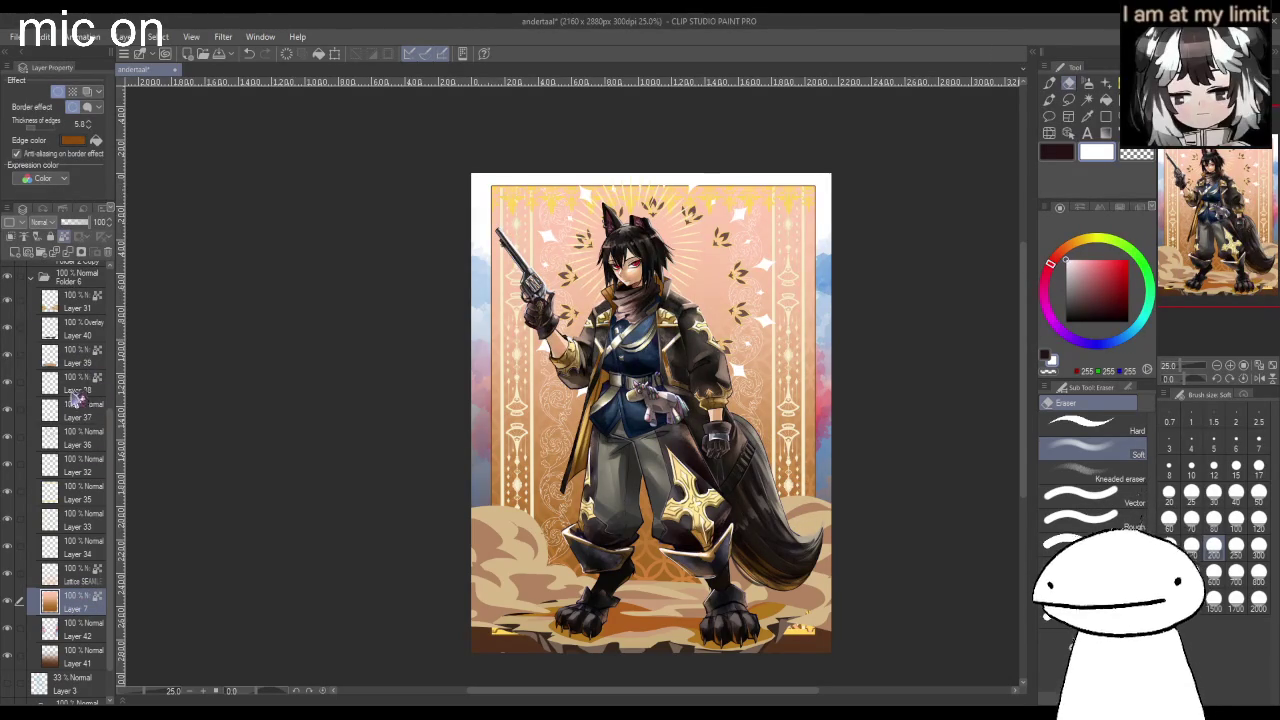
# Turn on Layer 37's border effect with a gold-orange edge at 3.0 thickness.
pyautogui.click(76, 418)
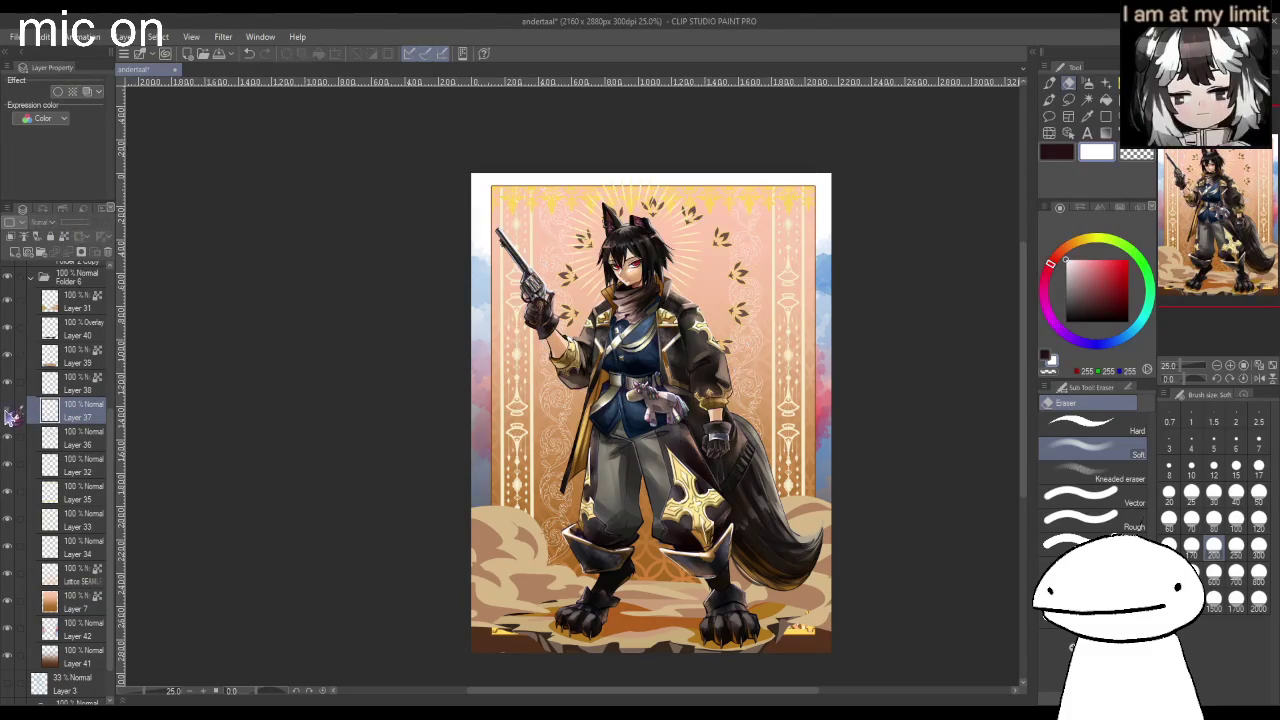
pyautogui.click(58, 92)
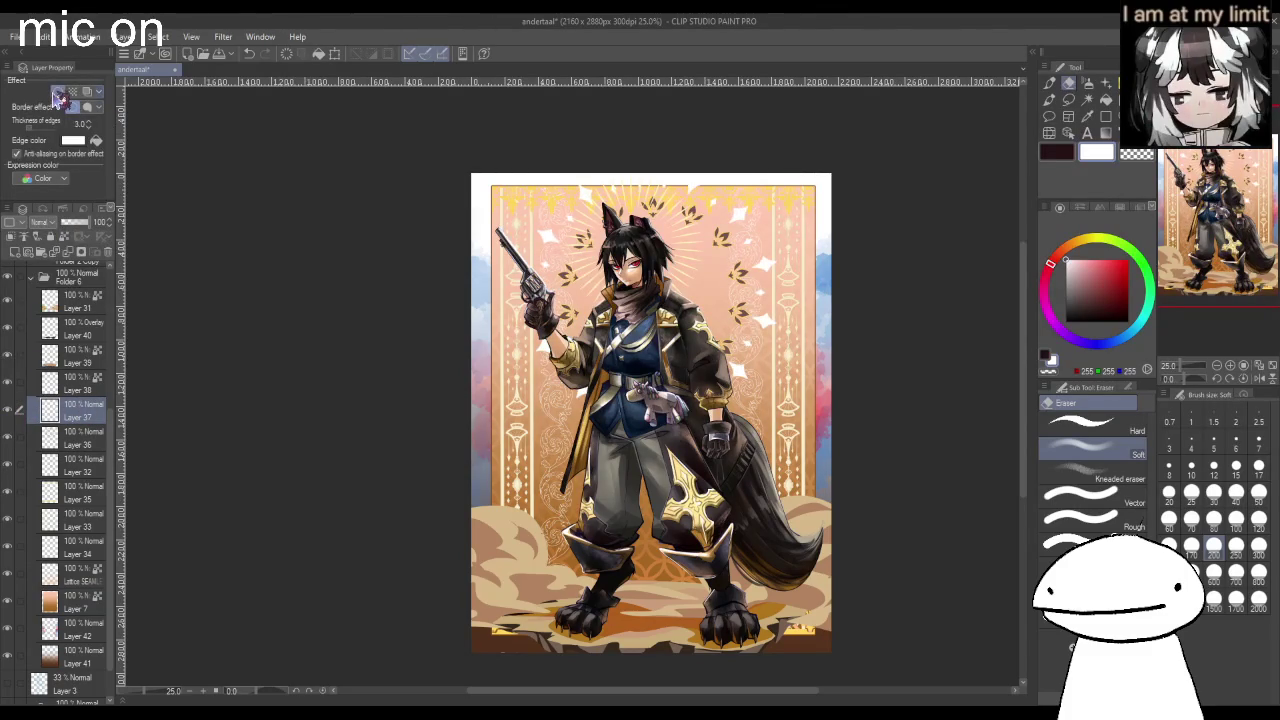
pyautogui.click(88, 143)
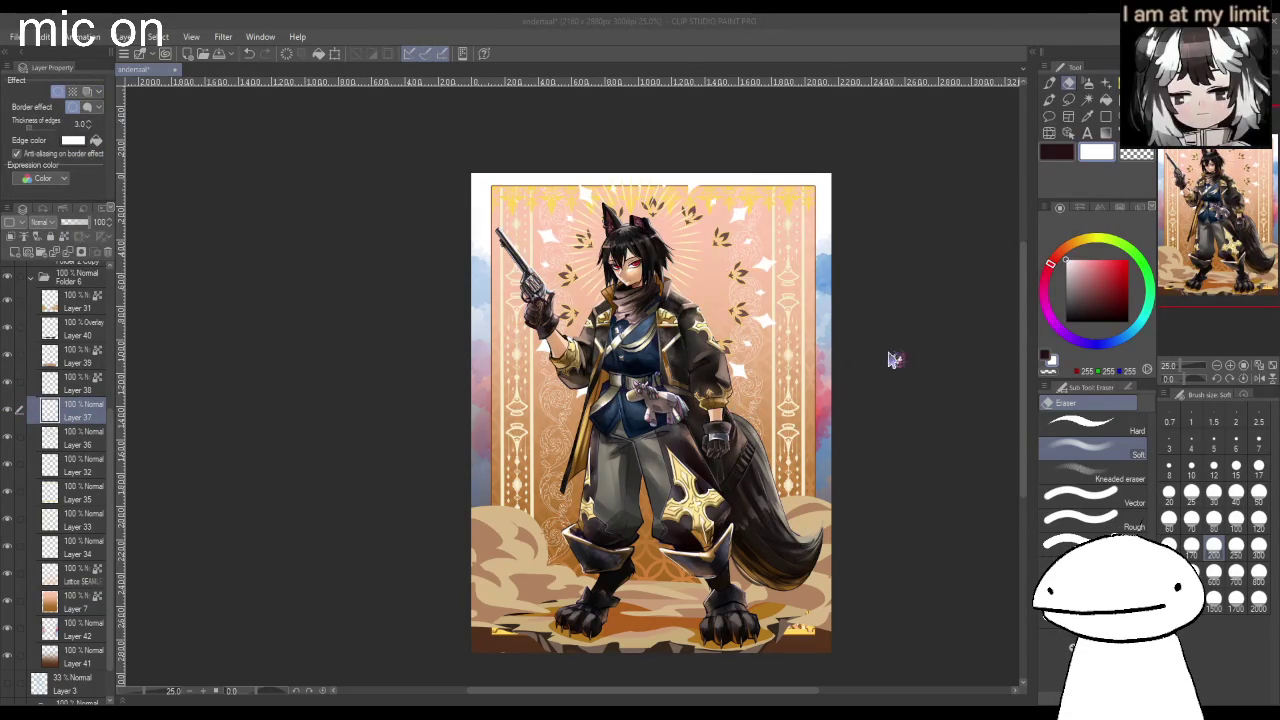
pyautogui.press('Return')
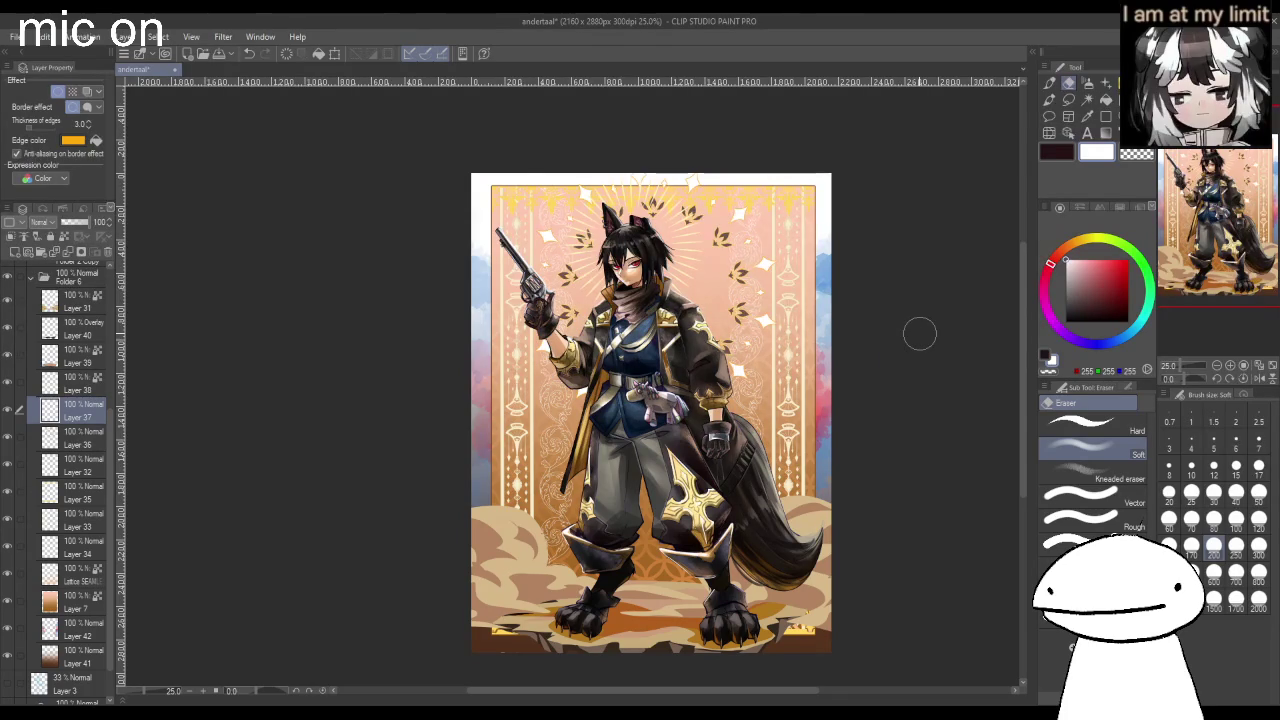
pyautogui.hotkey('ctrl', 't')
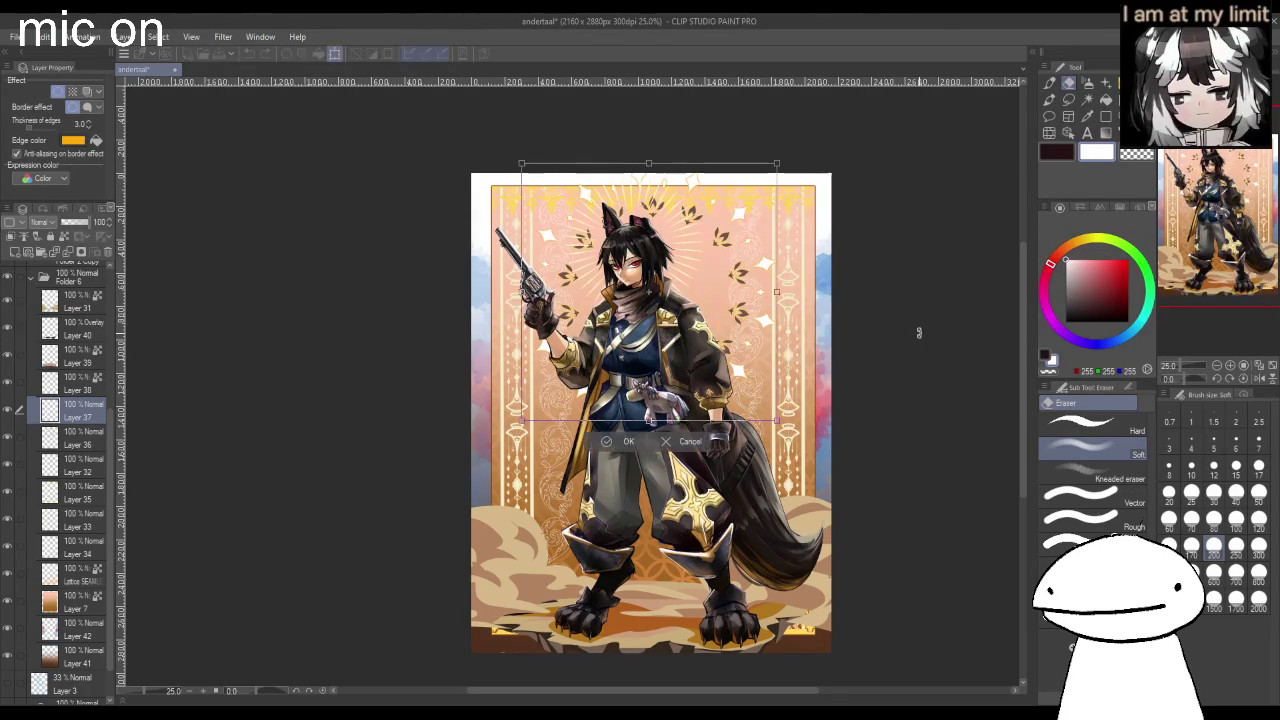
# Rotate the orange-outlined top artwork slightly clockwise, commit it, and select Layer 31.
pyautogui.moveTo(880, 333); pyautogui.dragTo(887, 364)
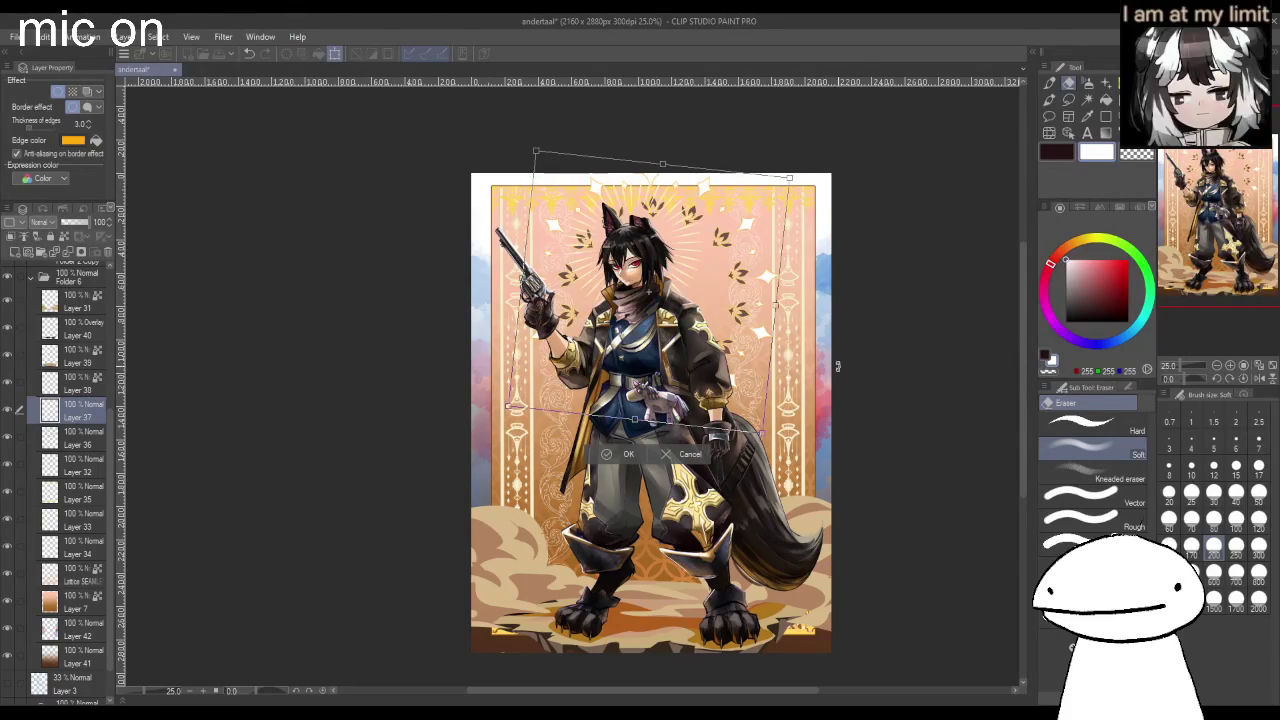
pyautogui.click(622, 455)
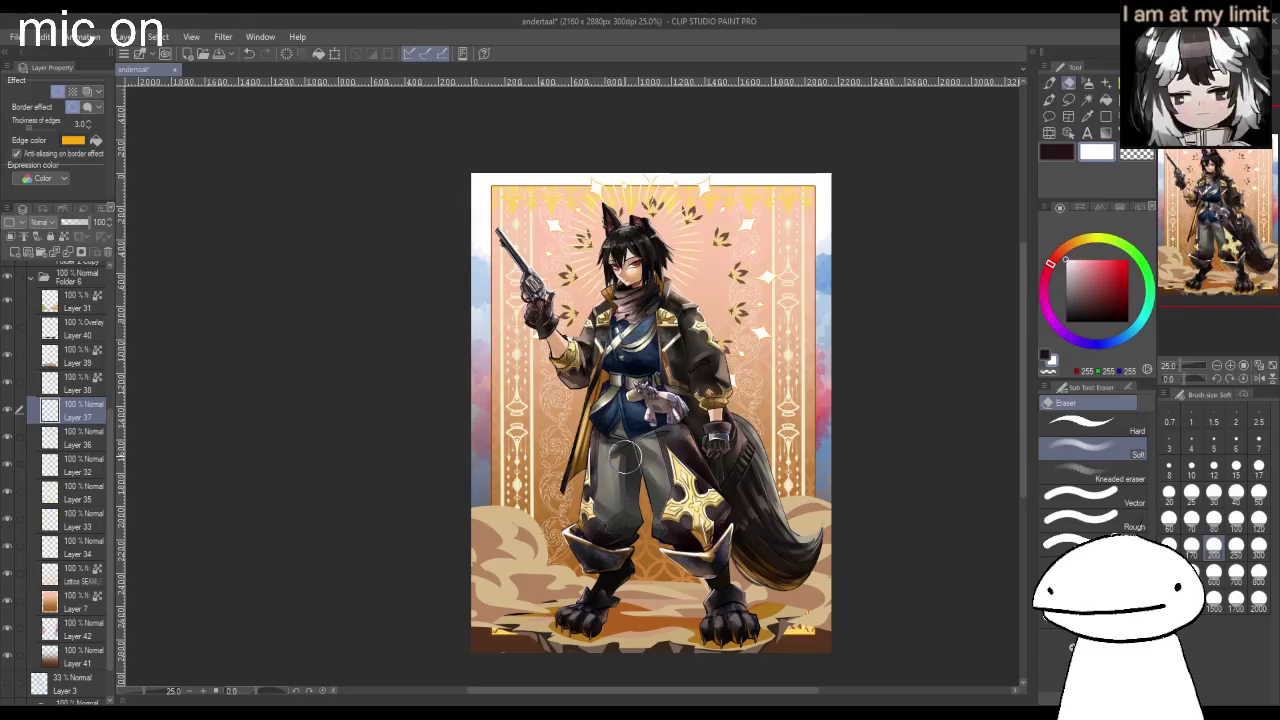
pyautogui.moveTo(117, 411); pyautogui.dragTo(121, 390)
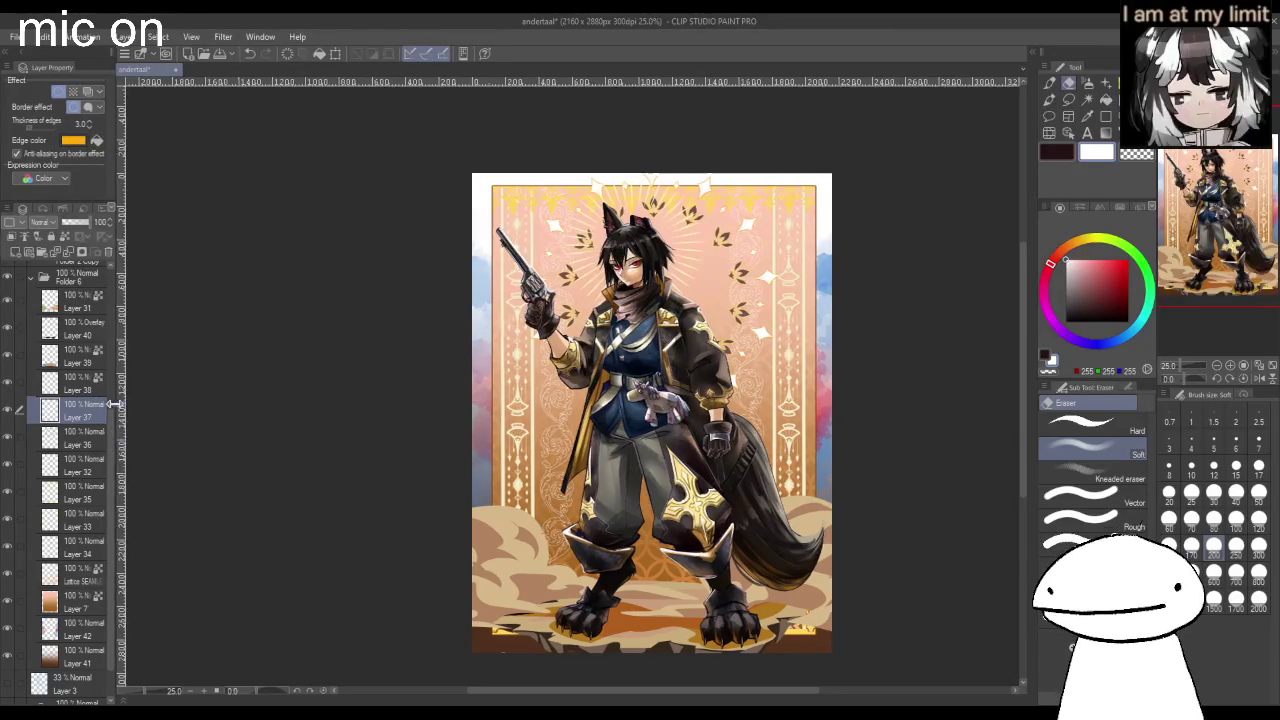
pyautogui.click(90, 300)
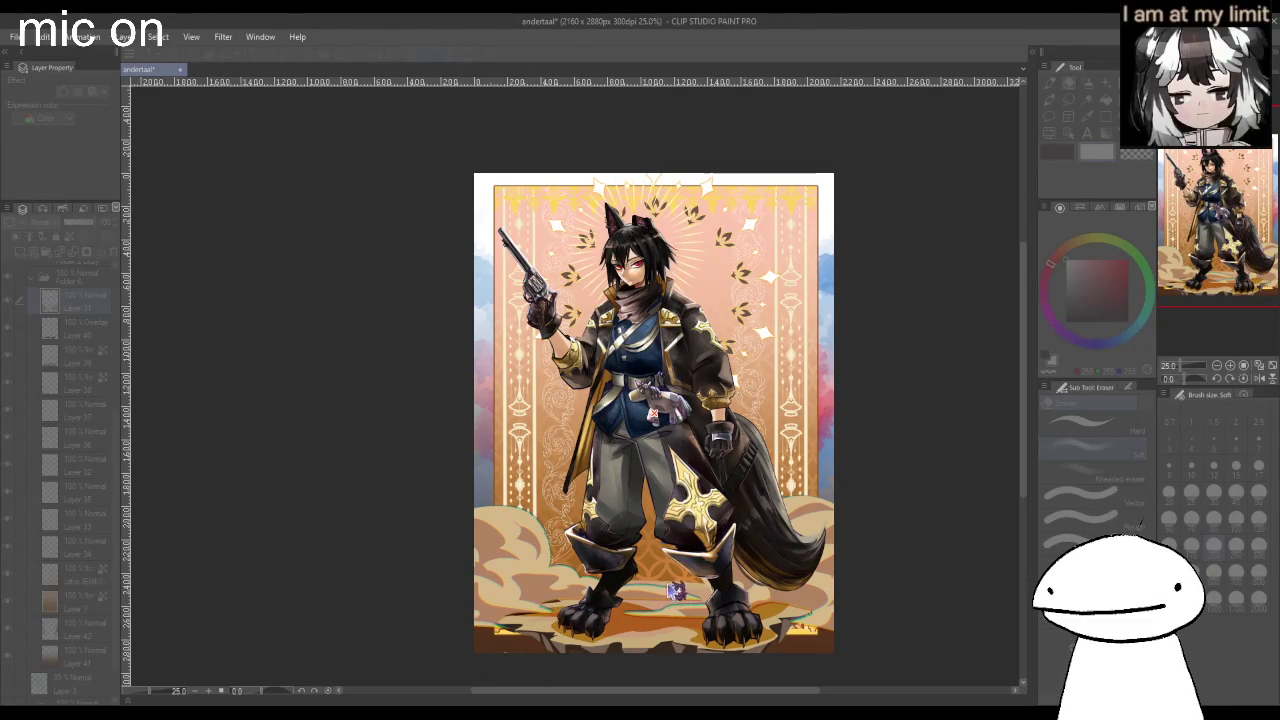
pyautogui.scroll(-4, 705, 577)
pyautogui.scroll(4, 771, 634)
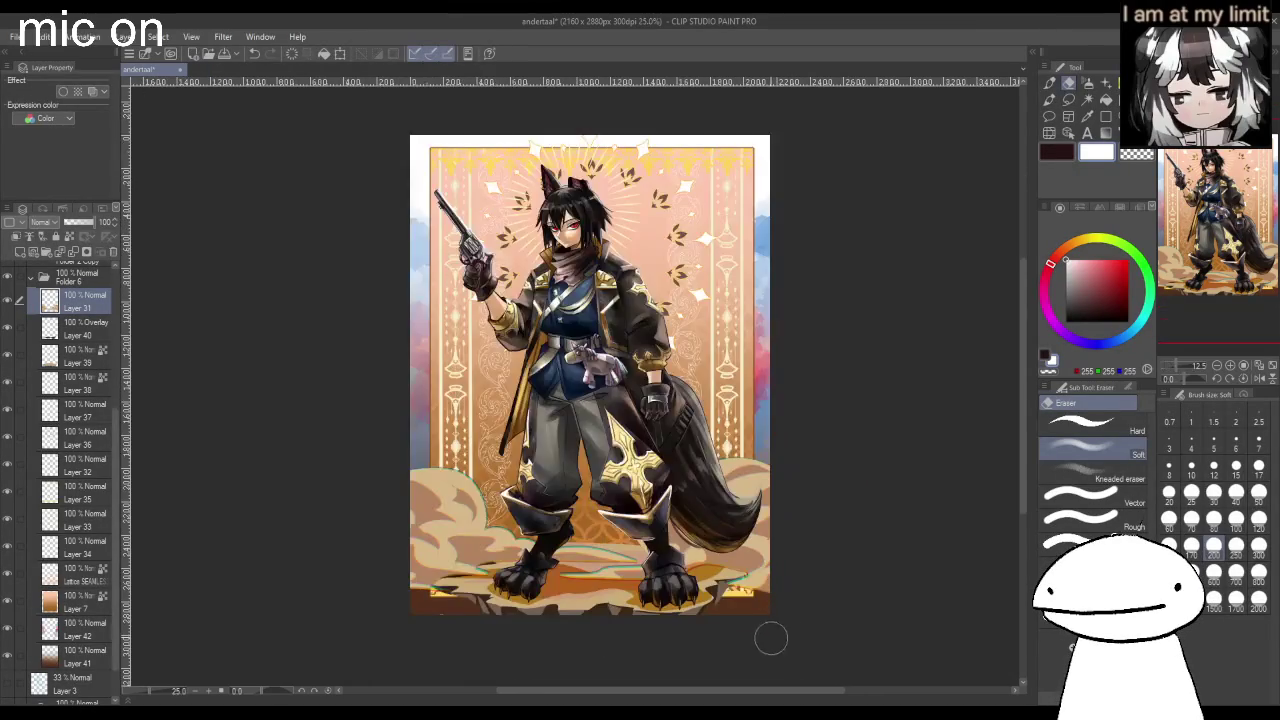
pyautogui.scroll(1, 757, 640)
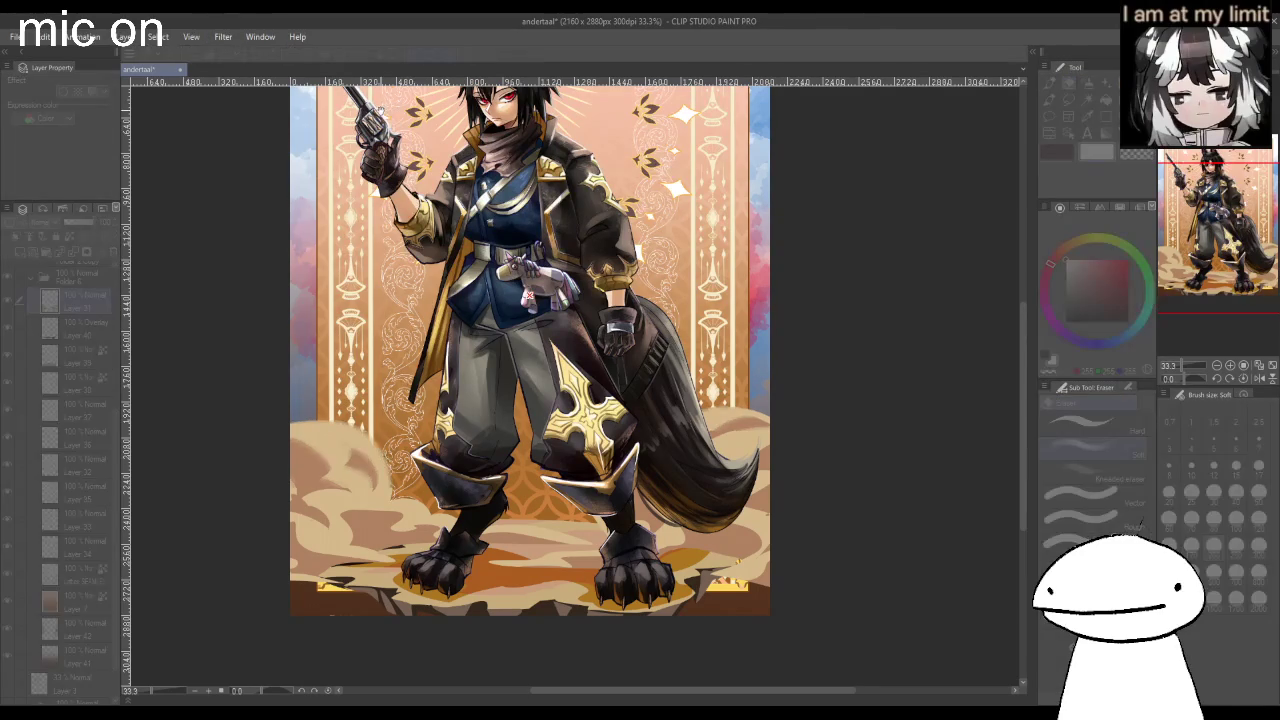
pyautogui.hotkey('ctrl', '-')
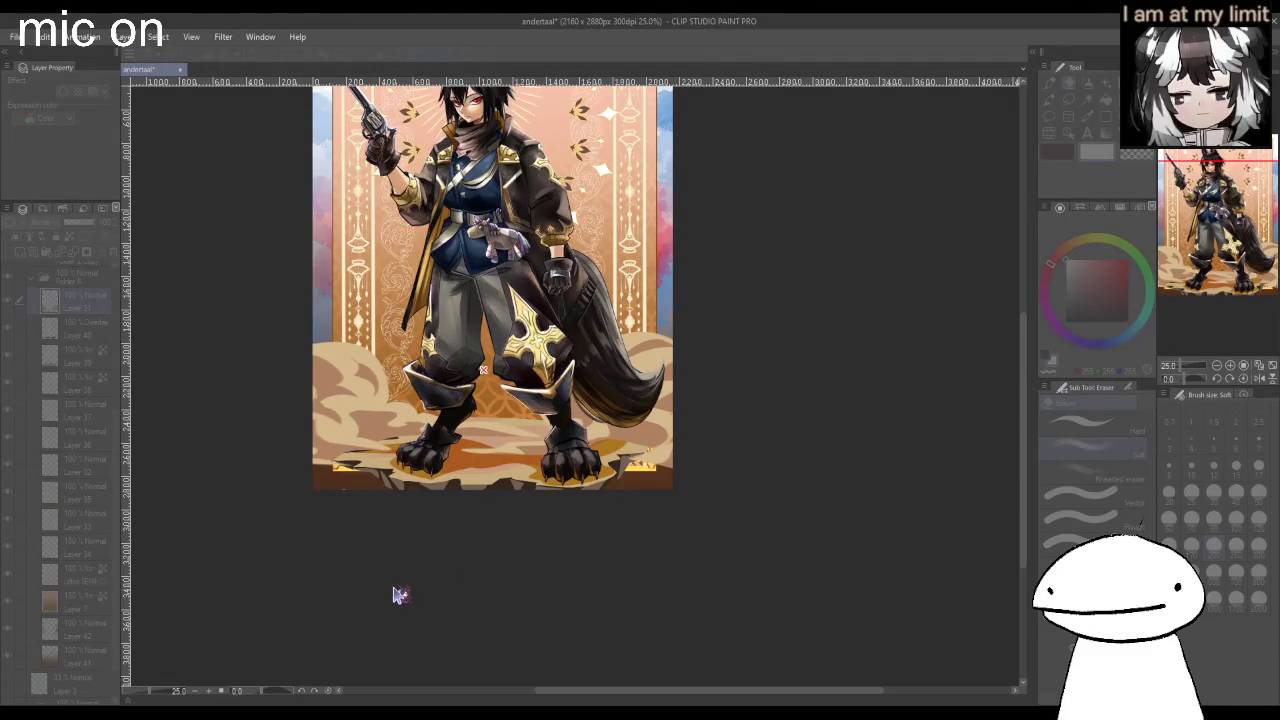
pyautogui.scroll(-2, 758, 570)
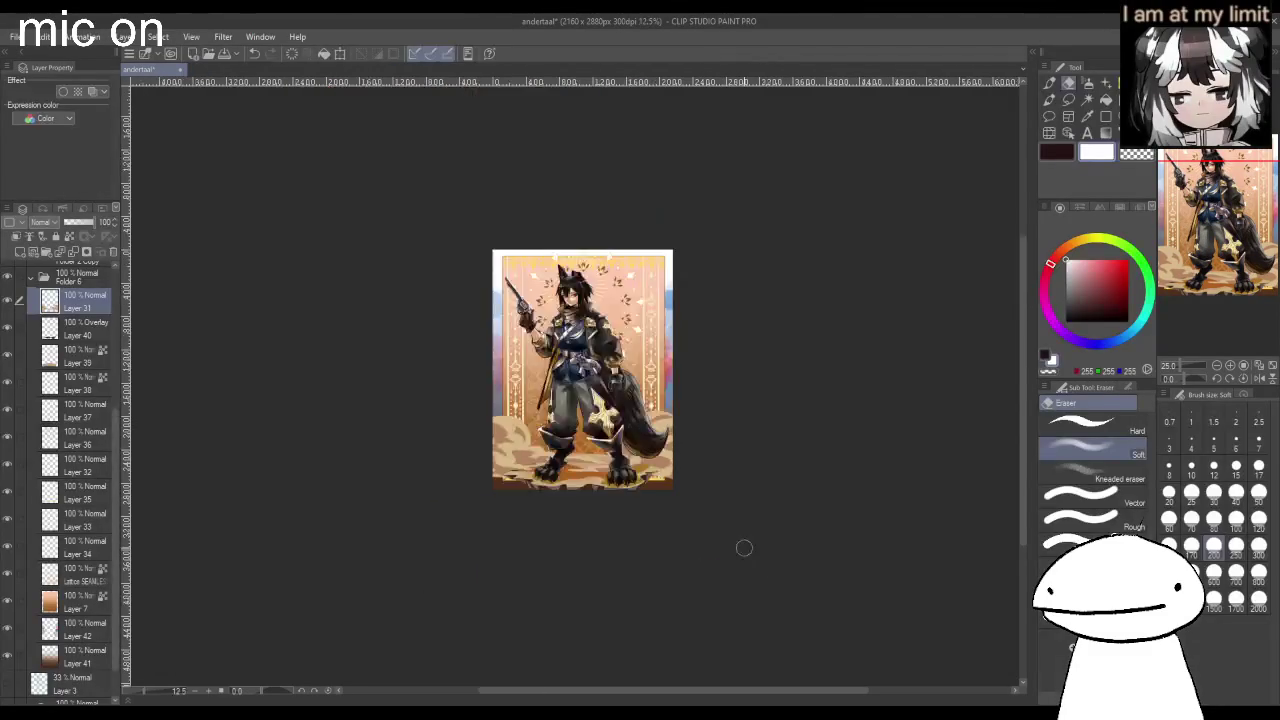
pyautogui.scroll(3, 622, 344)
pyautogui.scroll(-2, 605, 425)
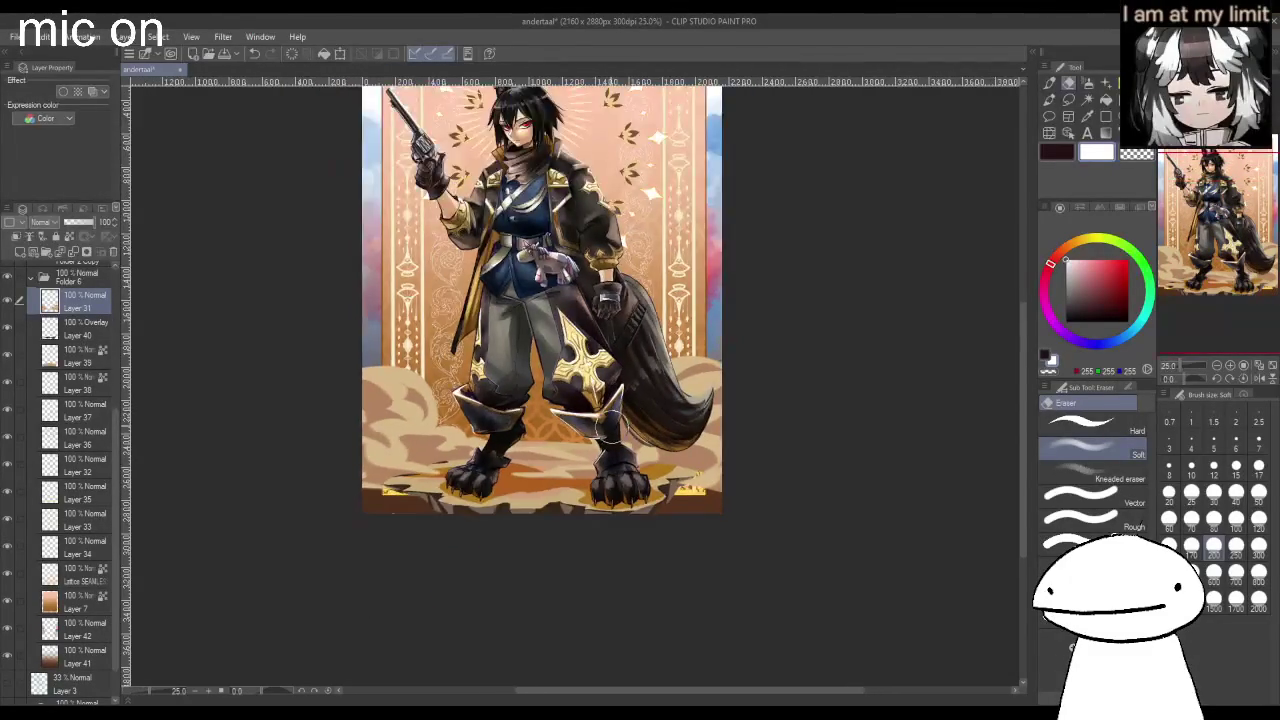
pyautogui.scroll(-2, 600, 350)
pyautogui.scroll(3, 598, 287)
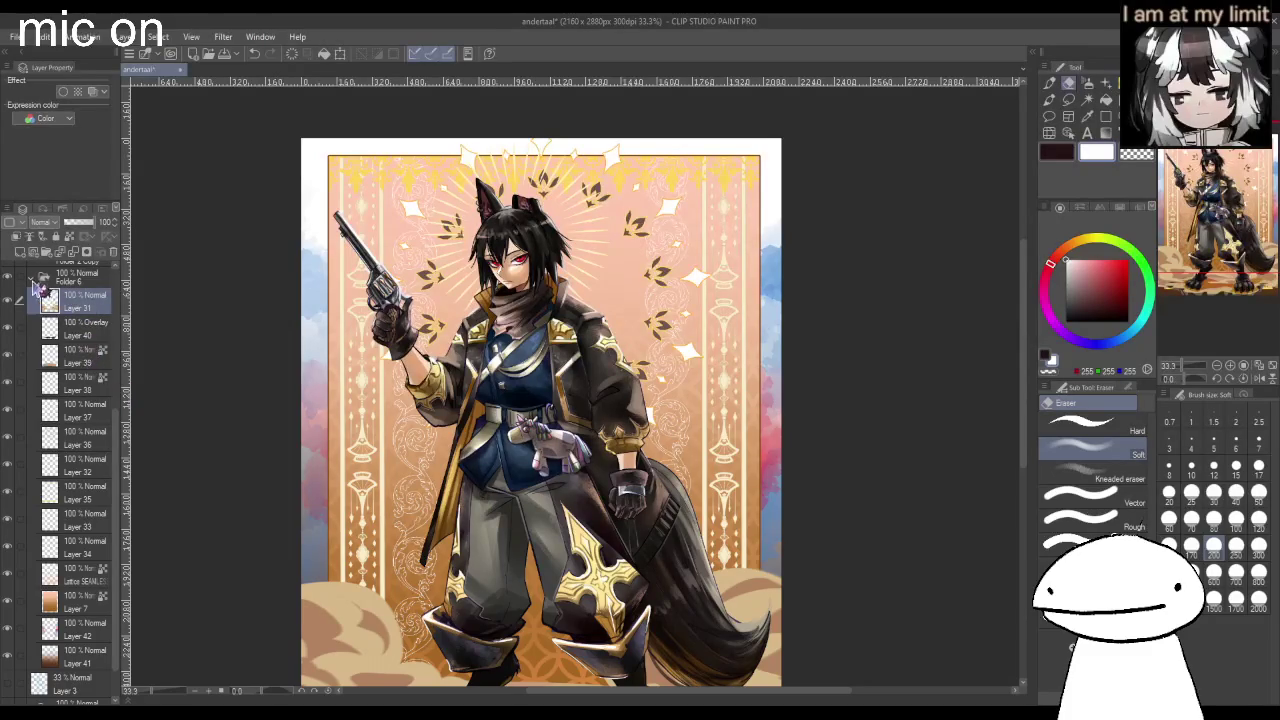
# Load the character's silhouette selection, duplicate the 62% Multiply layer, and delete Layer 5 Copy 5.
pyautogui.click(32, 278)
pyautogui.click(76, 466)
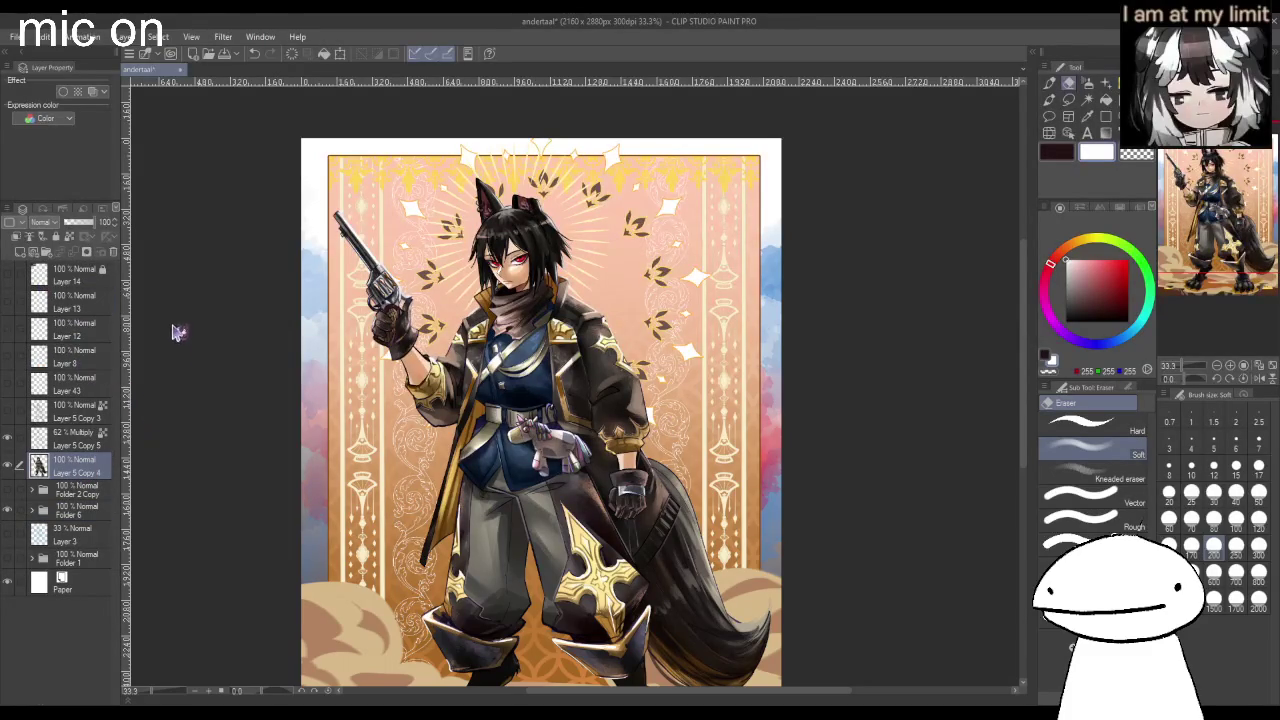
pyautogui.keyDown('ctrl'); pyautogui.click(85, 446); pyautogui.keyUp('ctrl')
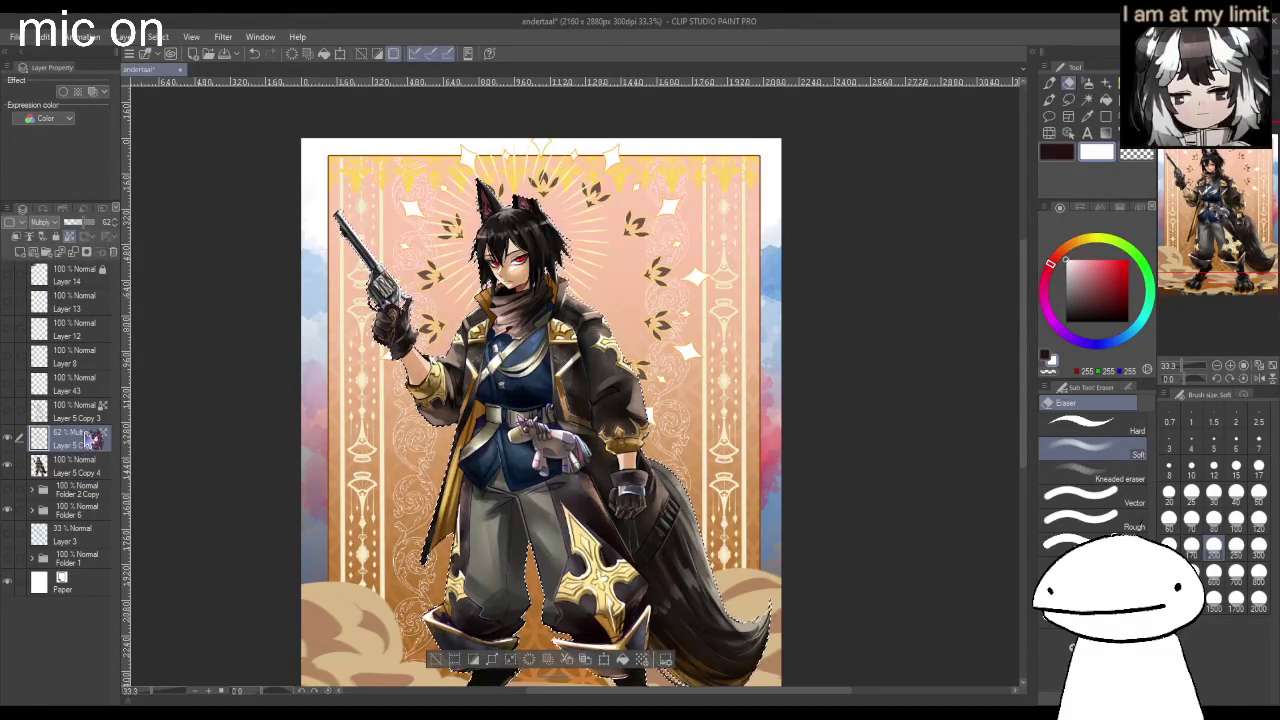
pyautogui.hotkey('ctrl', 'c')
pyautogui.hotkey('ctrl', 'v')
pyautogui.click(80, 467)
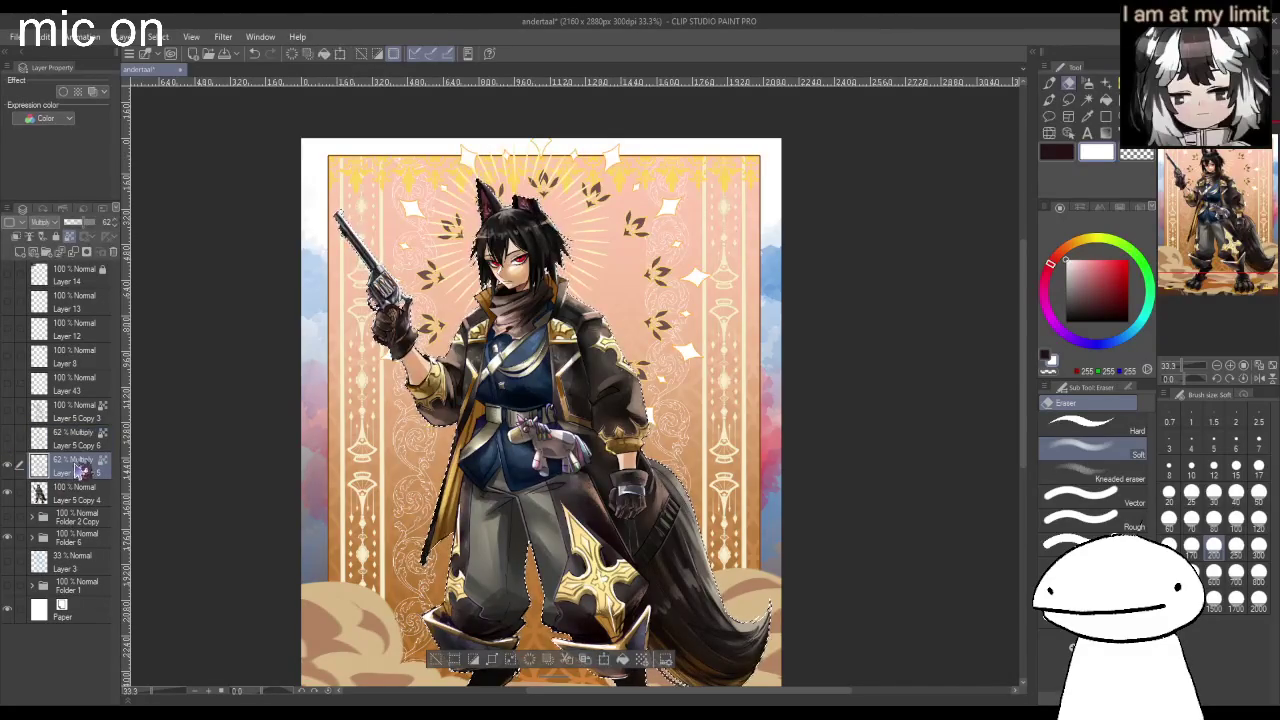
pyautogui.hotkey('ctrl', 'e')
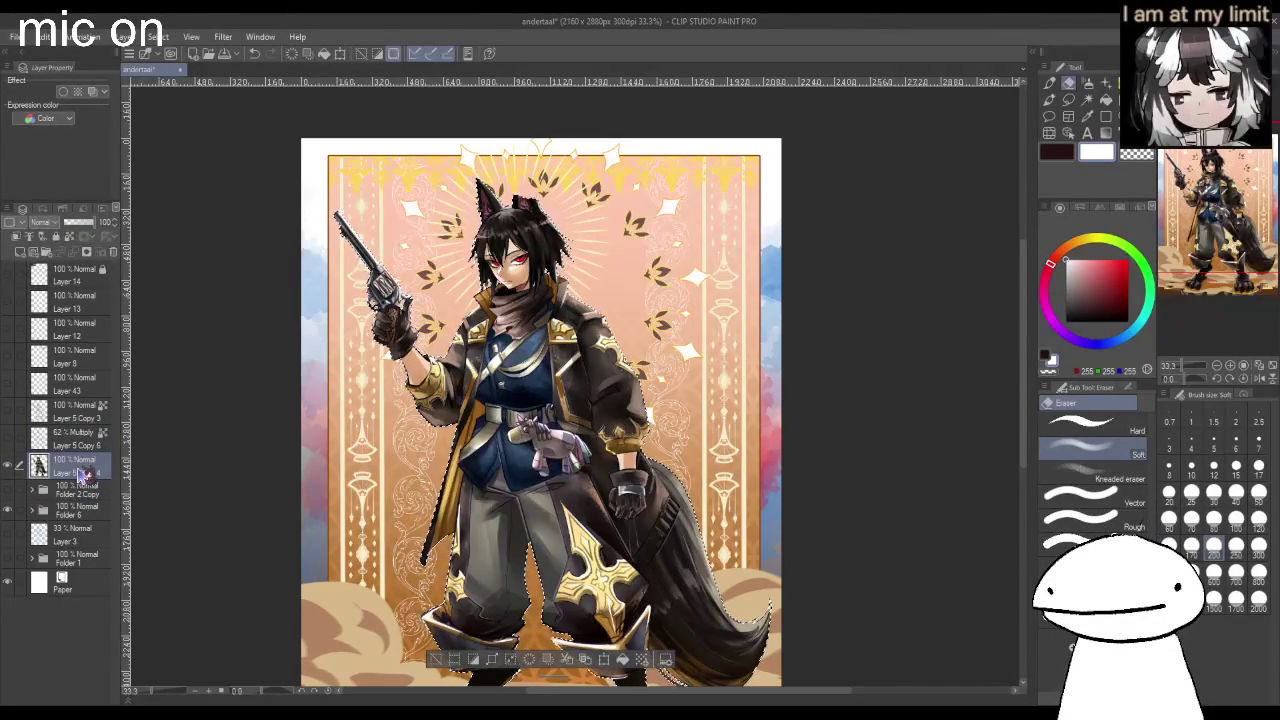
# Clear and restore the character selection, then mirror and zoom out to review the card.
pyautogui.hotkey('ctrl', 'd')
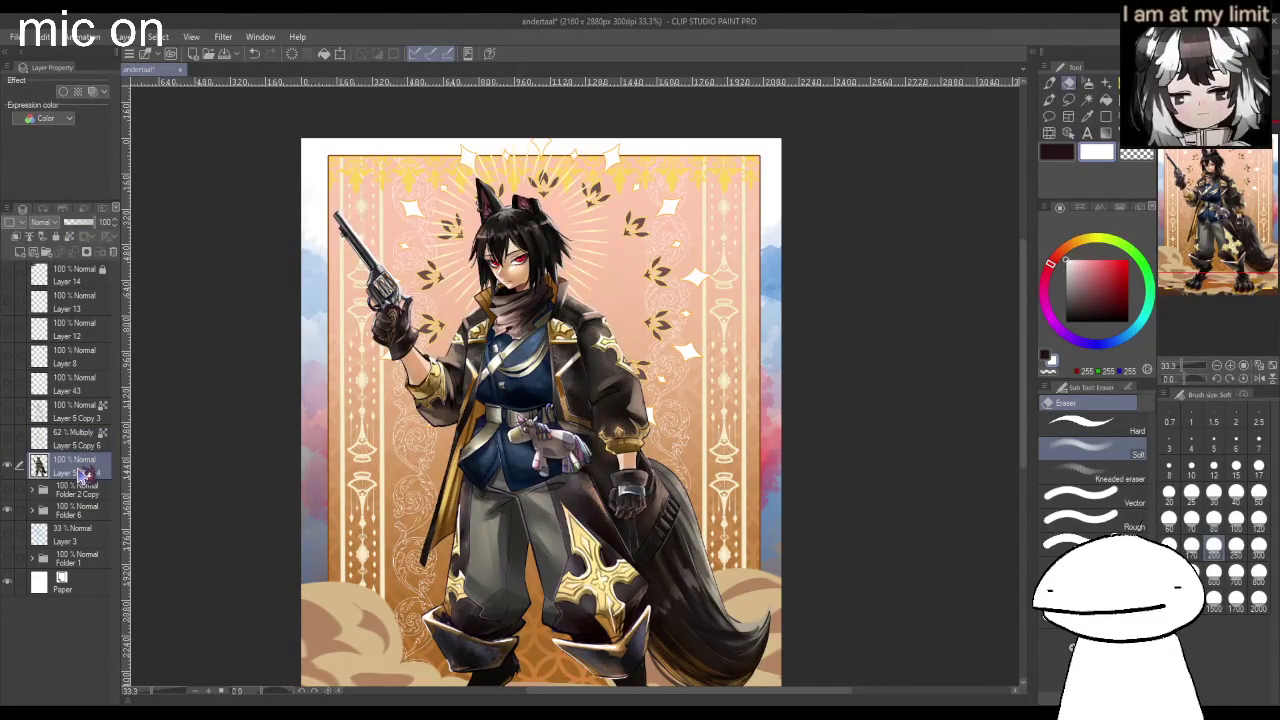
pyautogui.hotkey('ctrl', 'shift', 'd')
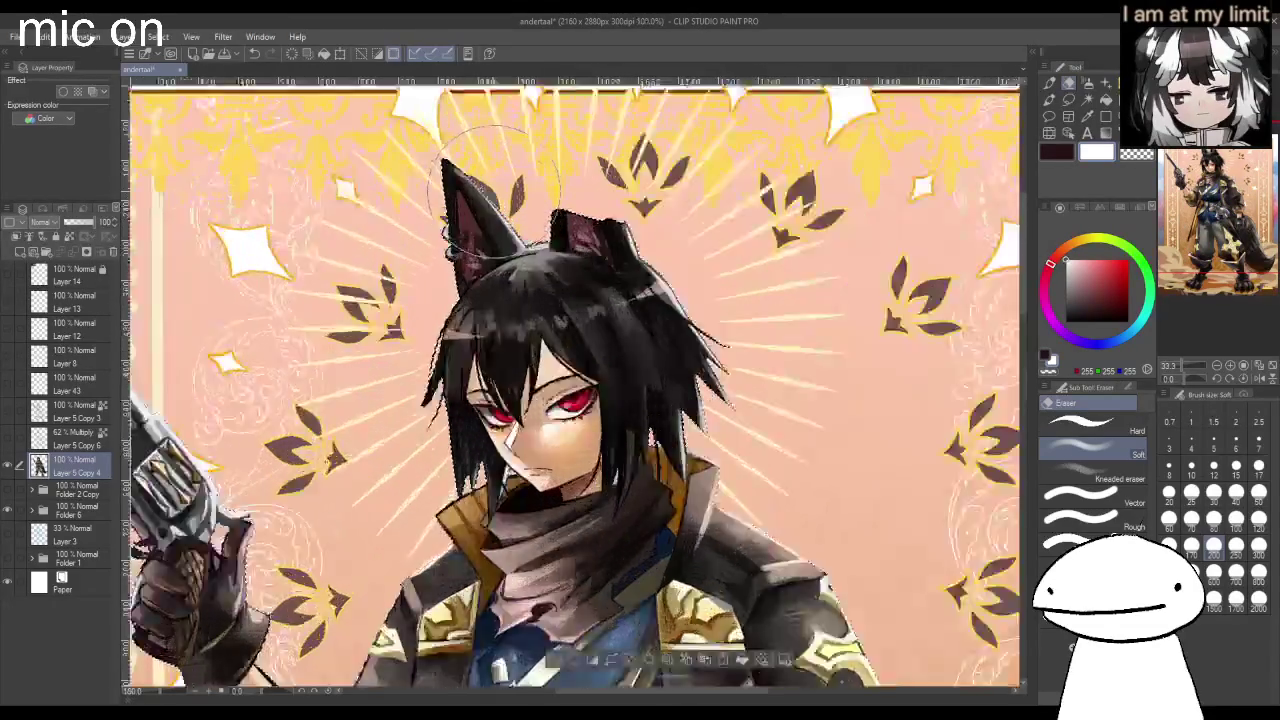
pyautogui.press('h')
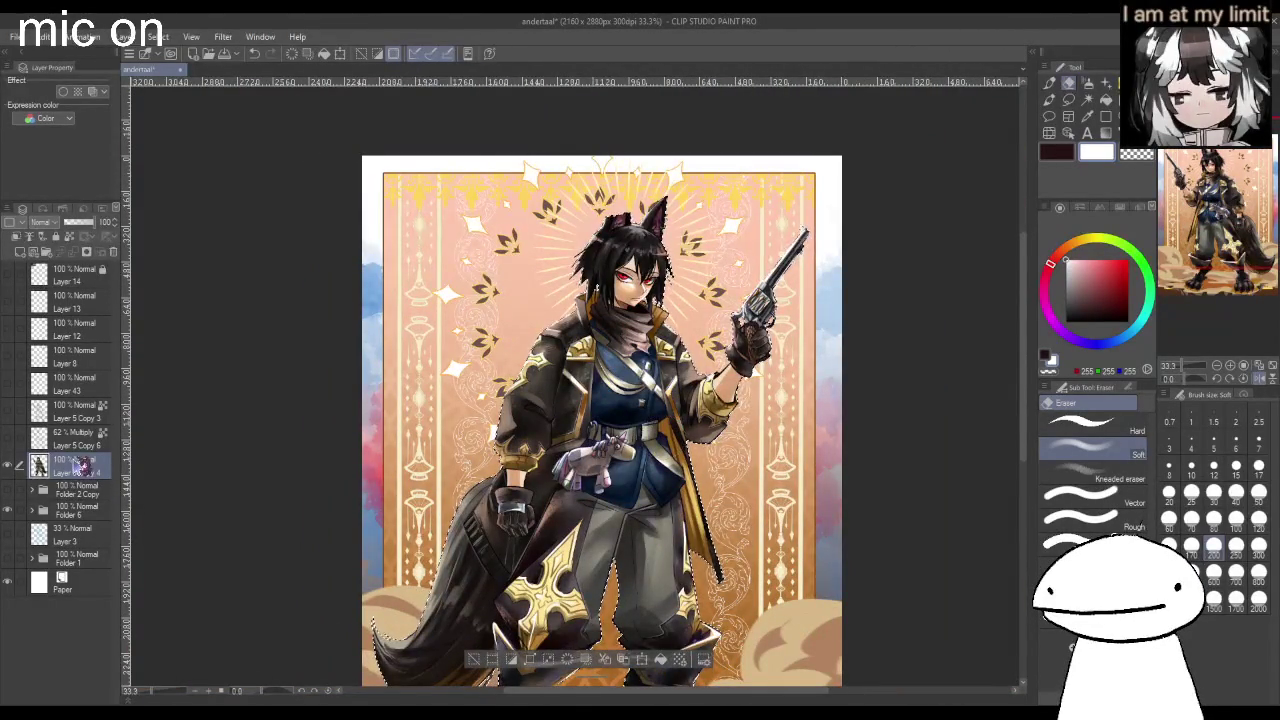
pyautogui.press('h')
pyautogui.hotkey('ctrl', '-')
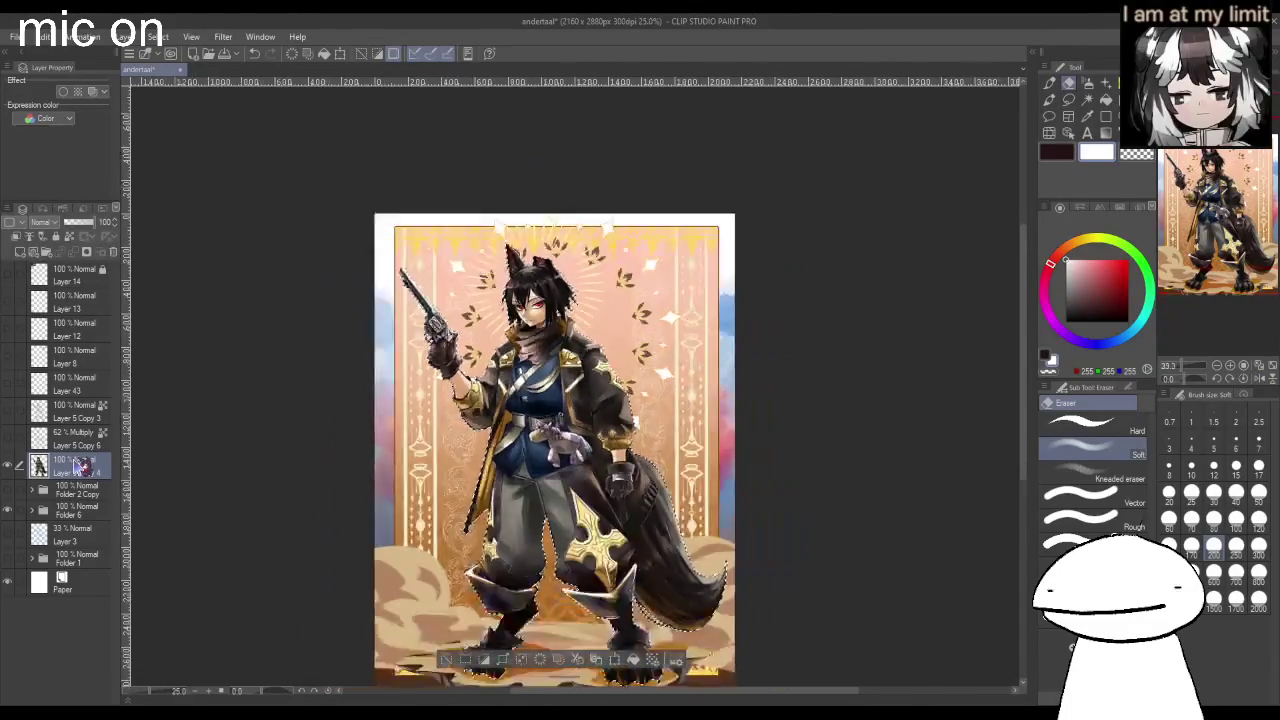
pyautogui.hotkey('ctrl', '-')
pyautogui.scroll(1, 709, 531)
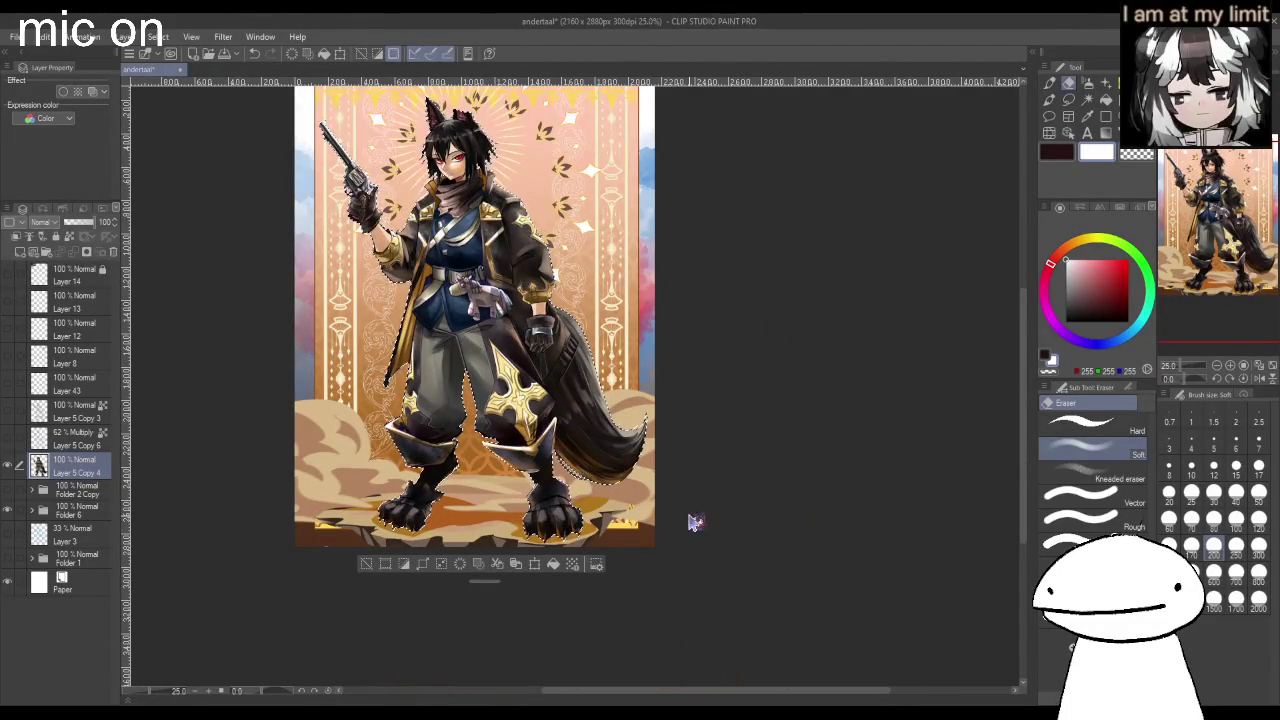
# Deselect, then rotate the character layer slightly clockwise and apply the transform.
pyautogui.hotkey('ctrl', 'd')
pyautogui.hotkey('ctrl', 't')
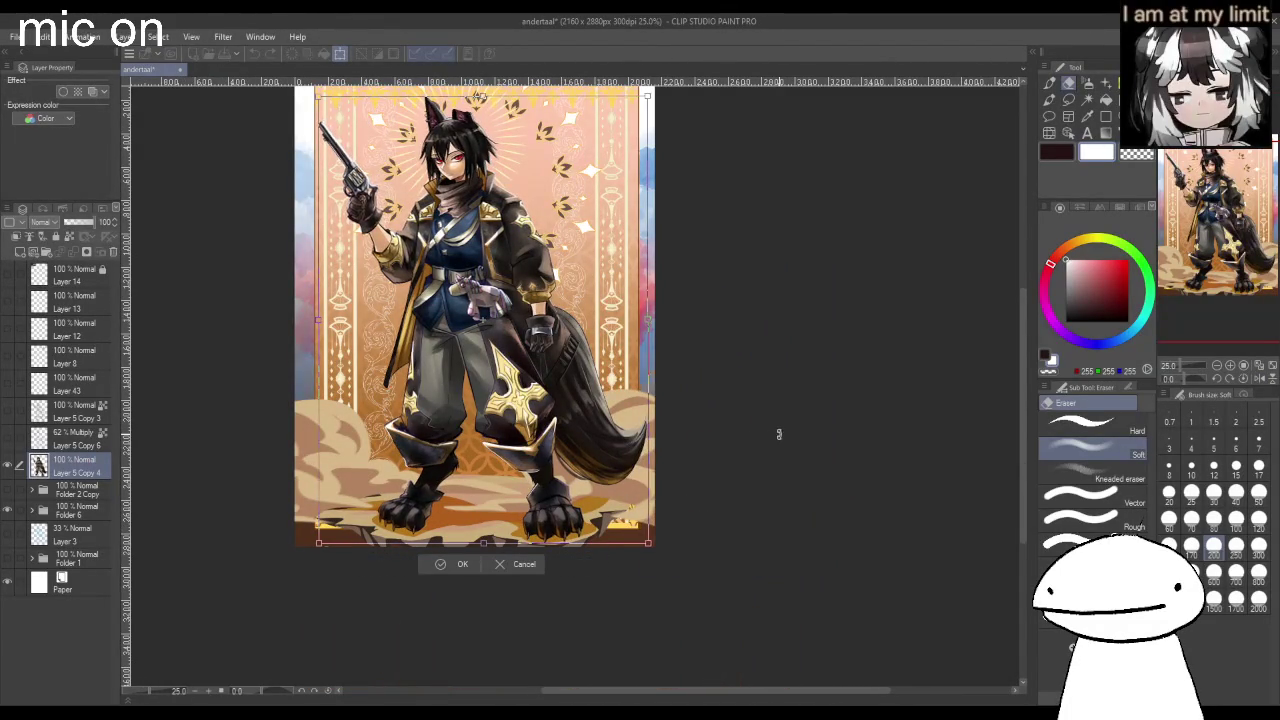
pyautogui.moveTo(791, 442); pyautogui.dragTo(816, 460)
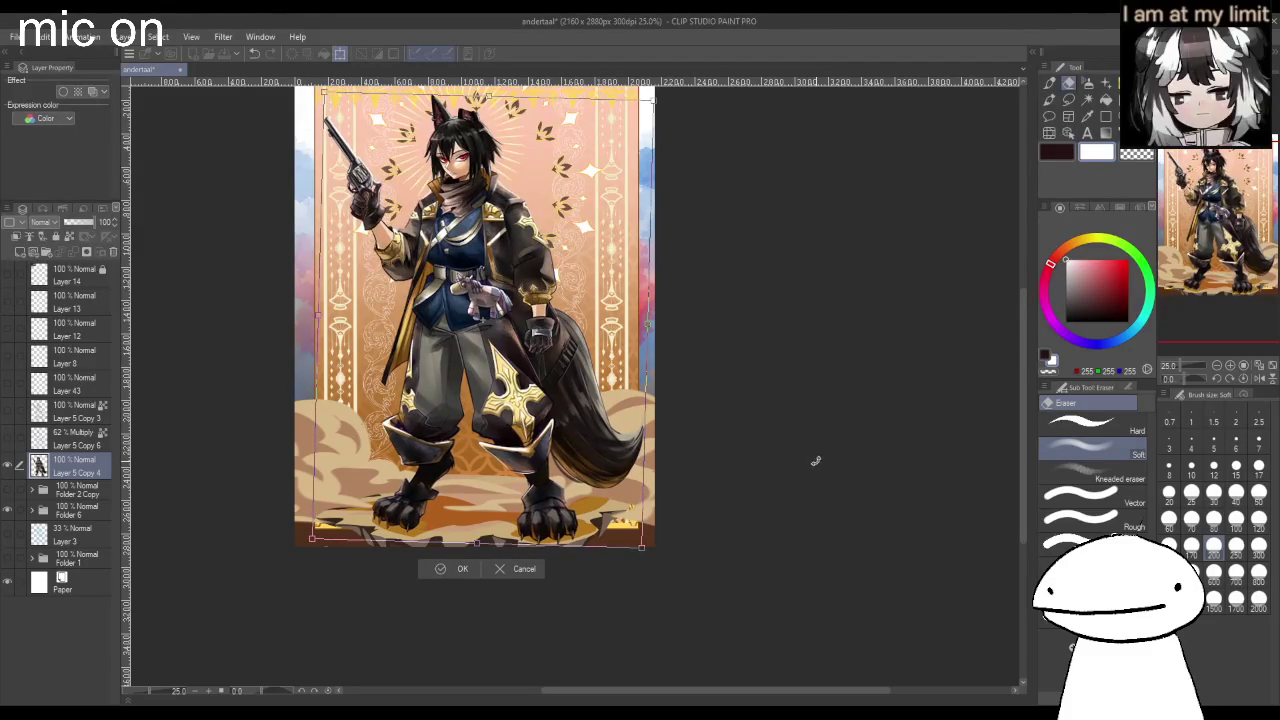
pyautogui.click(465, 568)
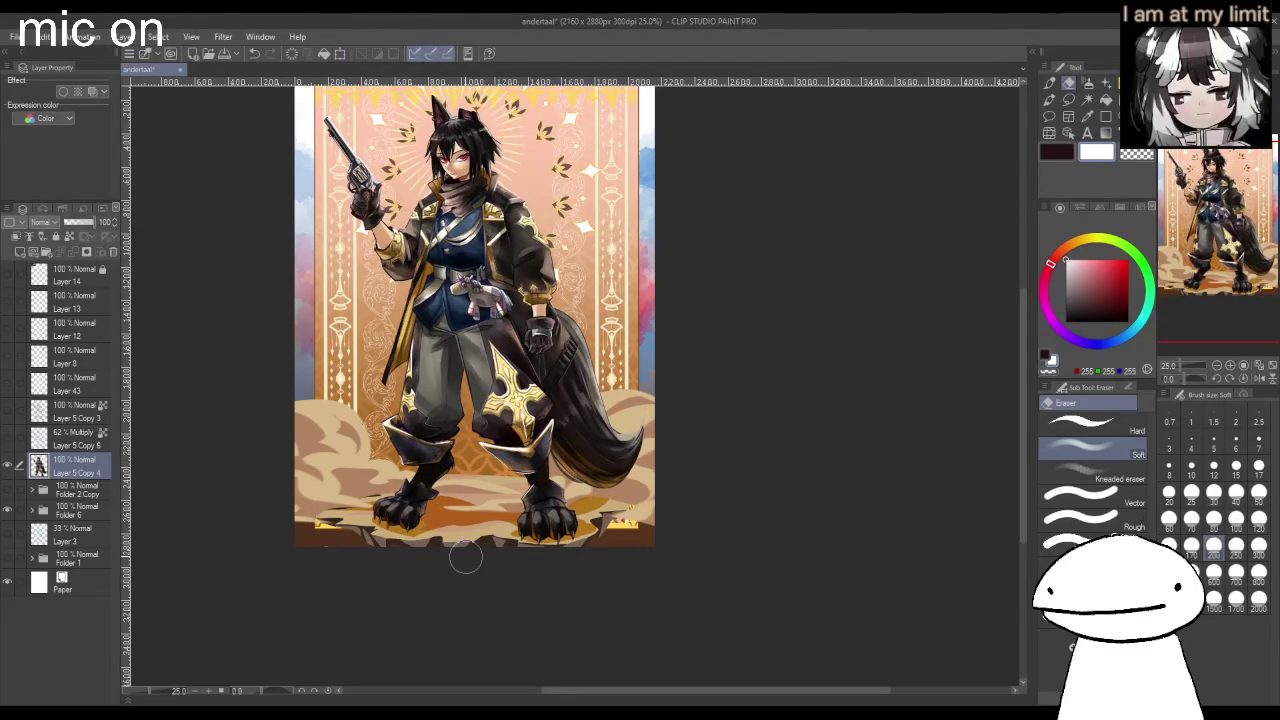
pyautogui.scroll(1, 585, 243)
pyautogui.scroll(1, 585, 250)
# Add a 20% Screen gradient layer masked to the character above Layer 5 Copy 4.
pyautogui.scroll(-1, 585, 250)
pyautogui.scroll(1, 595, 595)
pyautogui.scroll(1, 595, 595)
pyautogui.scroll(-2, 595, 595)
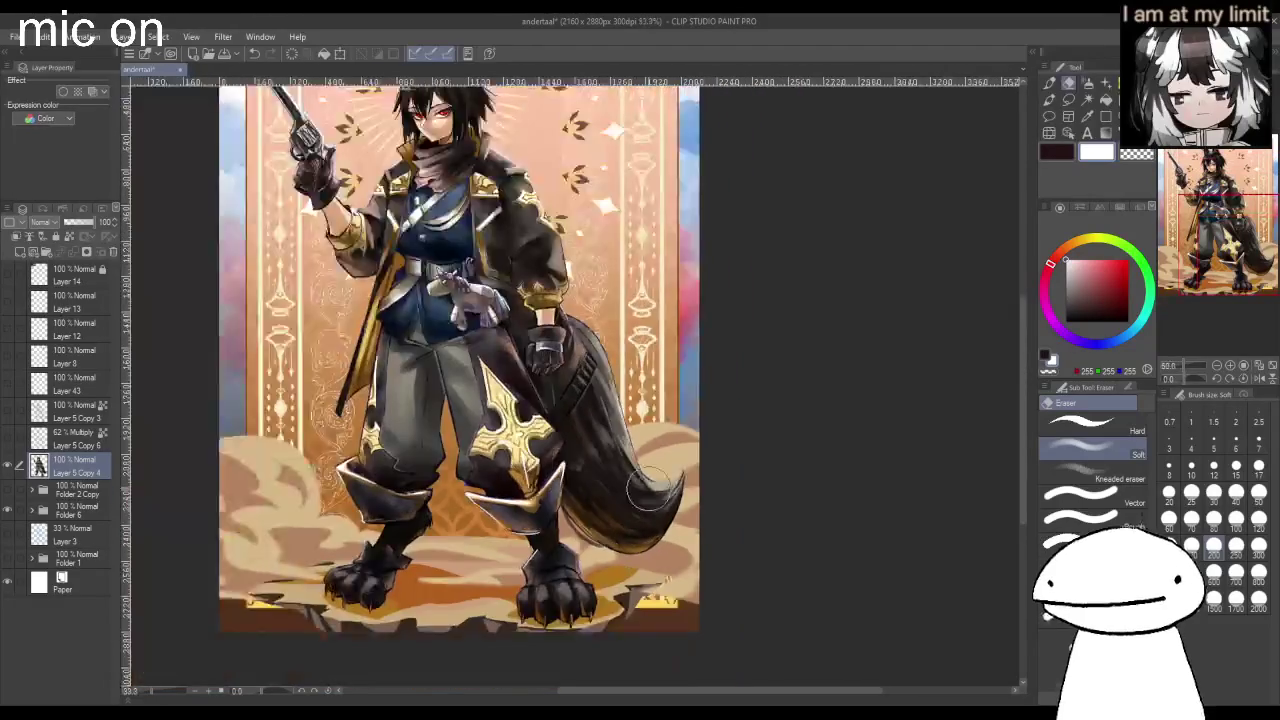
pyautogui.scroll(-1, 545, 222)
pyautogui.scroll(1, 545, 222)
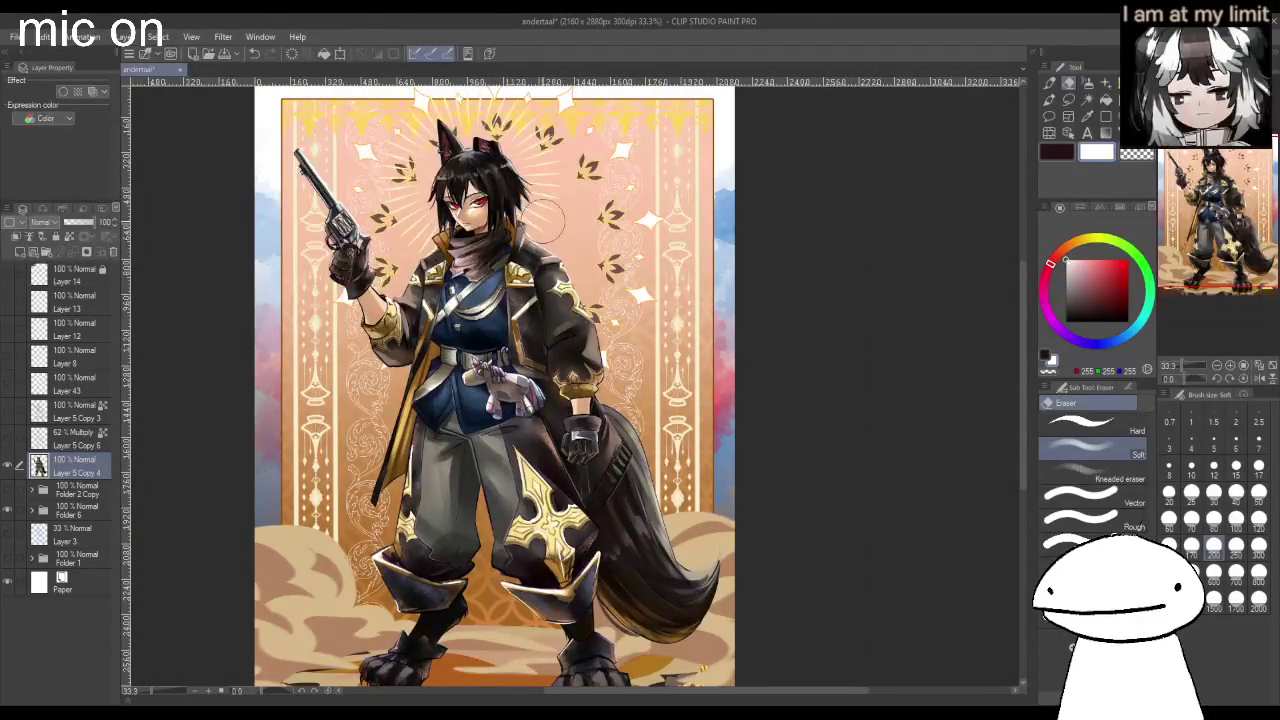
pyautogui.scroll(-1, 546, 221)
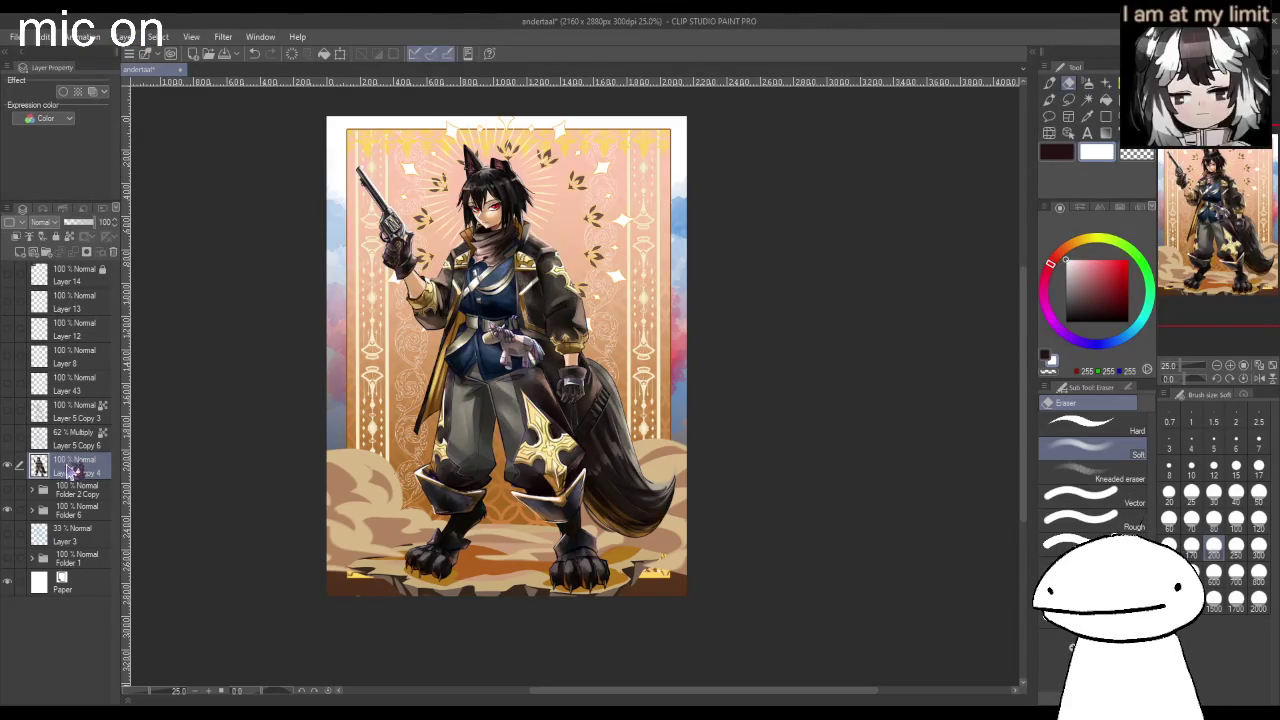
pyautogui.hotkey('ctrl', 'z')
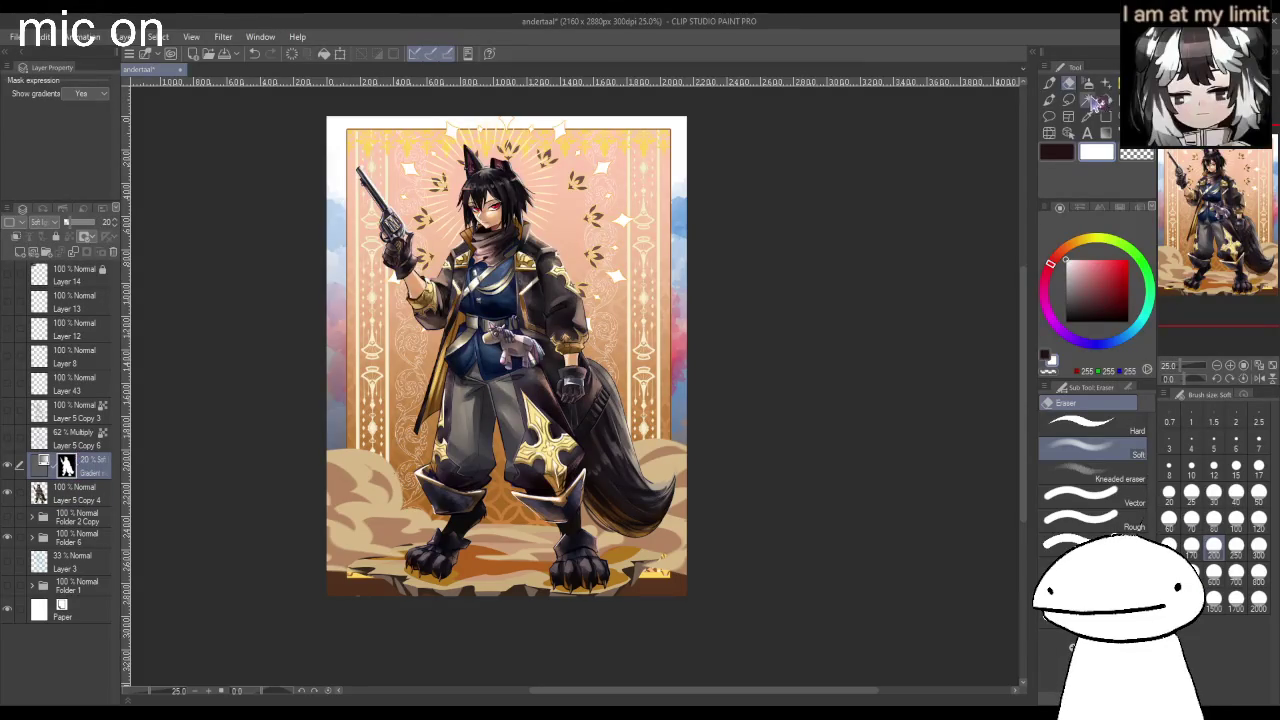
pyautogui.click(1088, 100)
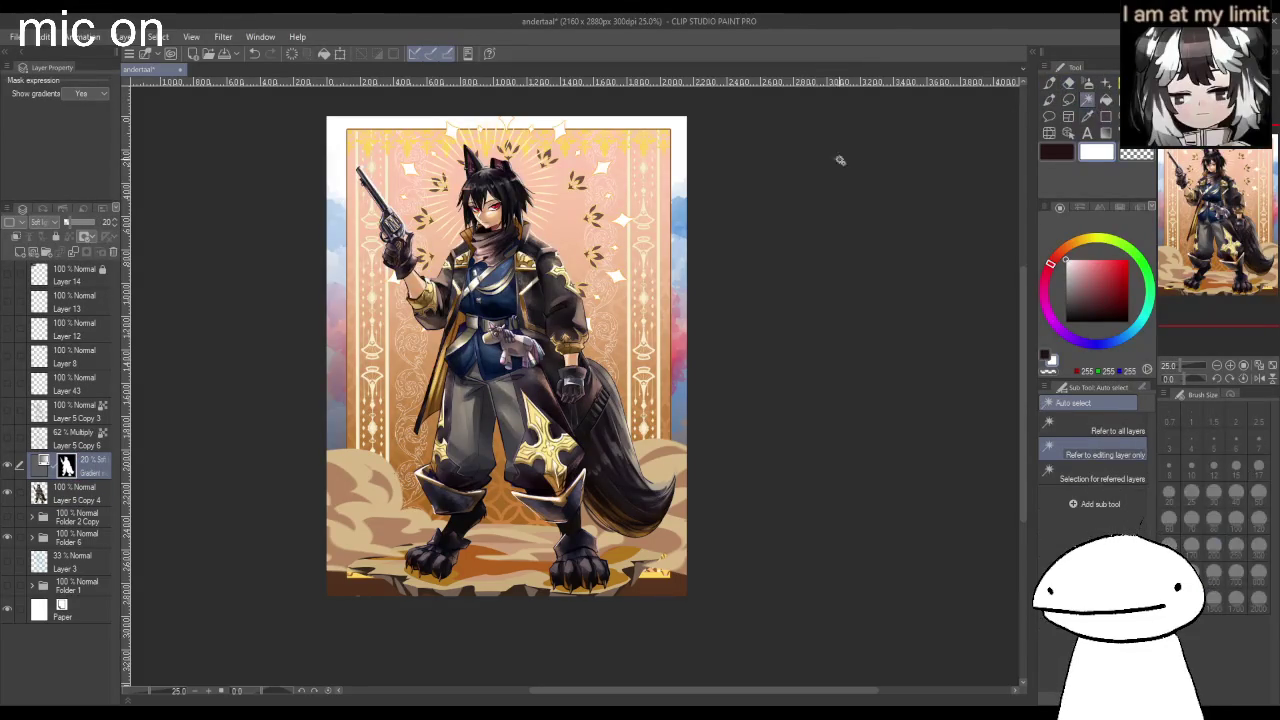
# Set the masked gradient layer to Overlay blending at 17% opacity.
pyautogui.click(519, 338)
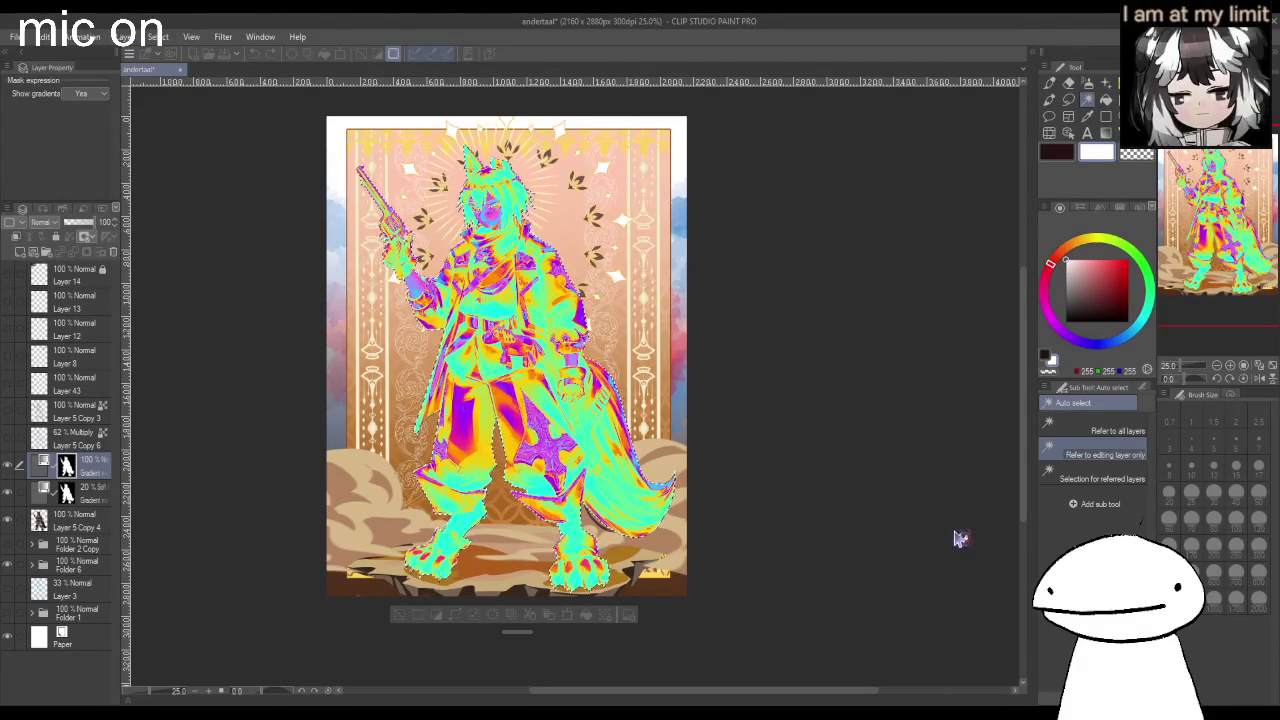
pyautogui.hotkey('ctrl', 'd')
pyautogui.click(68, 226)
pyautogui.click(63, 403)
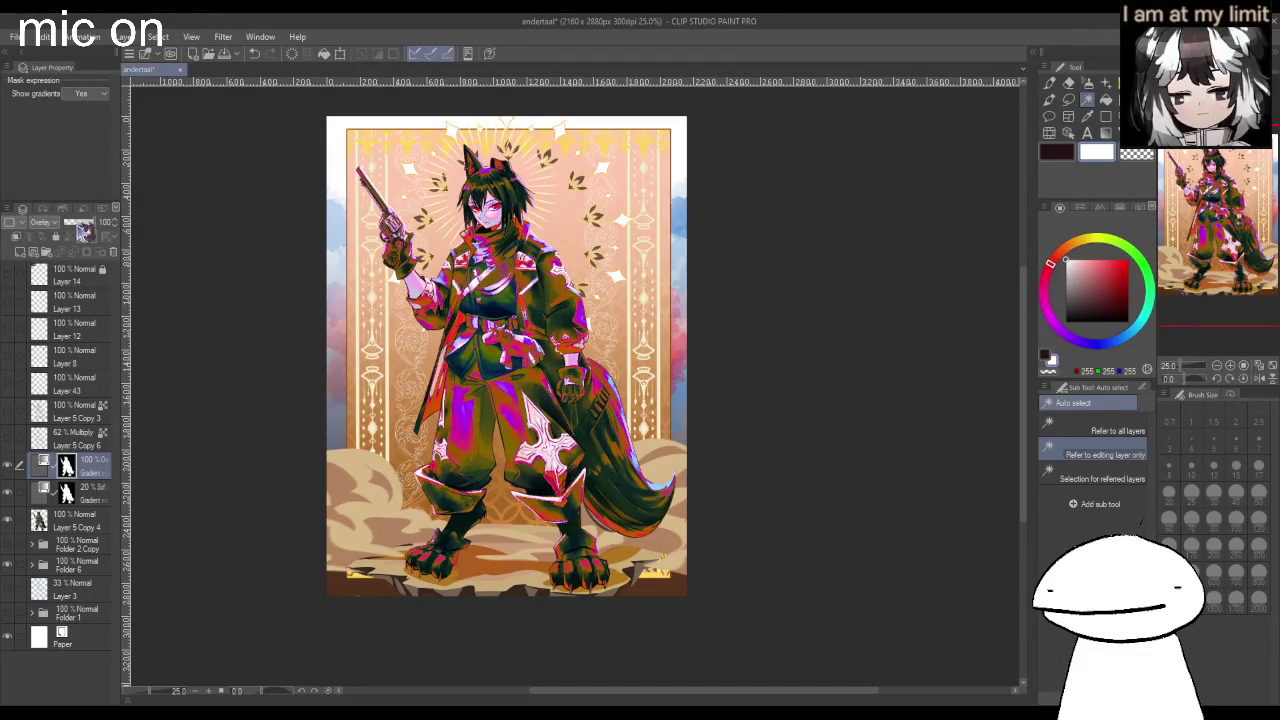
pyautogui.click(72, 222)
pyautogui.press('h')
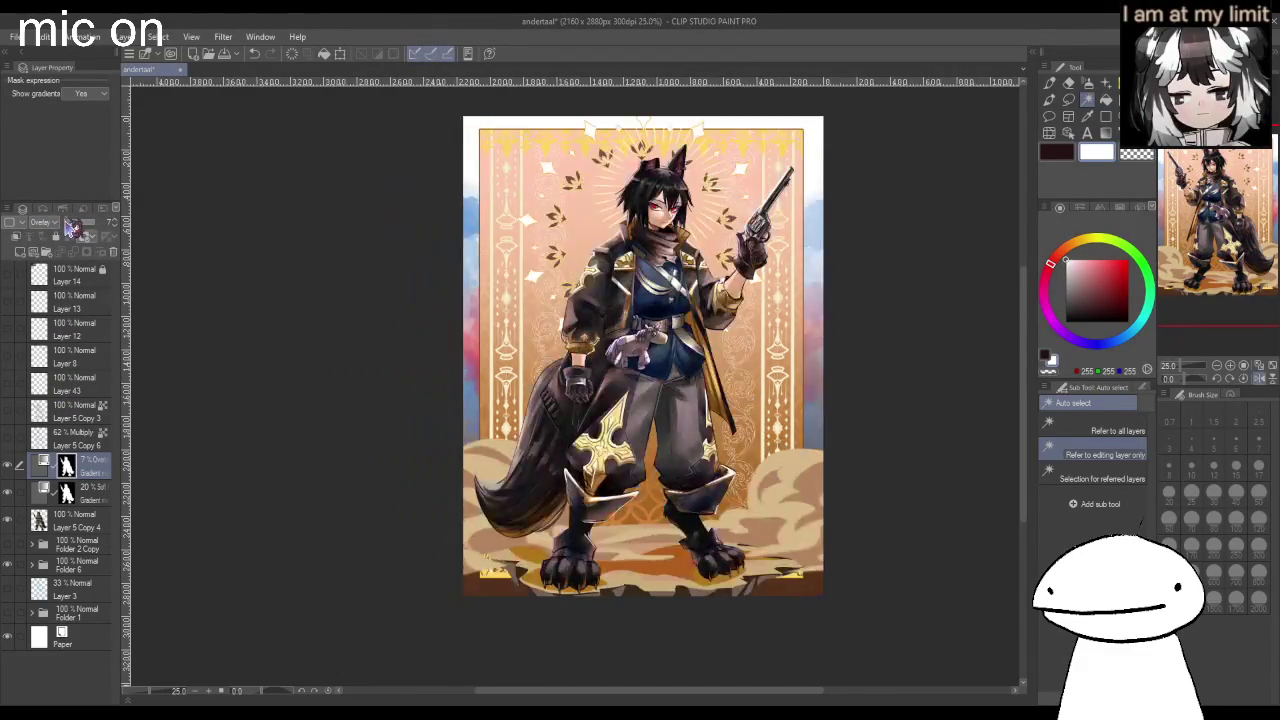
pyautogui.hotkey('ctrl', '+')
pyautogui.hotkey('ctrl', '+')
pyautogui.hotkey('ctrl', '+')
pyautogui.hotkey('ctrl', '-')
pyautogui.hotkey('ctrl', '-')
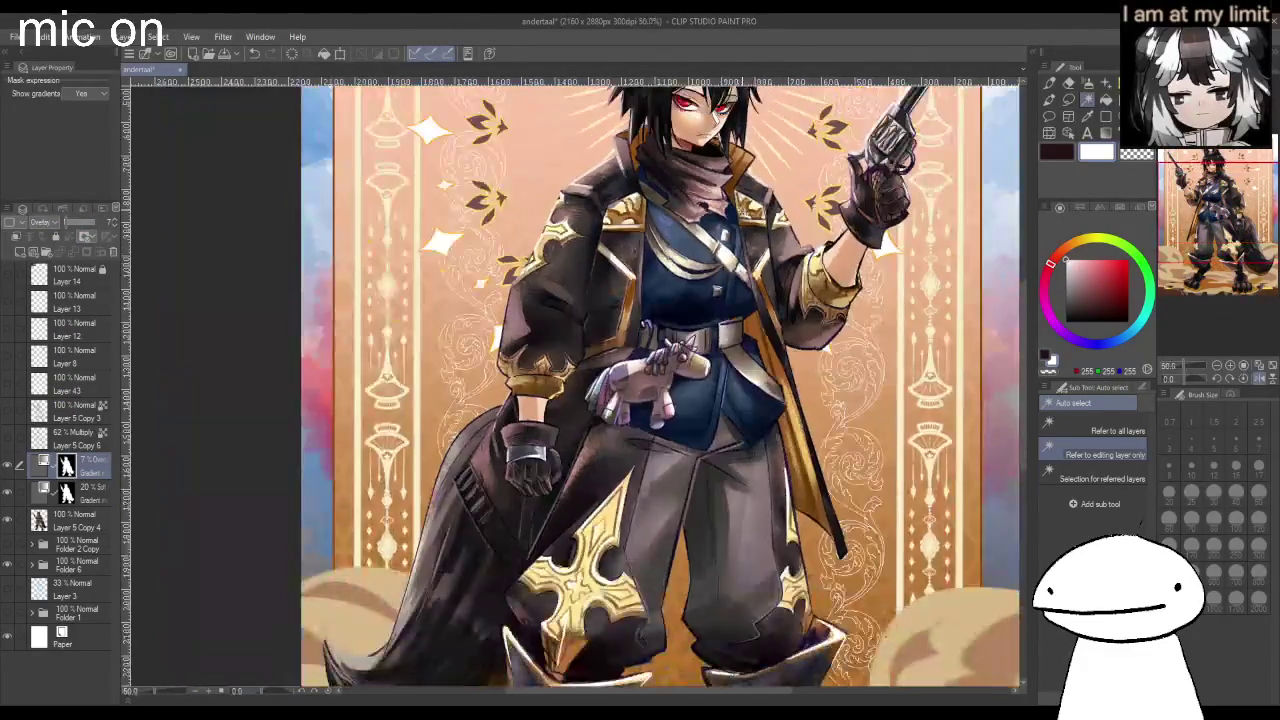
pyautogui.hotkey('ctrl', '-')
pyautogui.hotkey('ctrl', '-')
pyautogui.hotkey('ctrl', '+')
pyautogui.hotkey('ctrl', '+')
pyautogui.hotkey('ctrl', '+')
pyautogui.hotkey('ctrl', '+')
pyautogui.hotkey('ctrl', '+')
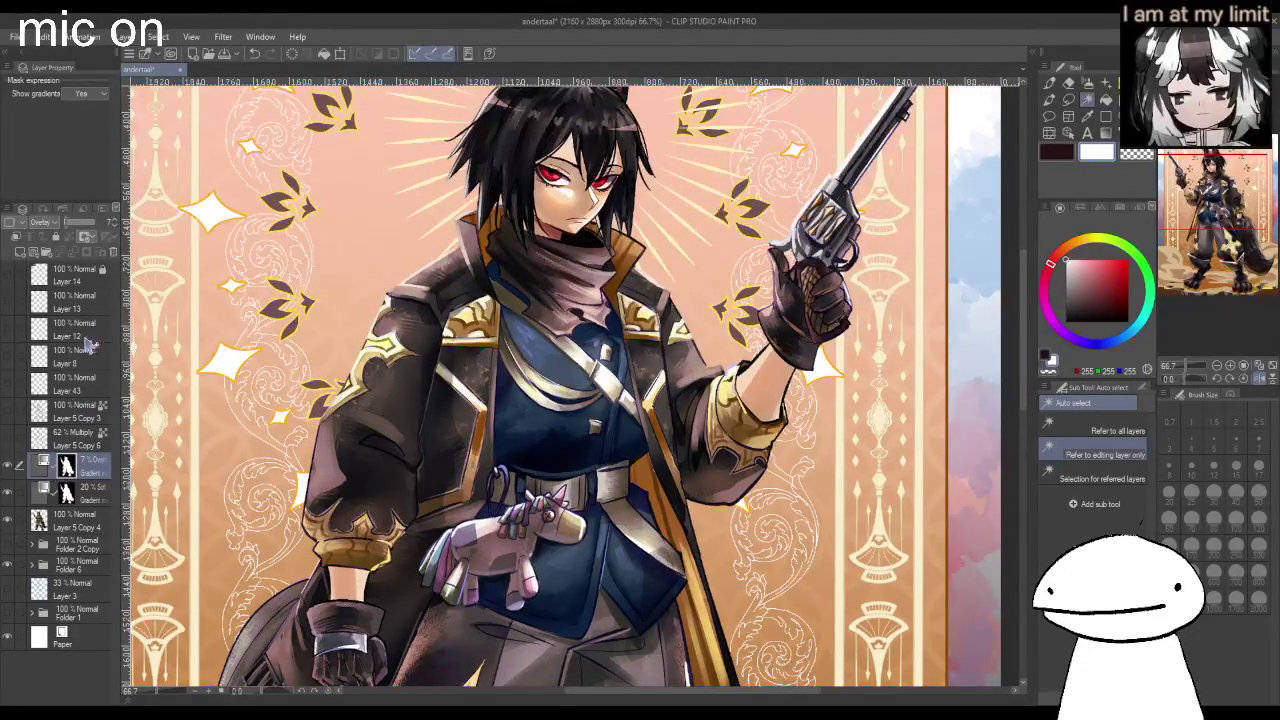
# Switch the gradient layer to Soft Light at 13% opacity and zoom out to review.
pyautogui.click(80, 222)
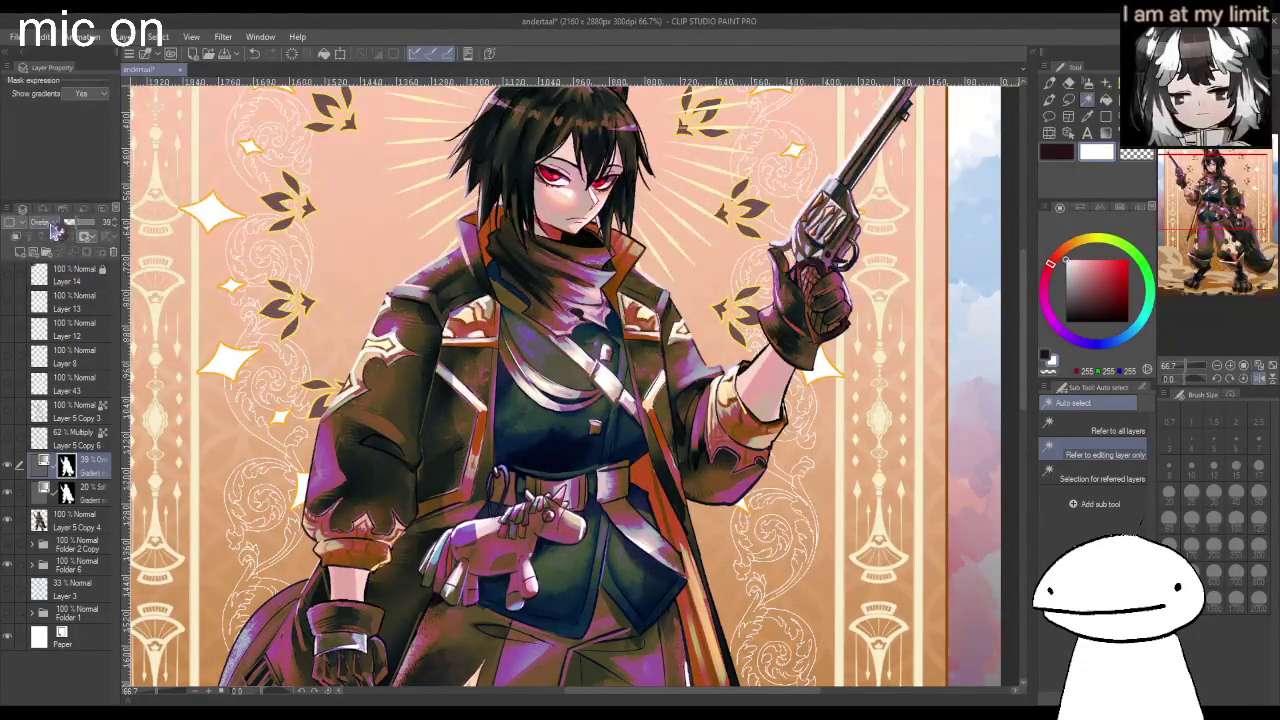
pyautogui.click(62, 226)
pyautogui.click(62, 410)
pyautogui.hotkey('ctrl', '-')
pyautogui.moveTo(90, 222); pyautogui.dragTo(72, 224)
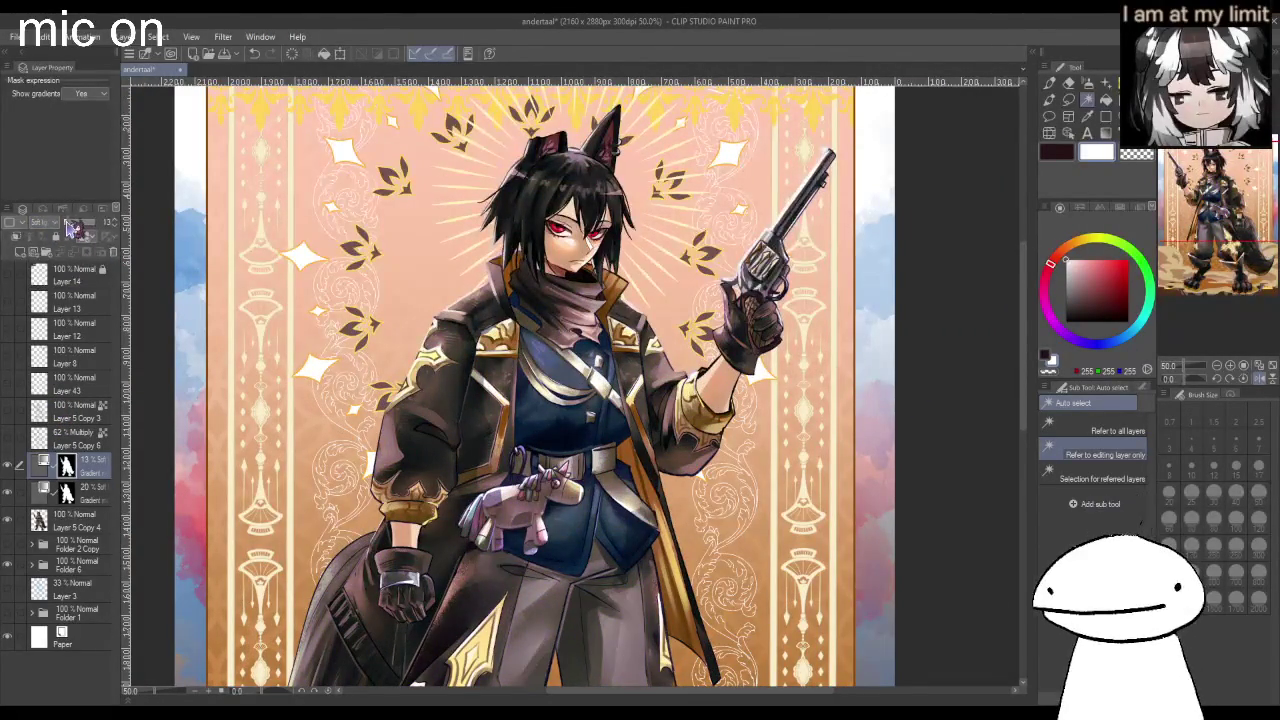
pyautogui.press('h')
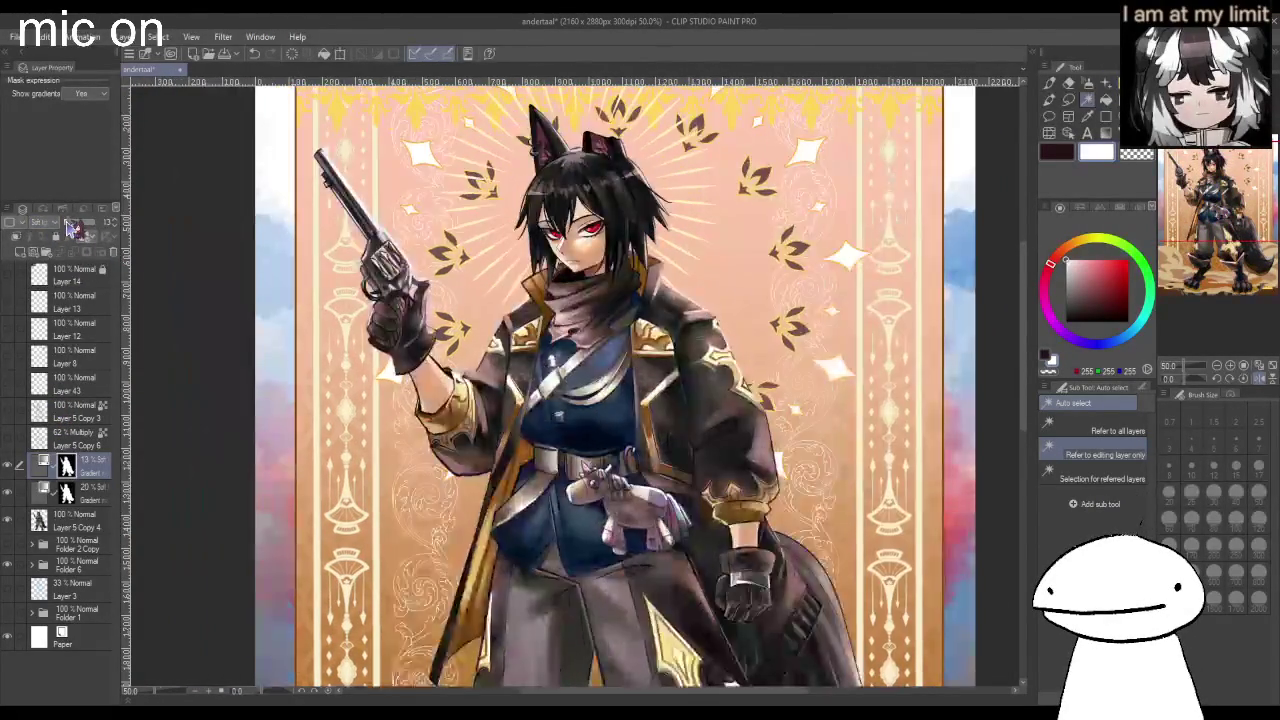
pyautogui.hotkey('ctrl', '-')
pyautogui.hotkey('ctrl', '-')
pyautogui.scroll(5, 597, 350)
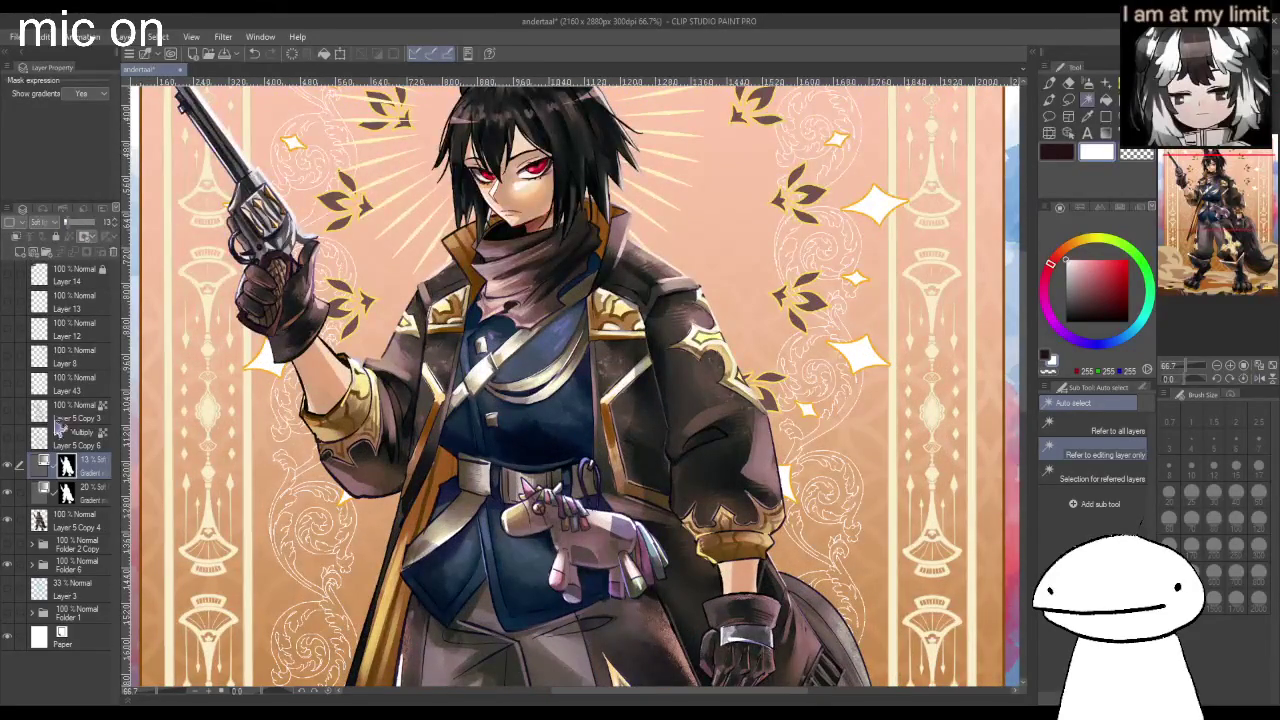
pyautogui.hotkey('ctrl', '-')
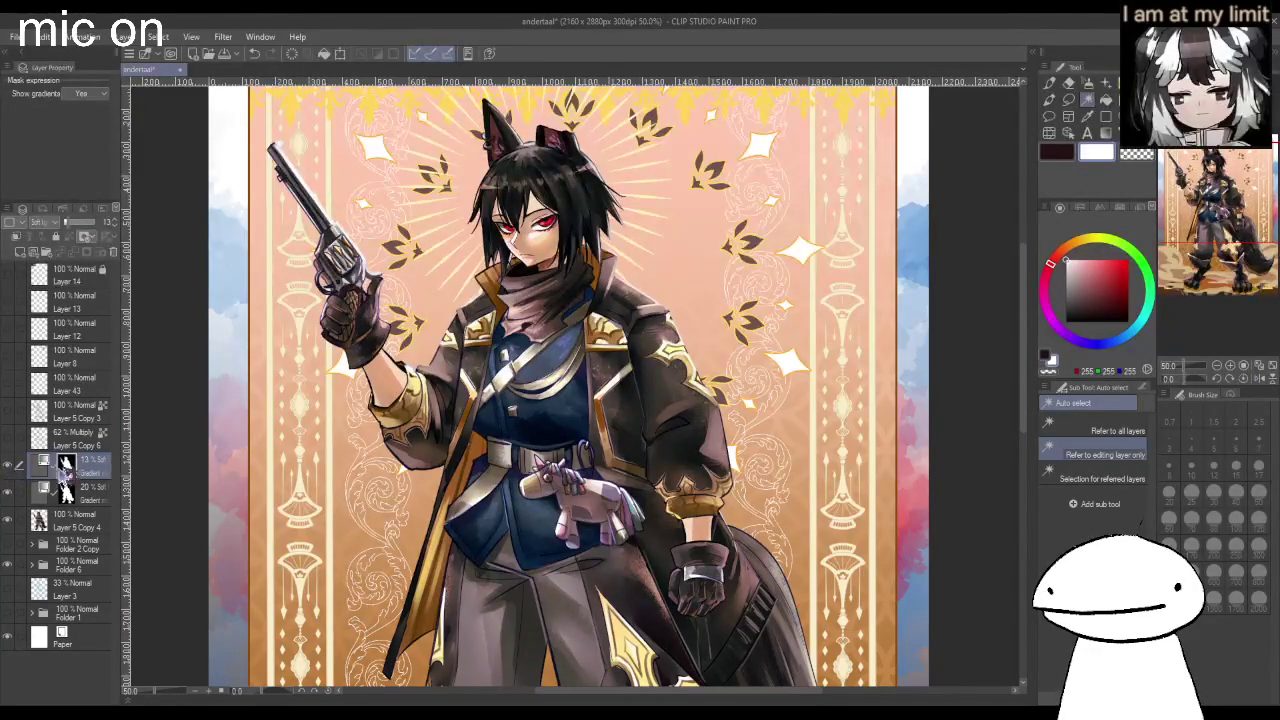
pyautogui.click(45, 465)
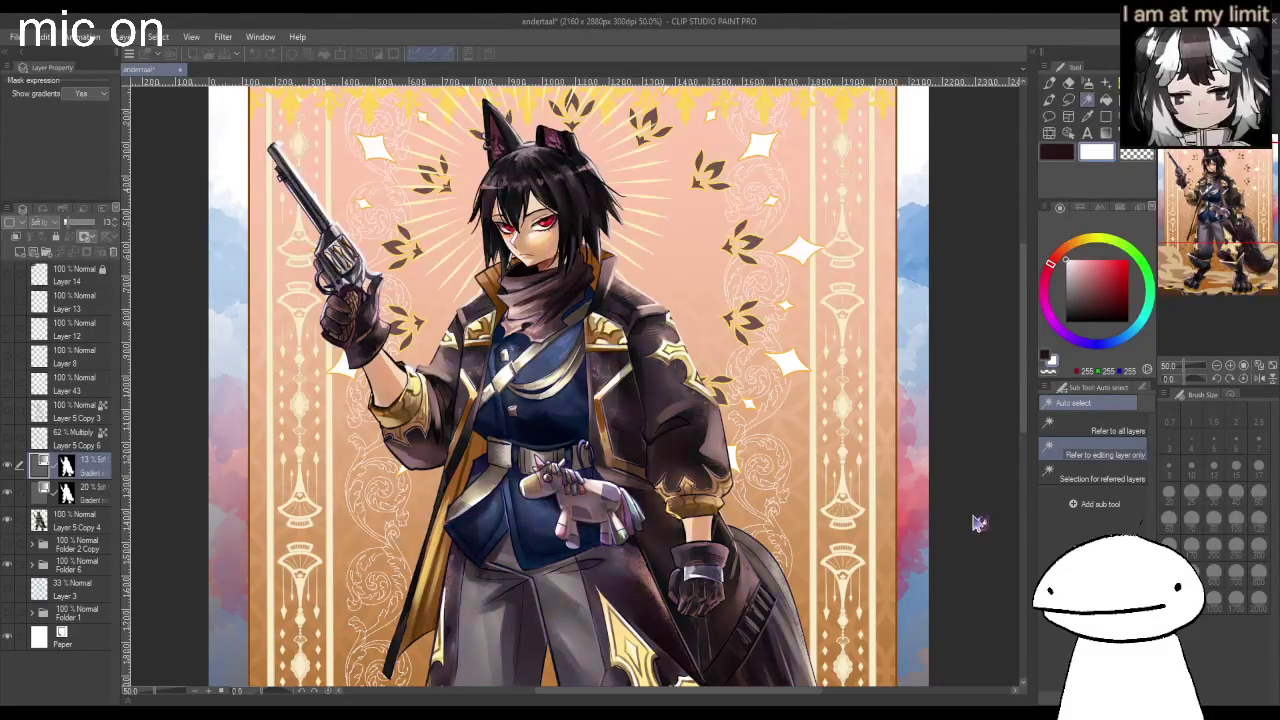
pyautogui.hotkey('ctrl', '-')
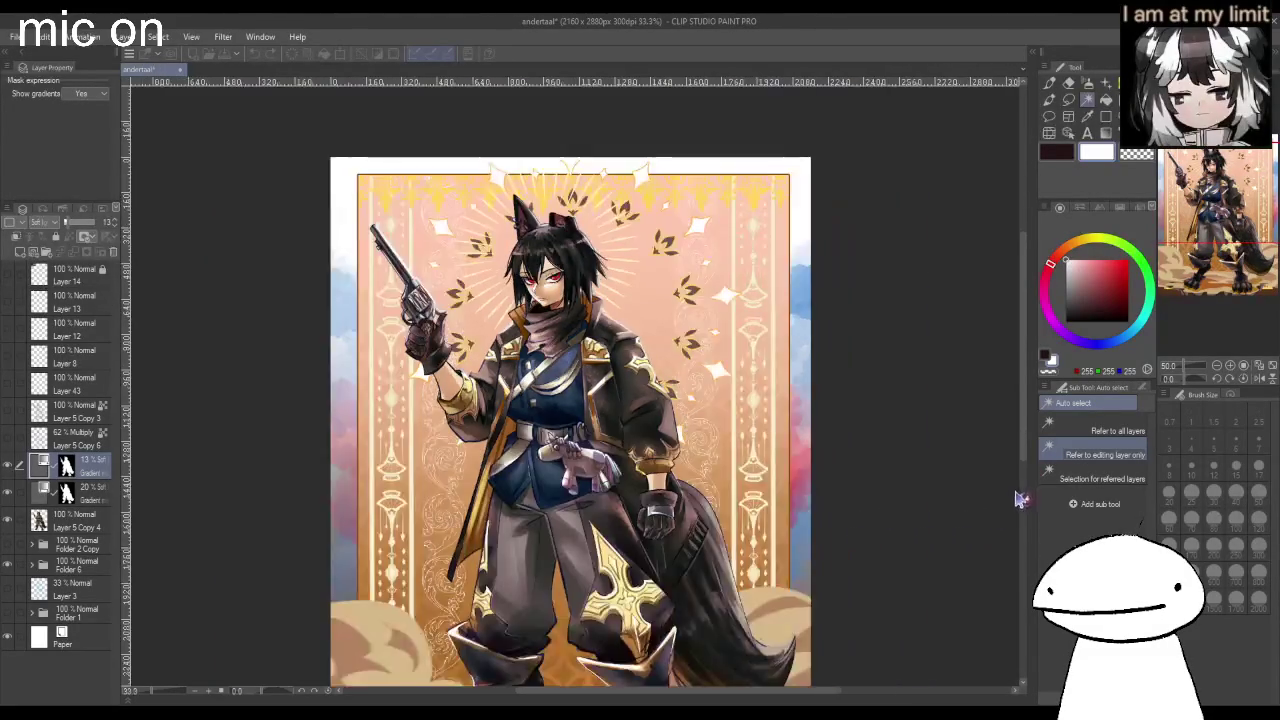
pyautogui.hotkey('ctrl', '-')
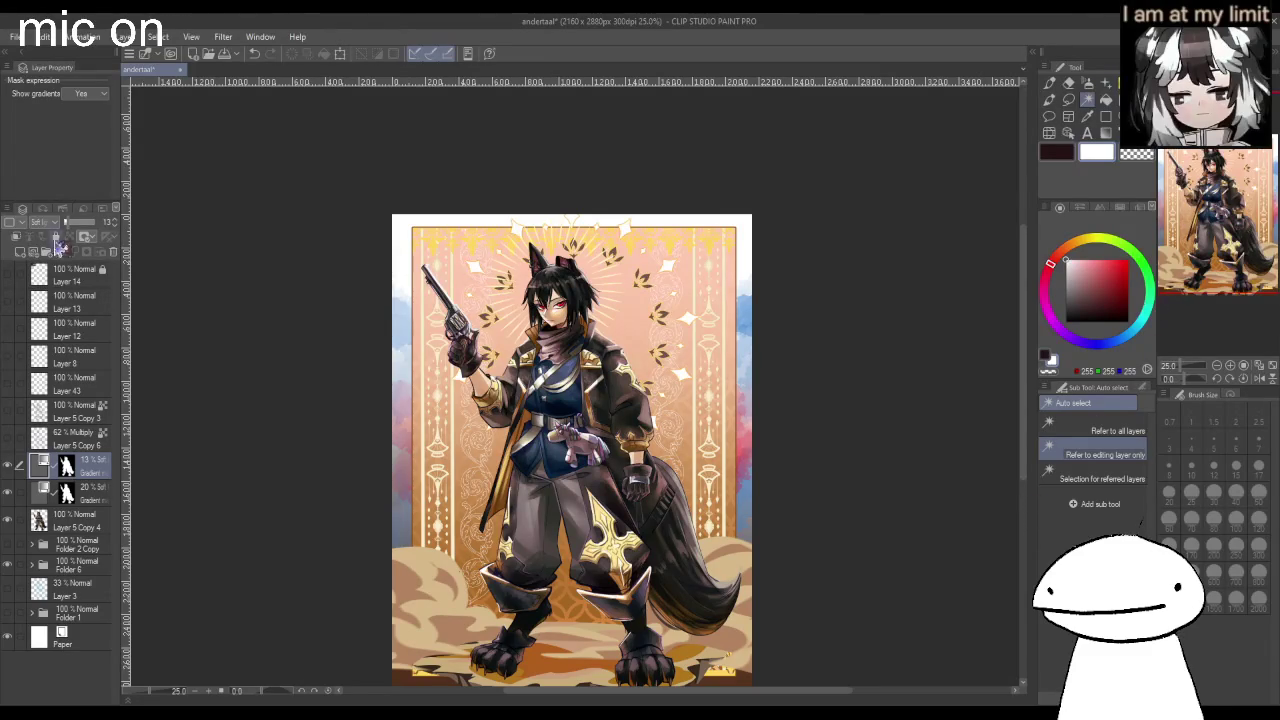
# Try a stronger blend and 4% and 28% opacities on the tint, reverting to Soft Light.
pyautogui.moveTo(60, 425)
pyautogui.mouseDown()
pyautogui.moveTo(80, 231)
pyautogui.moveTo(63, 461)
pyautogui.mouseUp()
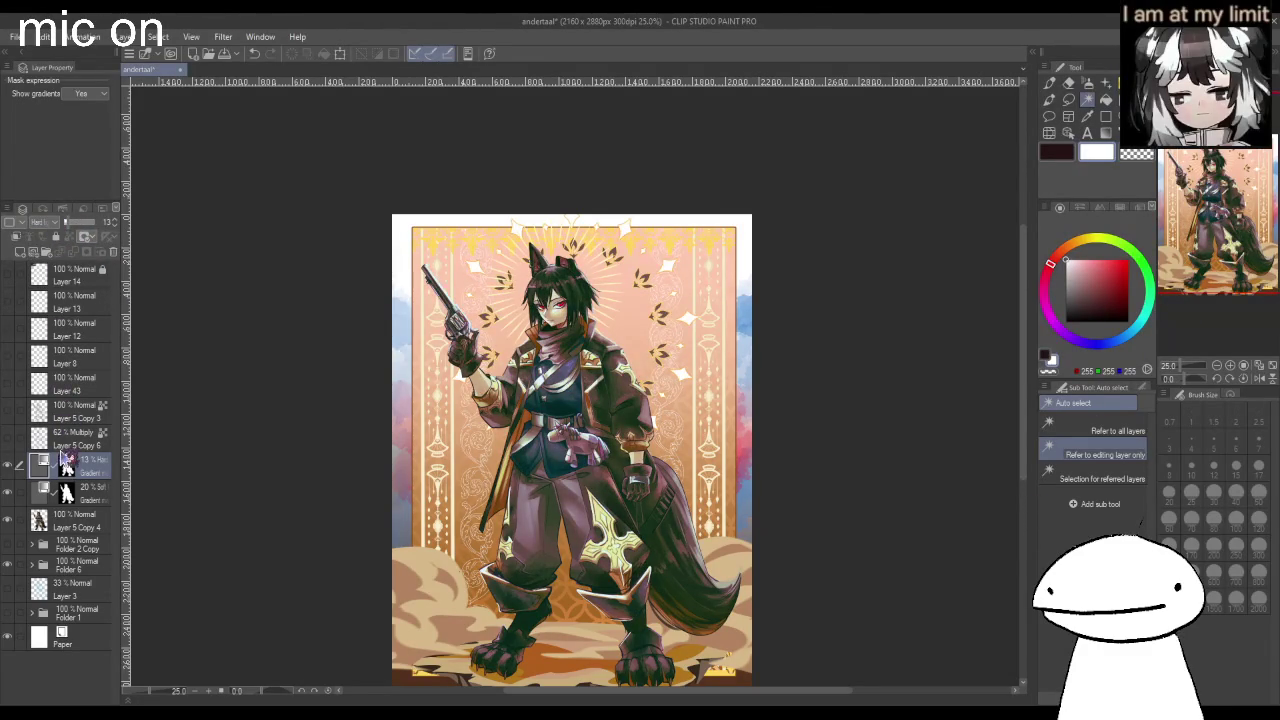
pyautogui.scroll(-1, 52, 221)
pyautogui.hotkey('ctrl', 'alt', '0')
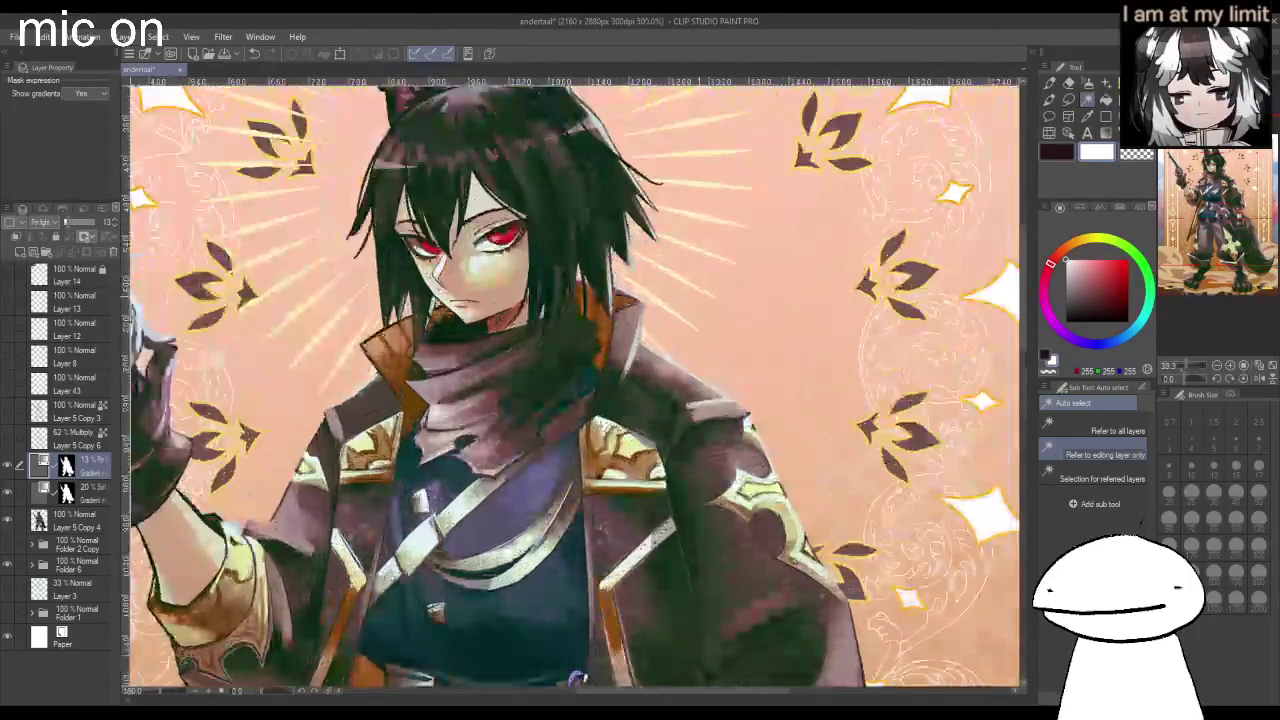
pyautogui.moveTo(86, 222); pyautogui.dragTo(70, 224)
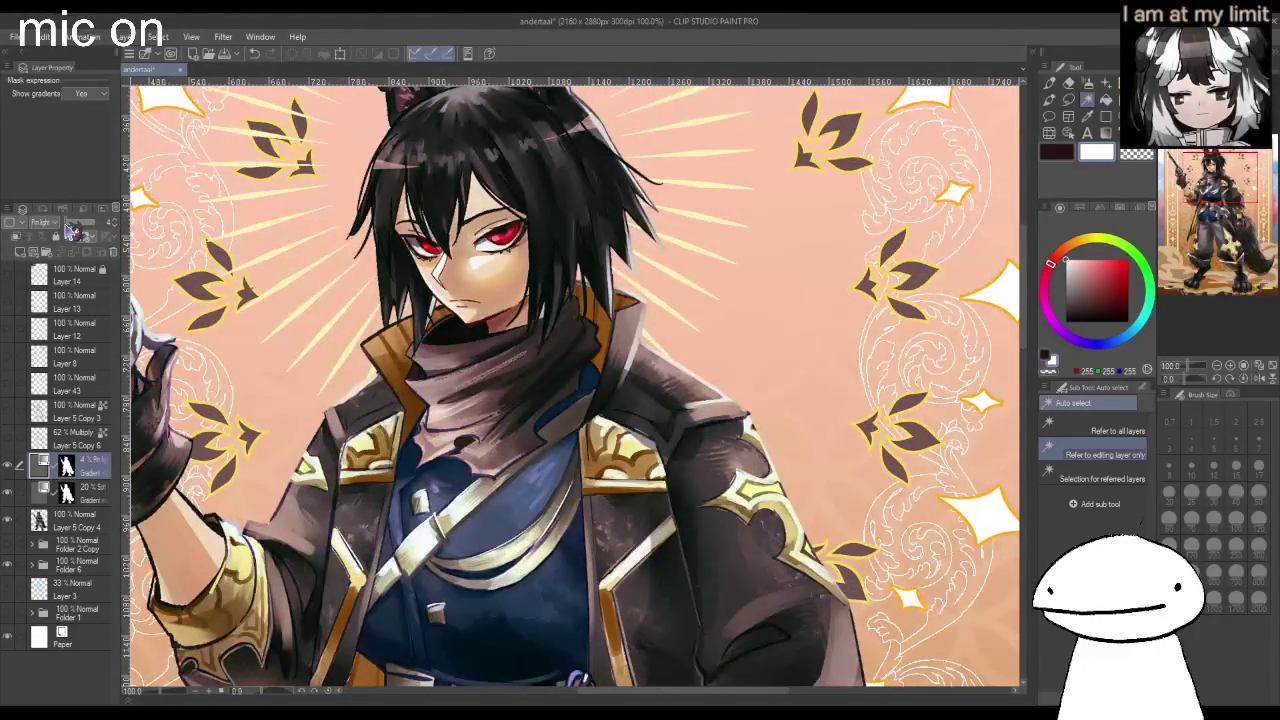
pyautogui.click(8, 466)
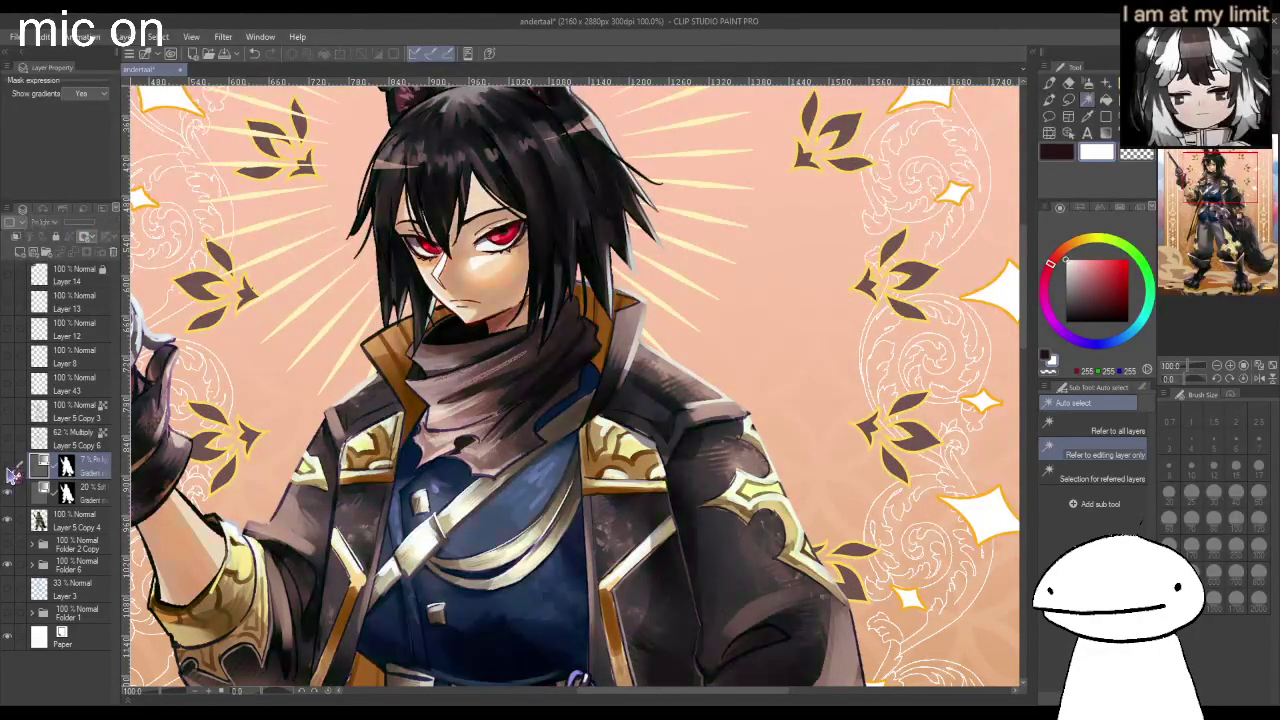
pyautogui.moveTo(64, 224); pyautogui.dragTo(90, 222)
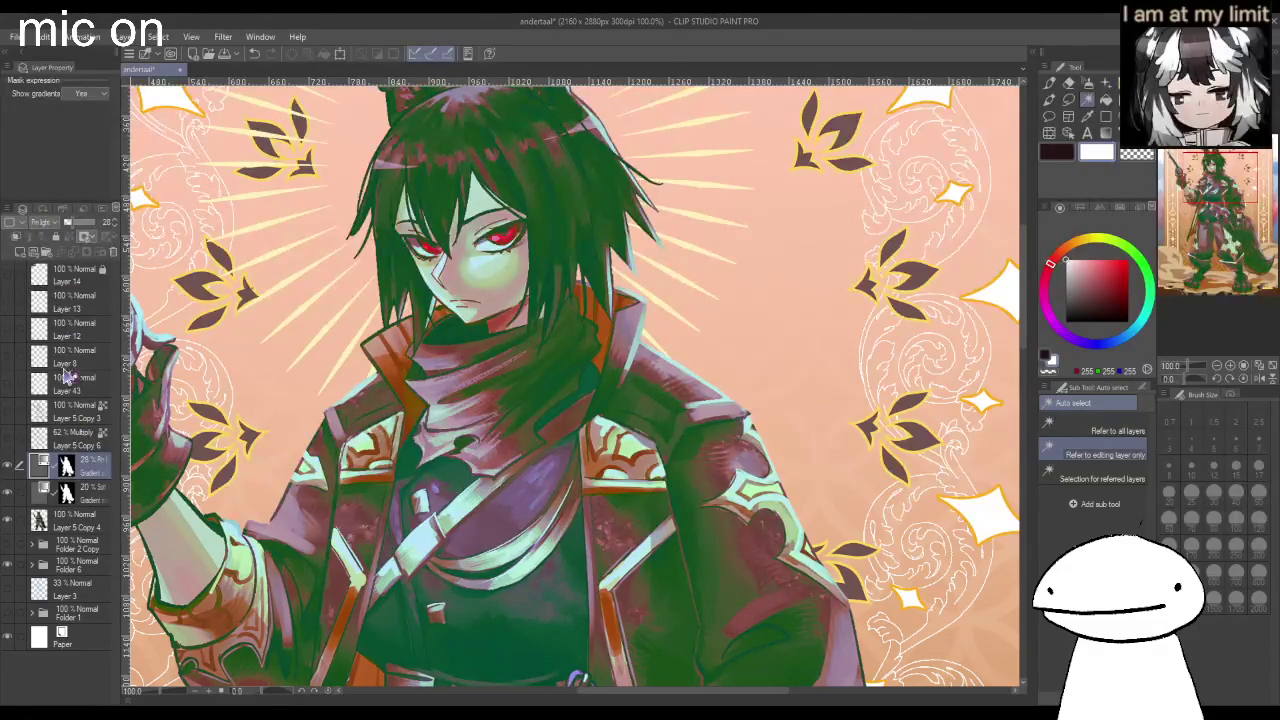
pyautogui.hotkey('ctrl', 'z')
# Settle the gradient tint at 9% Soft Light, checking it with the canvas mirrored.
pyautogui.hotkey('ctrl', '-')
pyautogui.press('h')
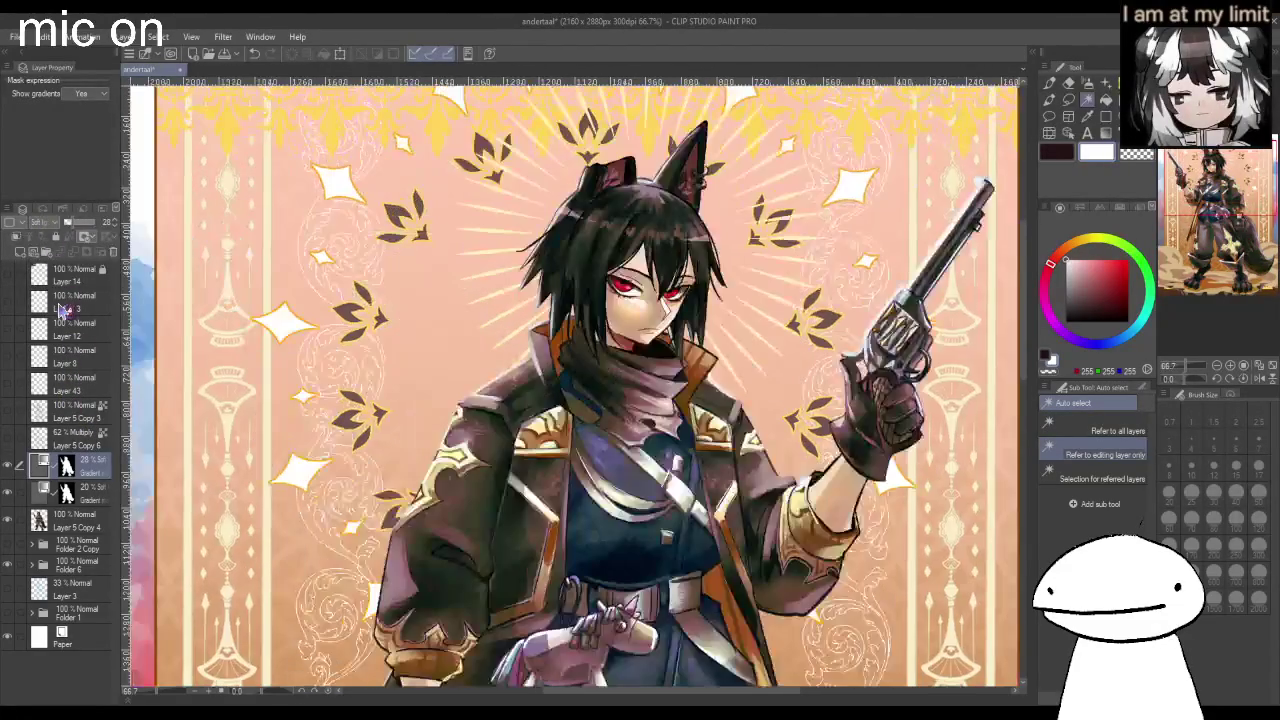
pyautogui.click(52, 462)
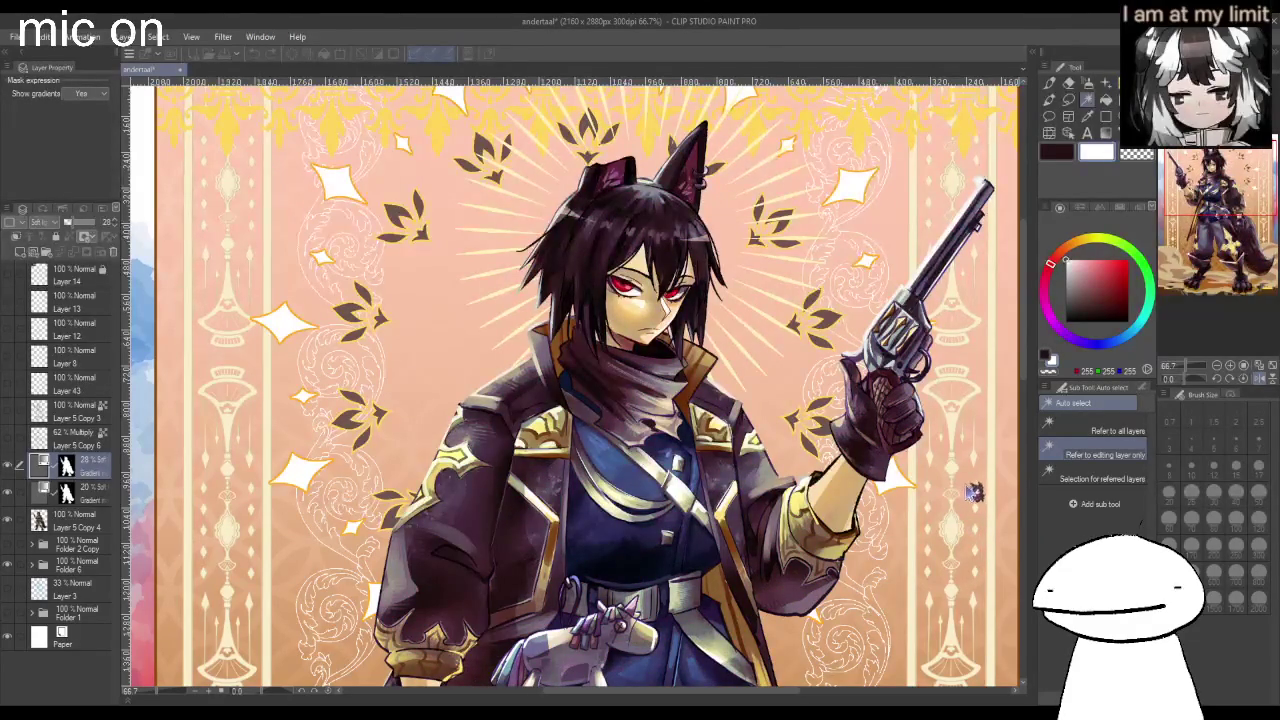
pyautogui.scroll(-2, 965, 470)
pyautogui.scroll(-2, 957, 462)
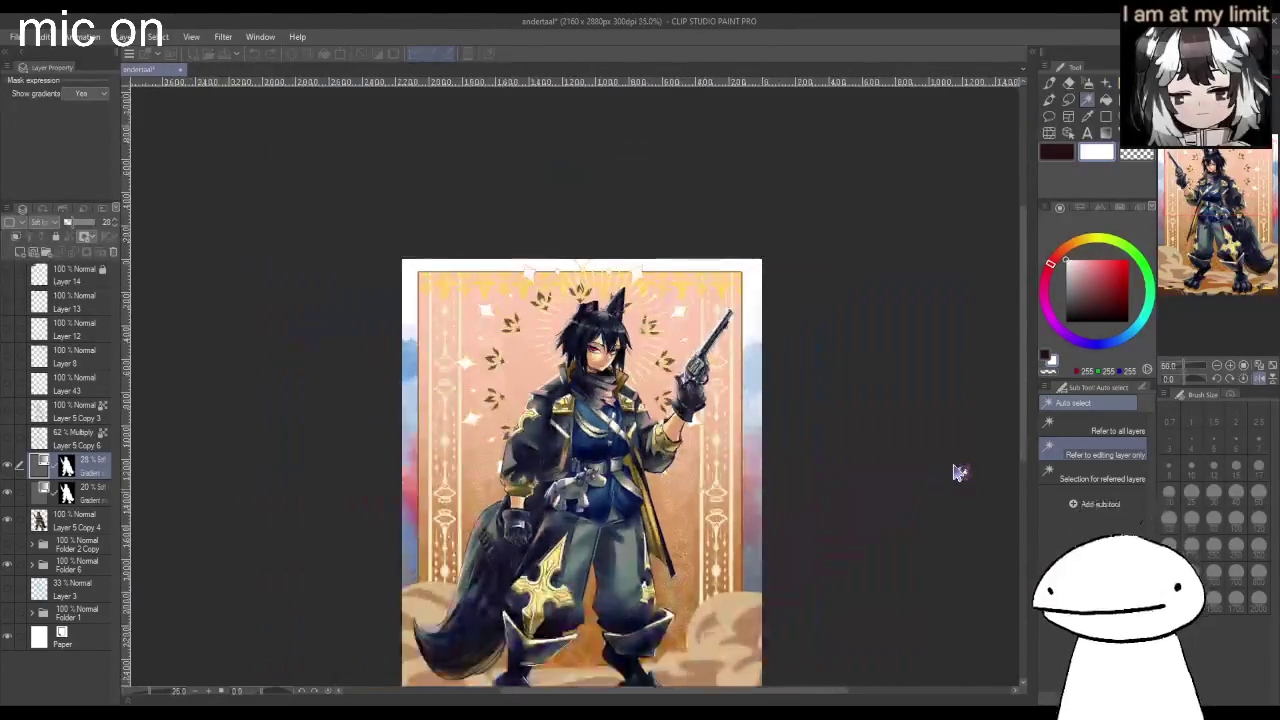
pyautogui.scroll(1, 863, 437)
pyautogui.press('h')
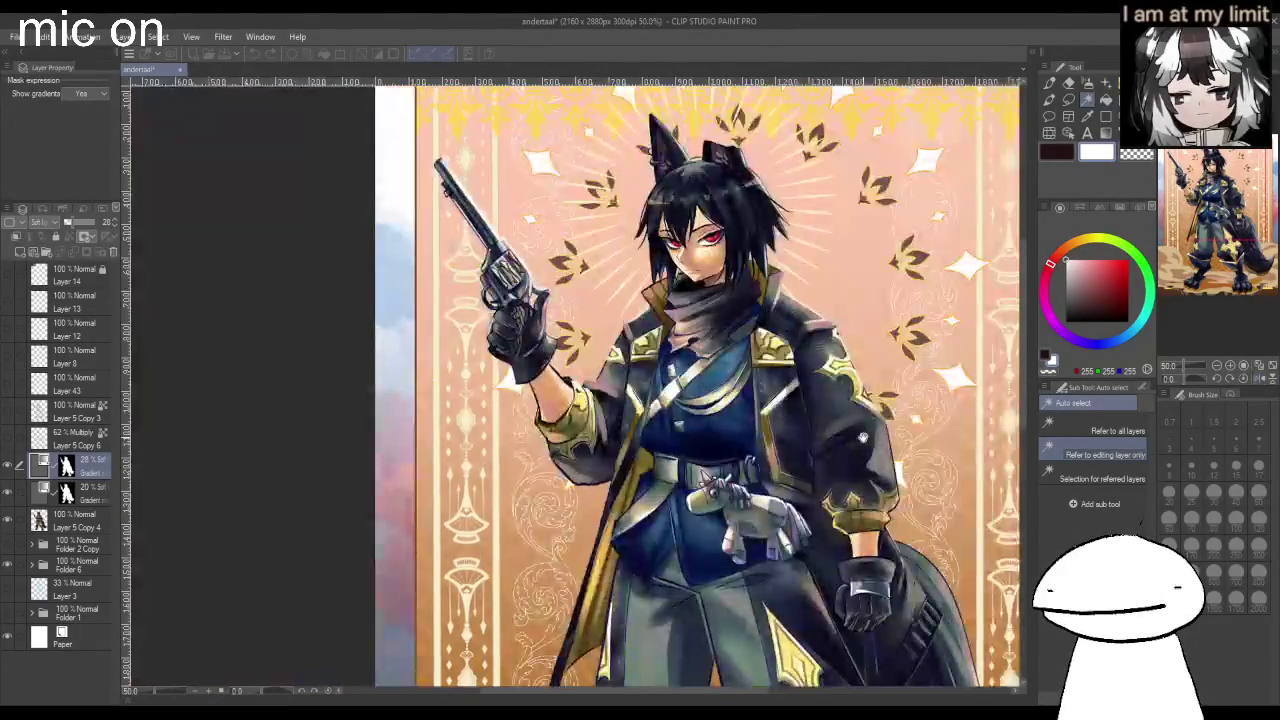
pyautogui.scroll(-2, 863, 437)
pyautogui.scroll(-2, 863, 437)
pyautogui.scroll(3, 855, 455)
pyautogui.scroll(-4, 914, 429)
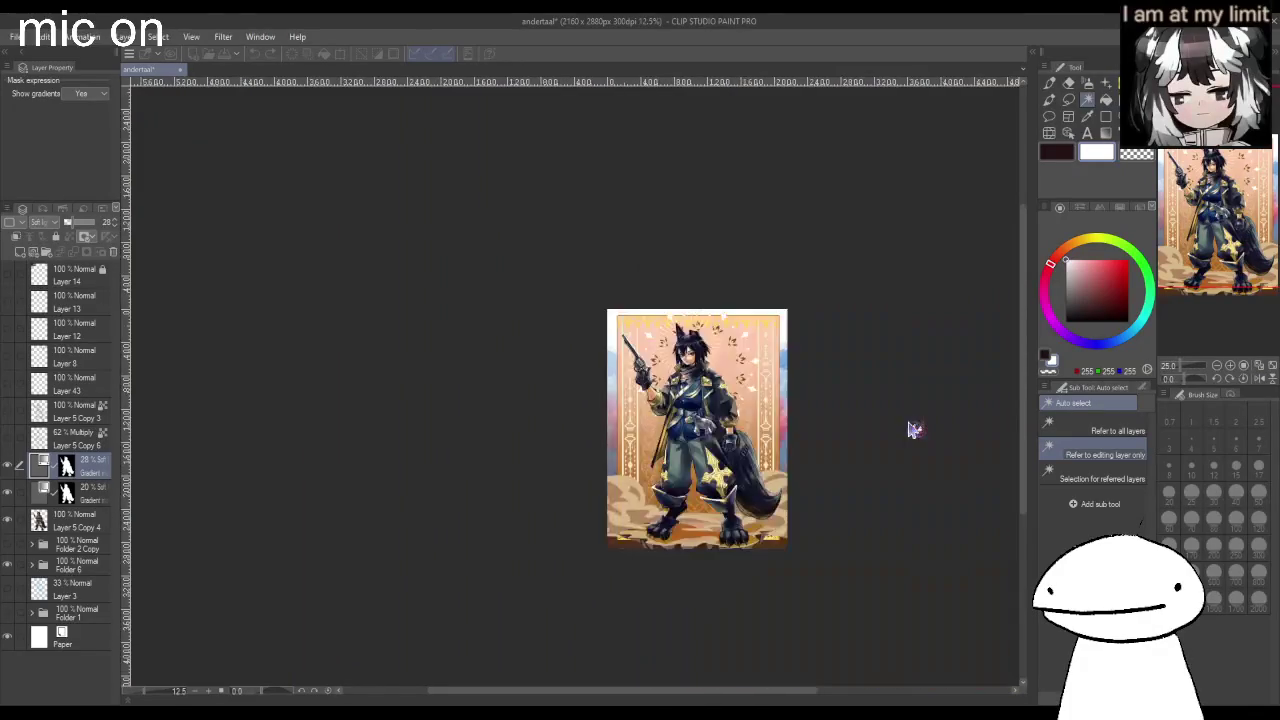
pyautogui.scroll(-2, 706, 403)
pyautogui.scroll(5, 699, 386)
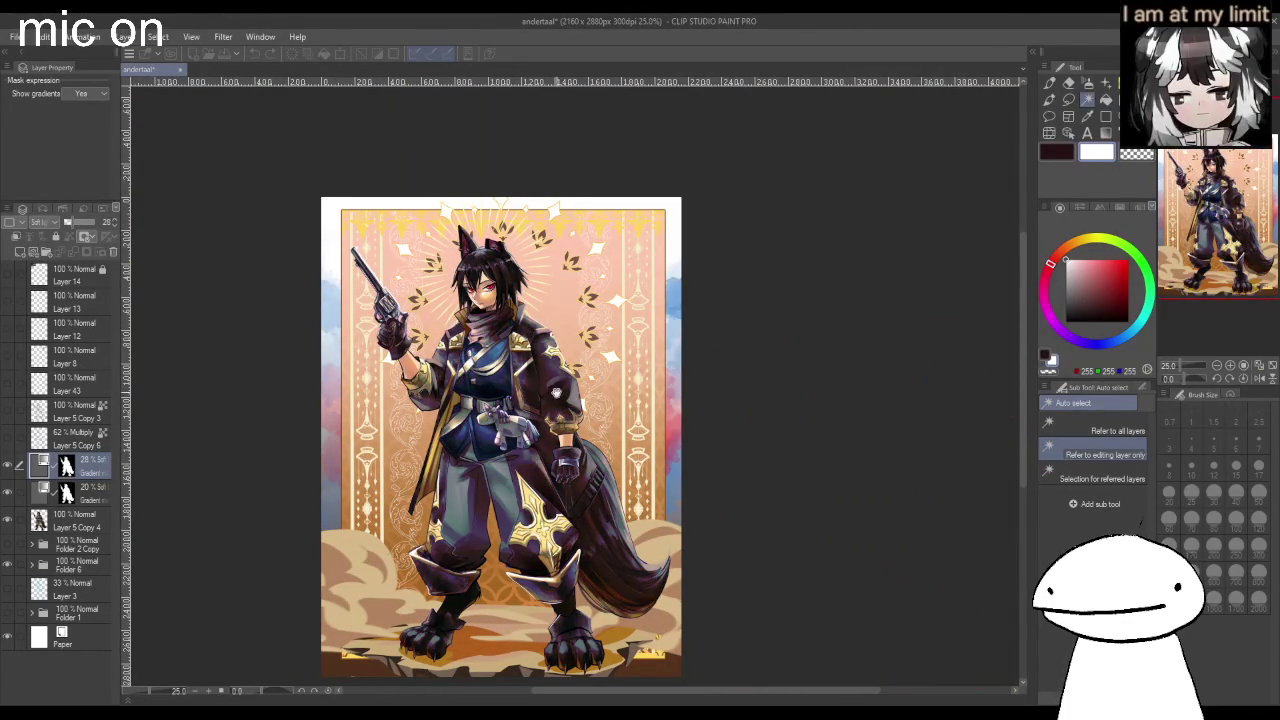
pyautogui.scroll(2, 588, 400)
pyautogui.scroll(1, 583, 360)
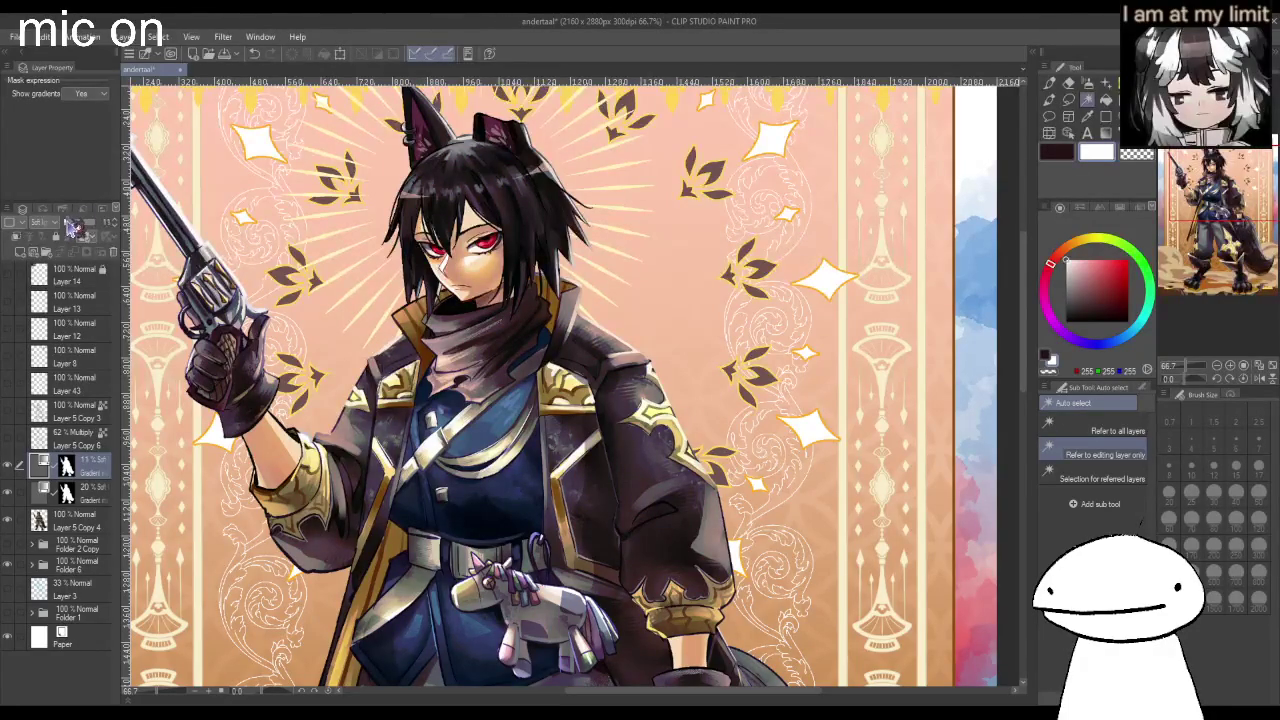
# Mirror the view once more, then select the 20% gradient and 62% Multiply layers.
pyautogui.hotkey('ctrl', '-')
pyautogui.hotkey('ctrl', '-')
pyautogui.hotkey('ctrl', '-')
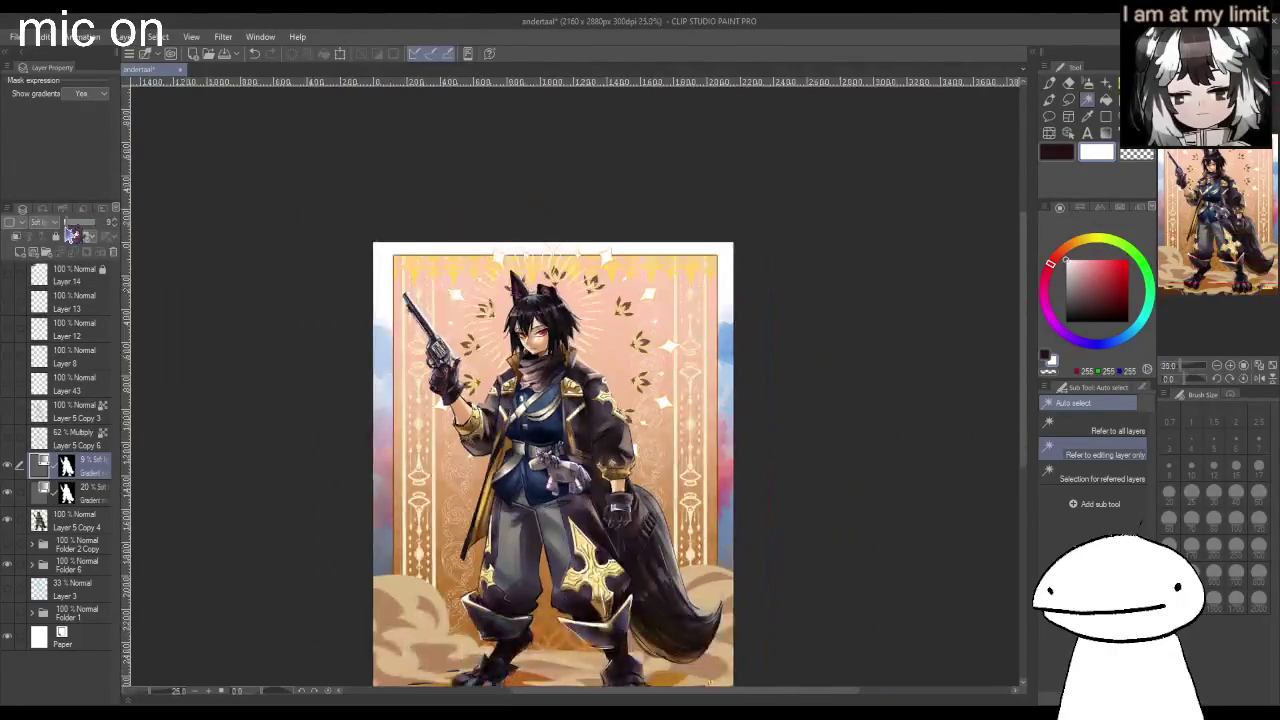
pyautogui.press('h')
pyautogui.press('h')
pyautogui.hotkey('ctrl', '+')
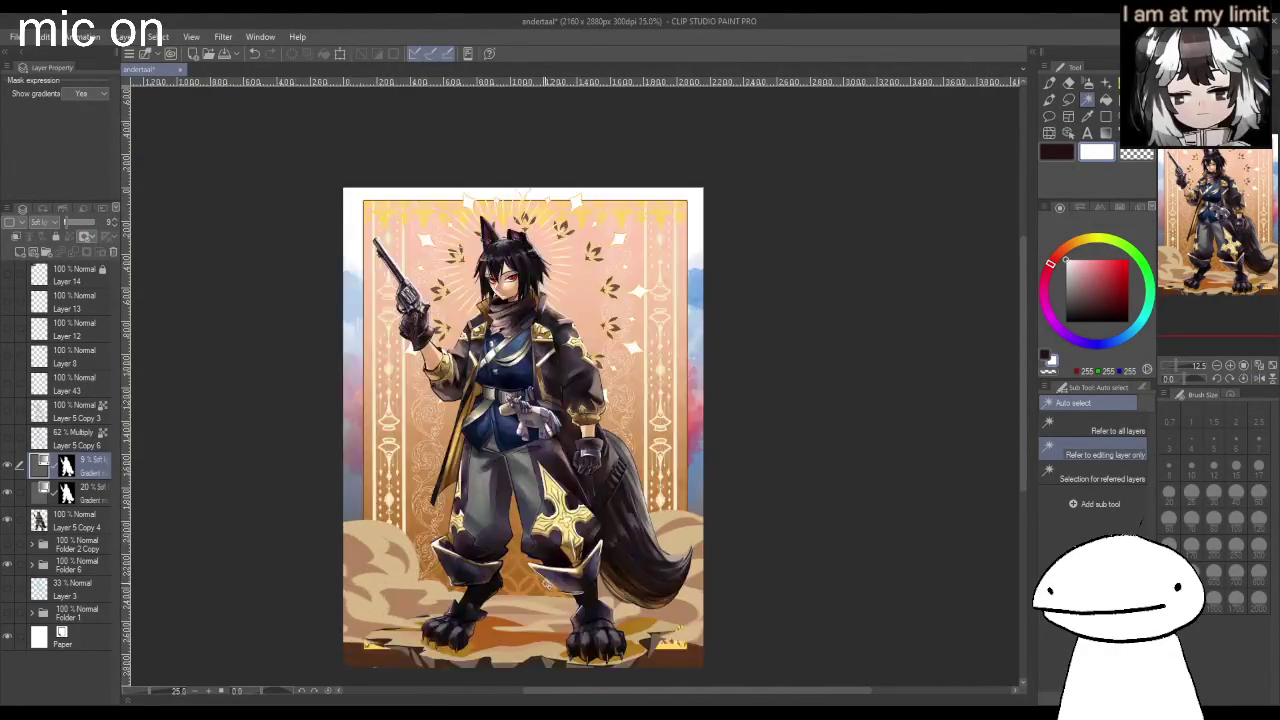
pyautogui.click(78, 498)
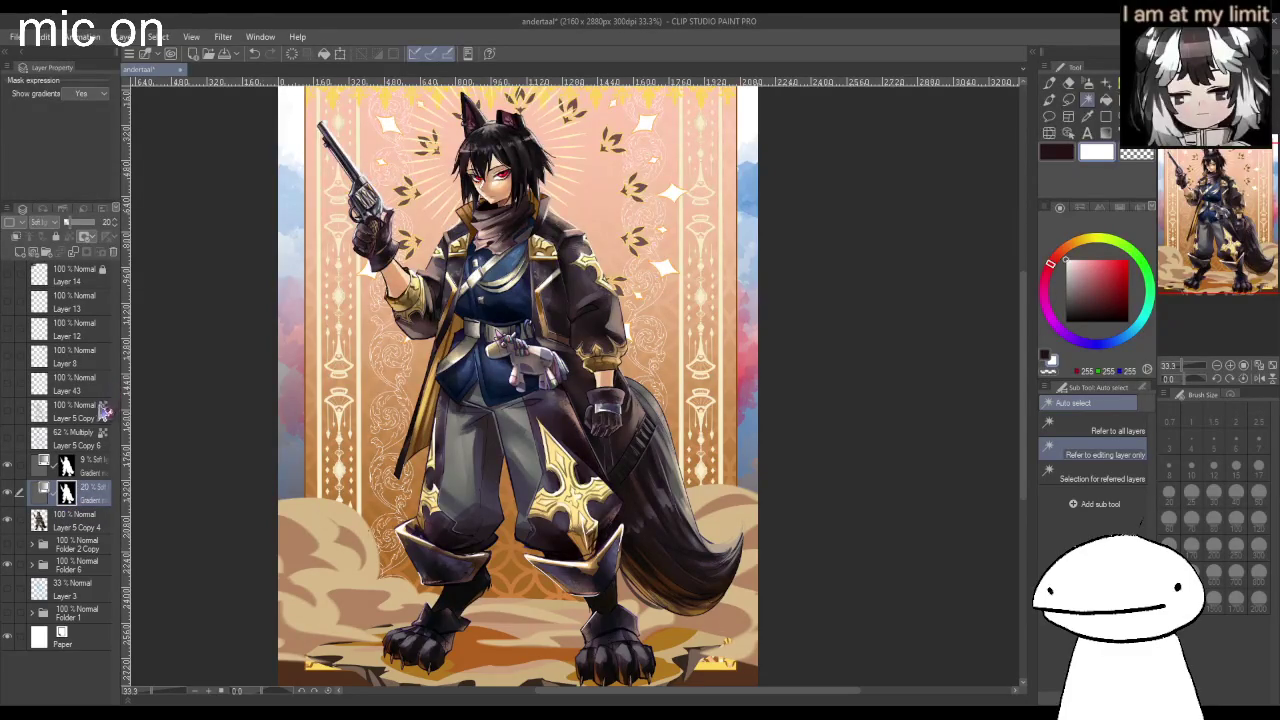
pyautogui.click(90, 438)
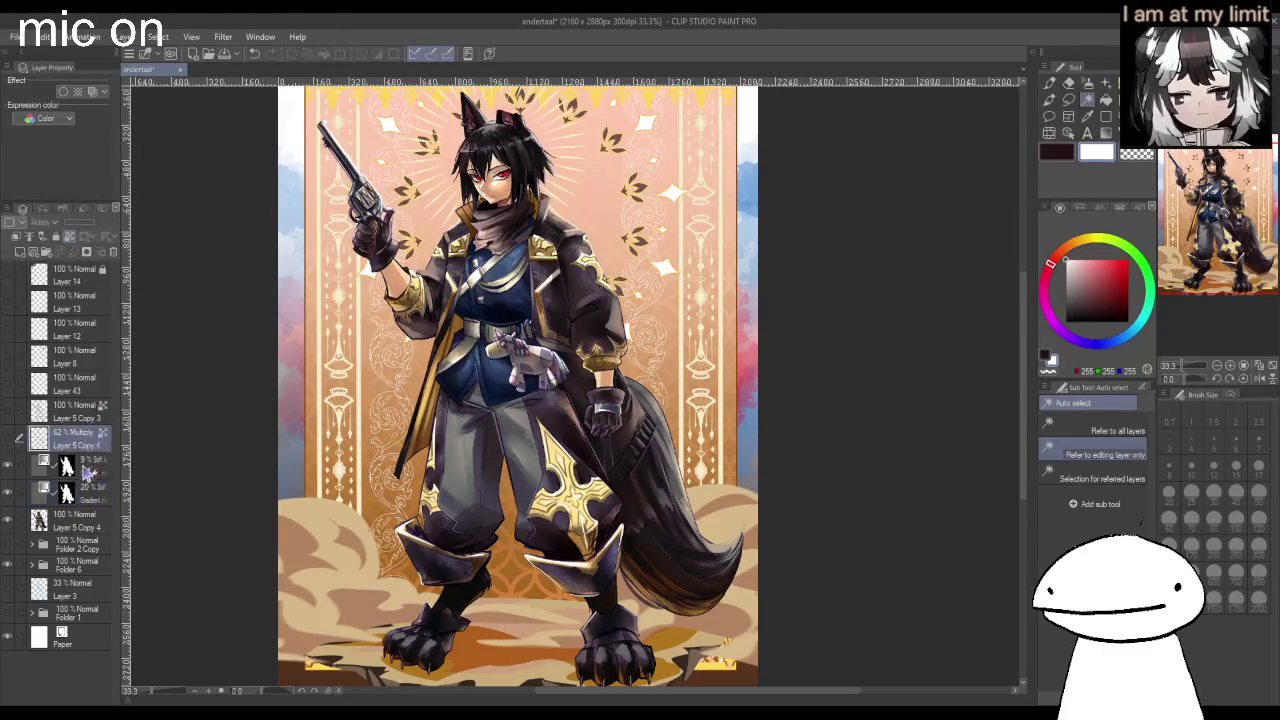
# Select Layer 5 Copy 4 and the selection tools, zooming toward the face.
pyautogui.click(84, 522)
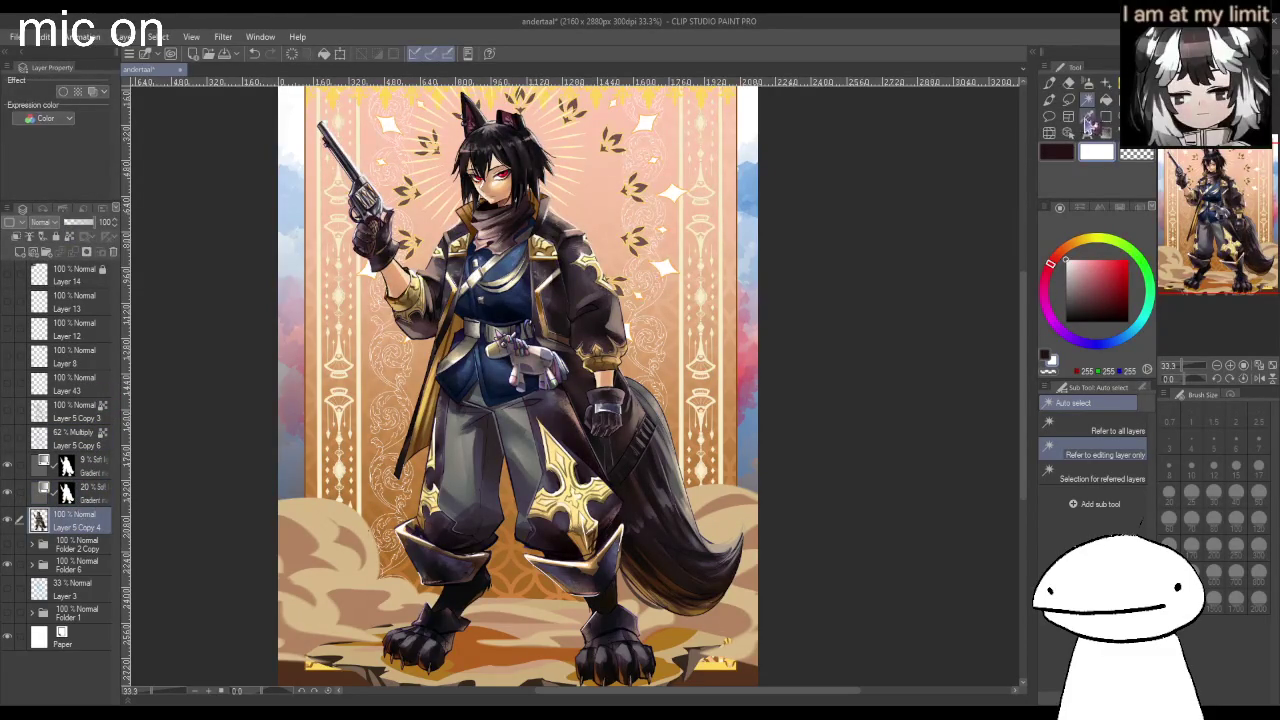
pyautogui.click(1068, 100)
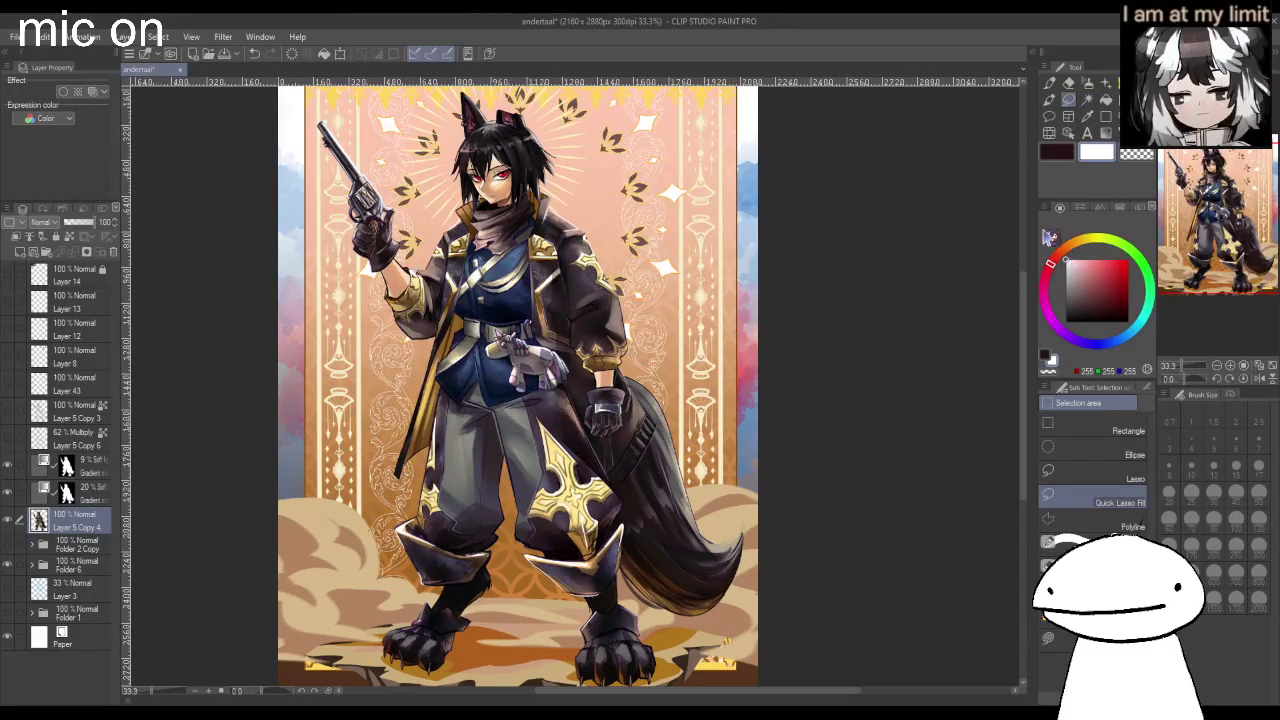
pyautogui.hotkey('ctrl', '+')
pyautogui.scroll(5, 473, 167)
pyautogui.scroll(5, 473, 167)
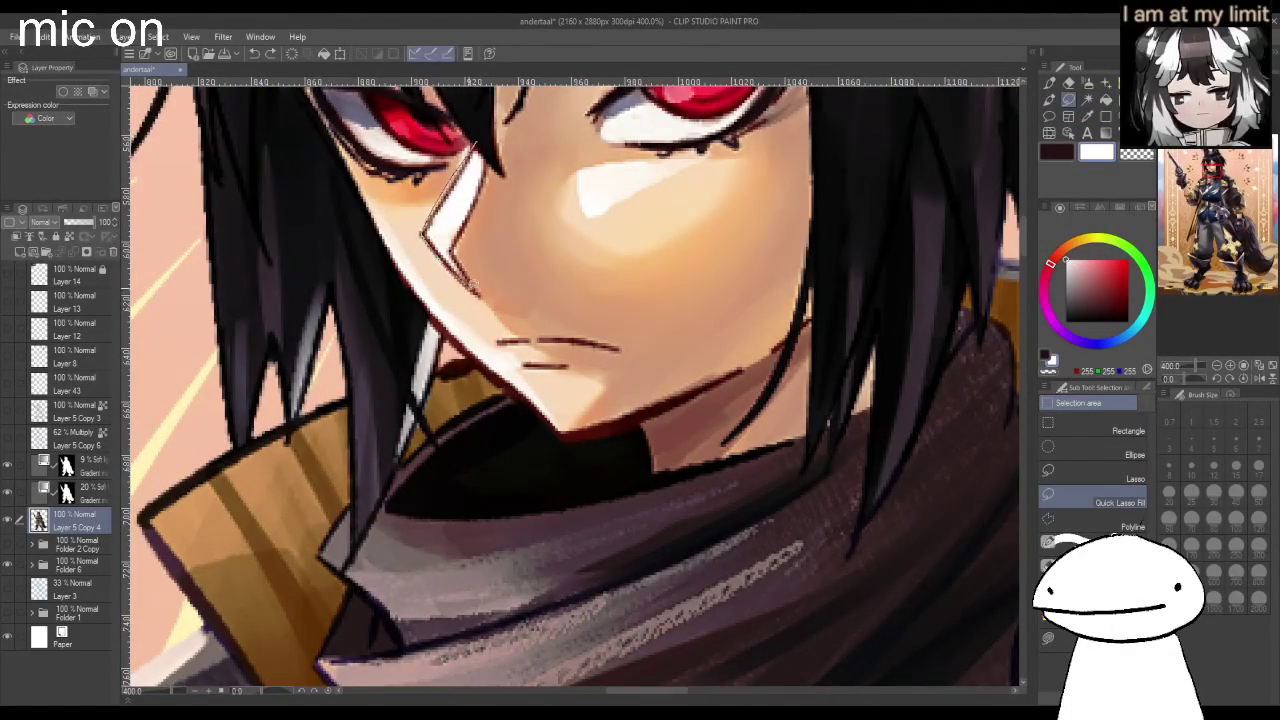
pyautogui.scroll(-2, 468, 172)
pyautogui.scroll(-2, 468, 172)
pyautogui.scroll(-2, 468, 172)
pyautogui.scroll(1, 470, 171)
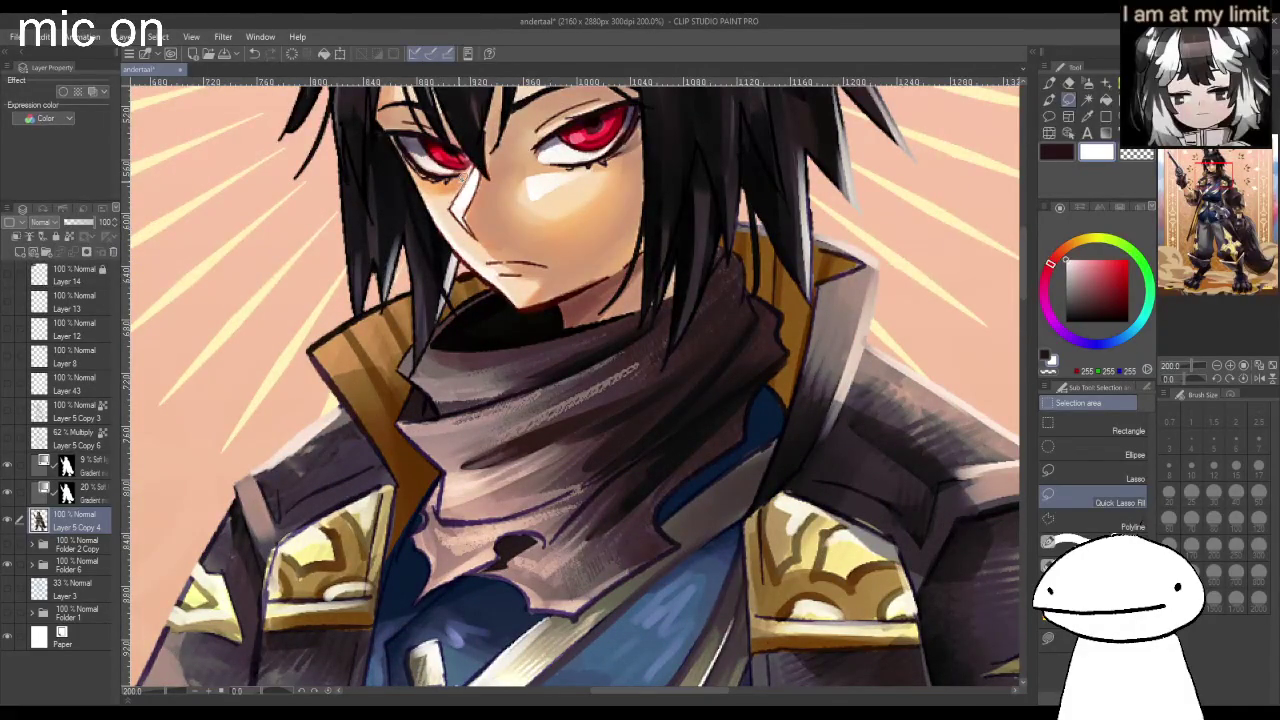
# Enable anti-aliasing on the Quick Lasso Fill and lasso a white cheek highlight below the eye.
pyautogui.click(1112, 387)
pyautogui.click(1104, 454)
pyautogui.scroll(3, 478, 174)
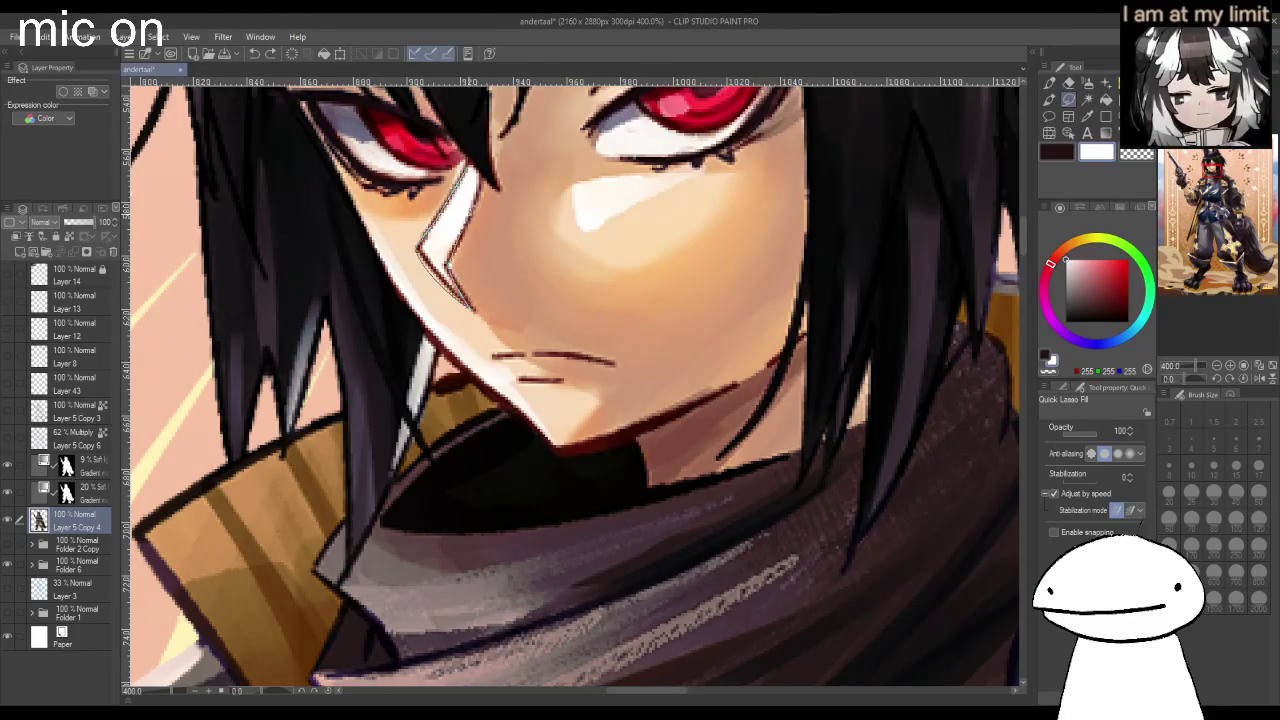
pyautogui.moveTo(468, 300); pyautogui.dragTo(481, 169)
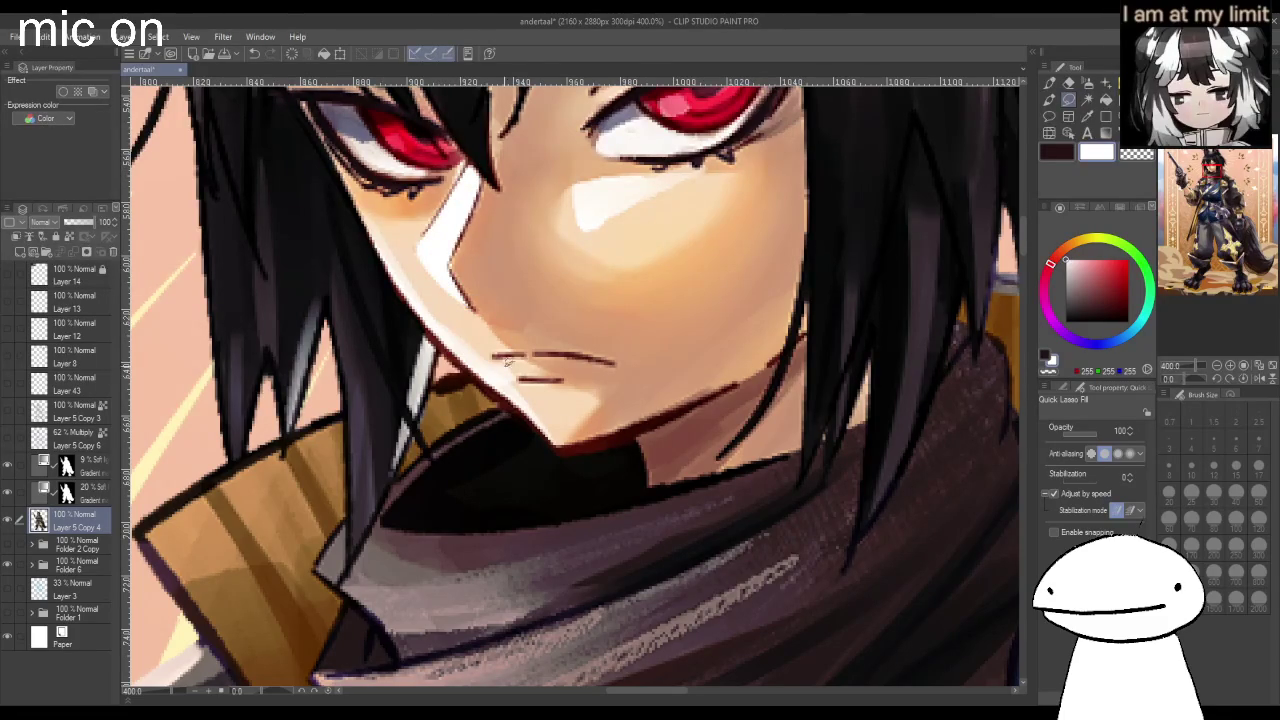
pyautogui.scroll(-4, 521, 352)
pyautogui.scroll(1, 545, 290)
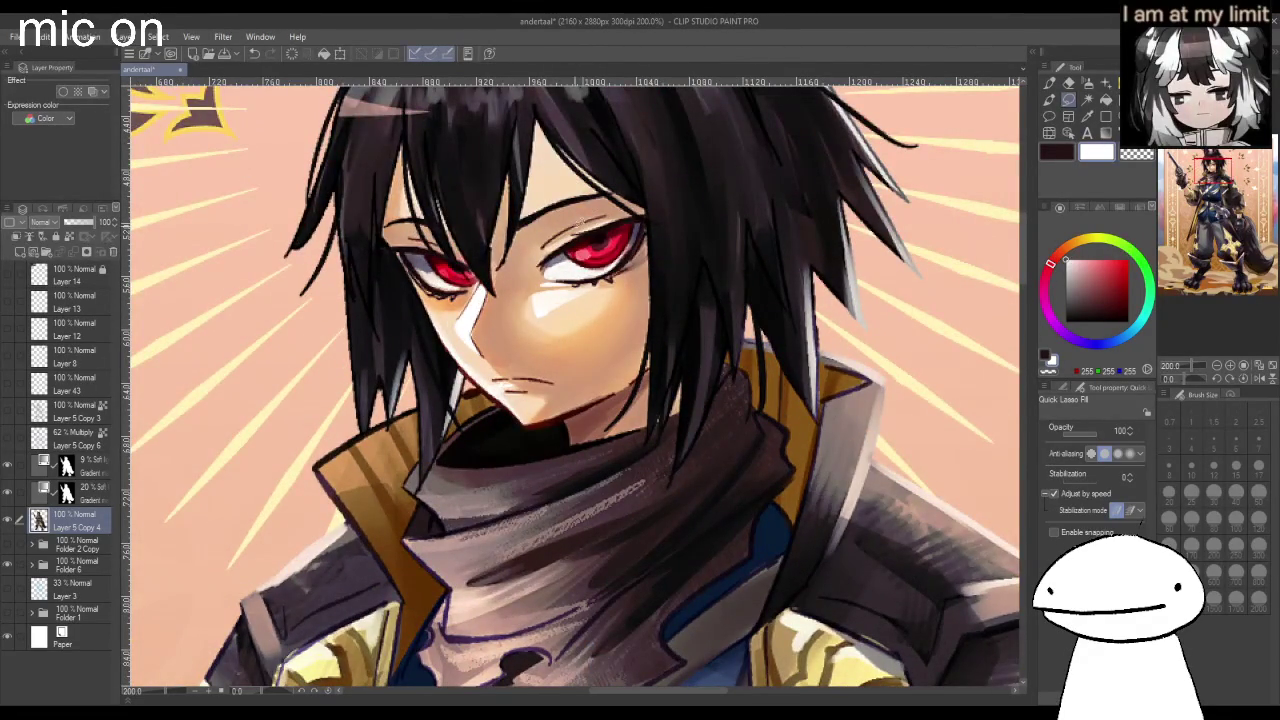
pyautogui.scroll(-3, 574, 228)
pyautogui.scroll(-1, 574, 228)
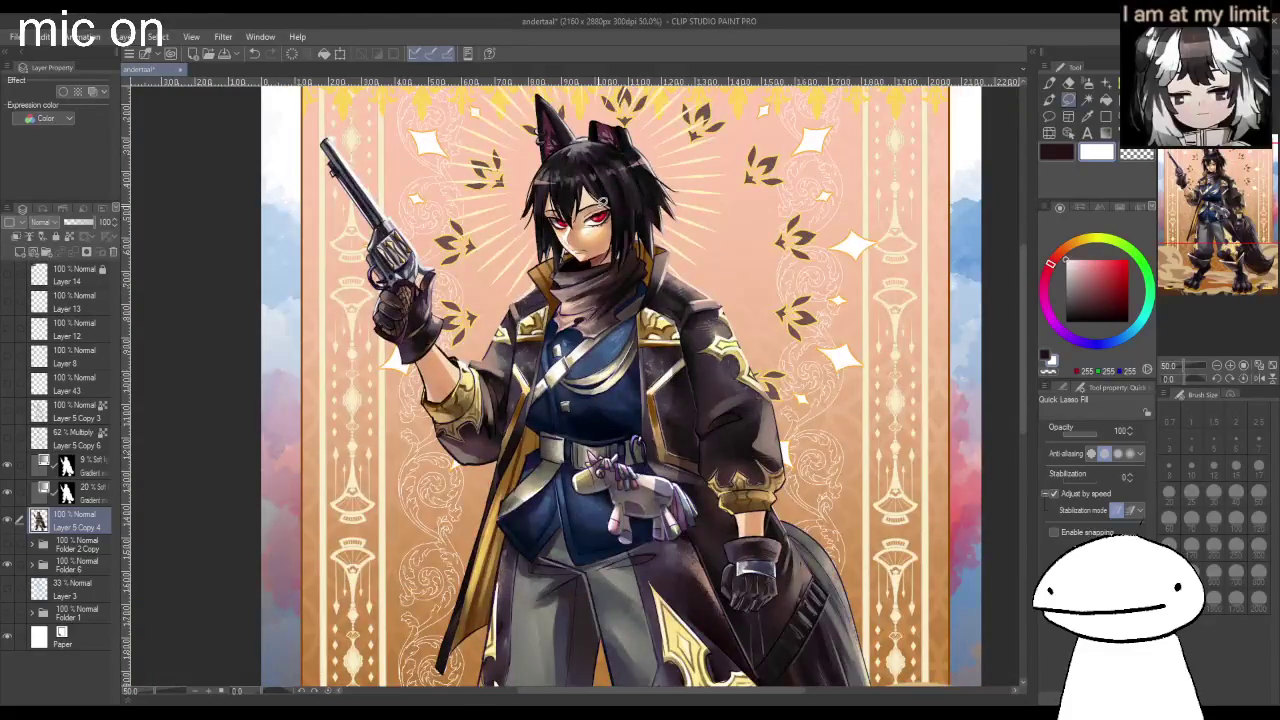
pyautogui.scroll(-1, 603, 203)
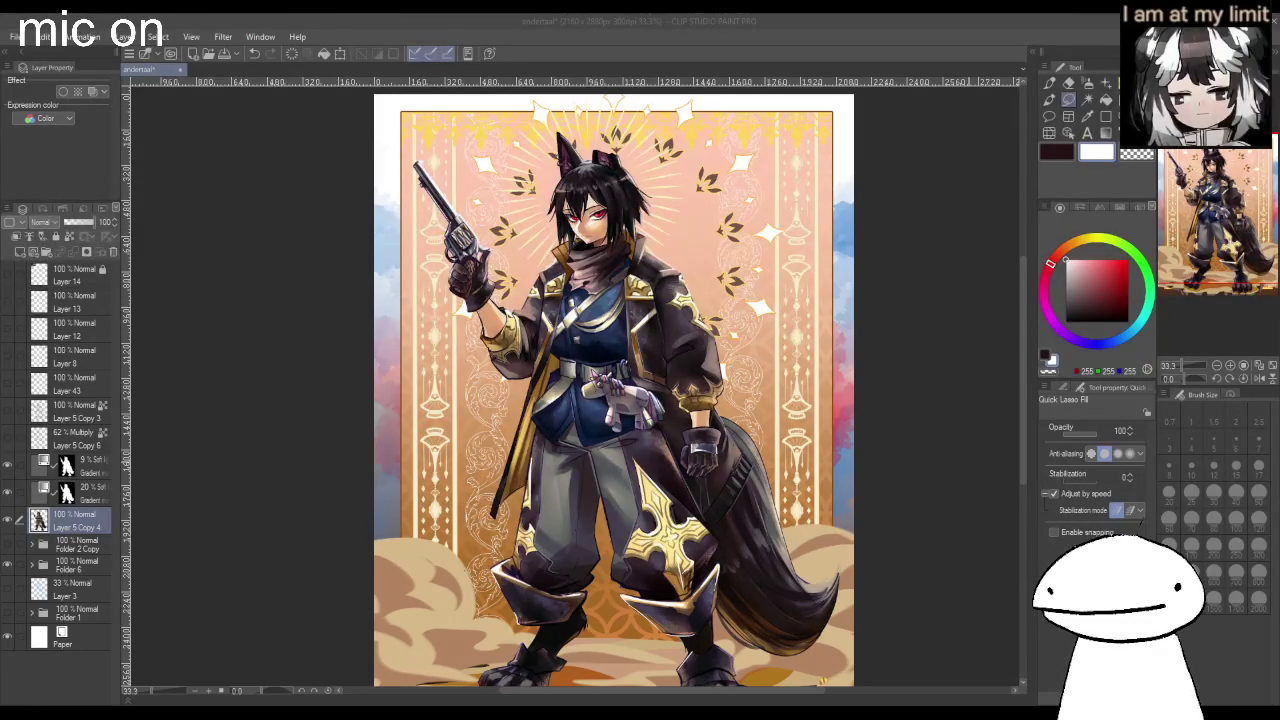
pyautogui.scroll(3, 934, 514)
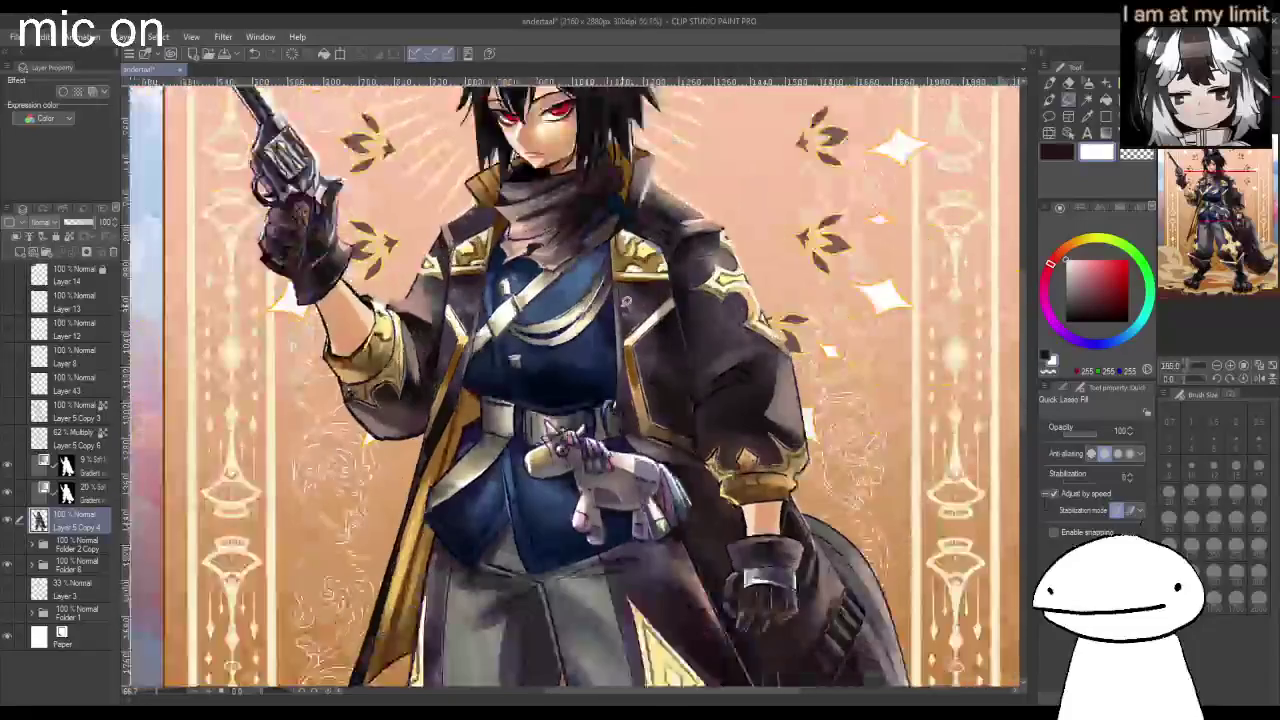
pyautogui.scroll(-1, 625, 293)
pyautogui.scroll(-1, 625, 293)
pyautogui.scroll(-1, 625, 293)
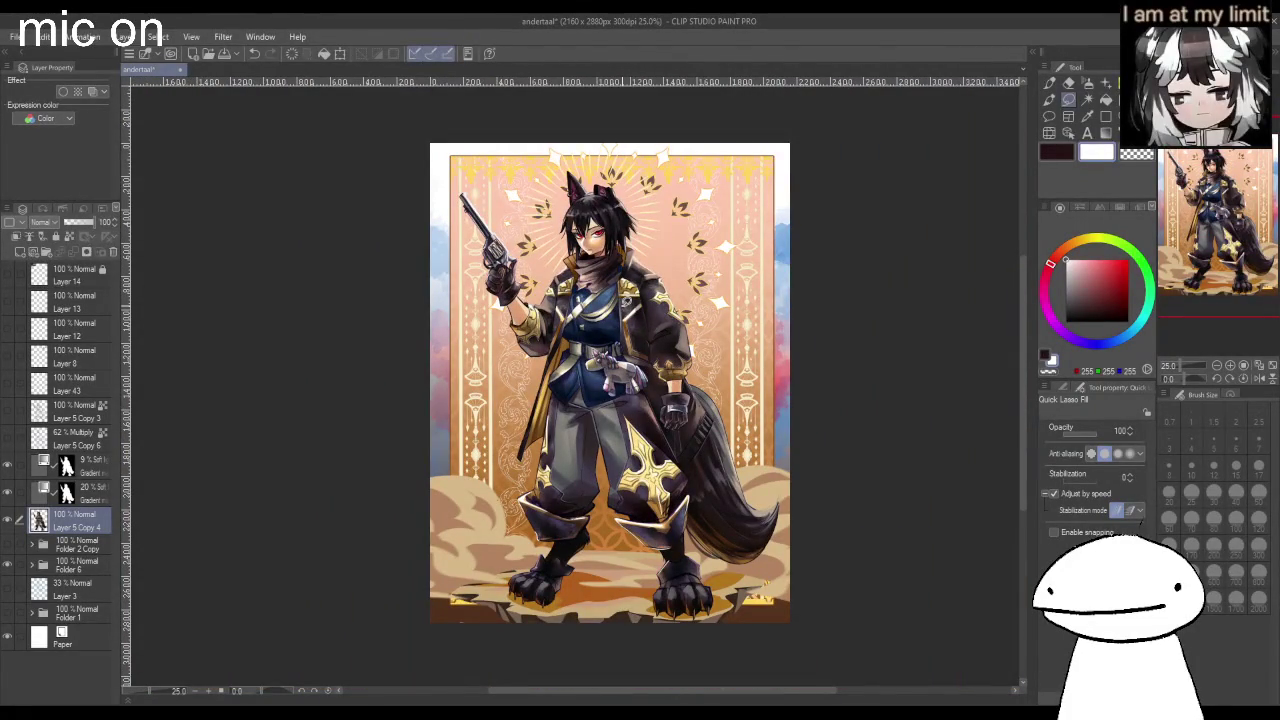
# Auto-select the character silhouette on the gradient layer and fill it red.
pyautogui.click(72, 489)
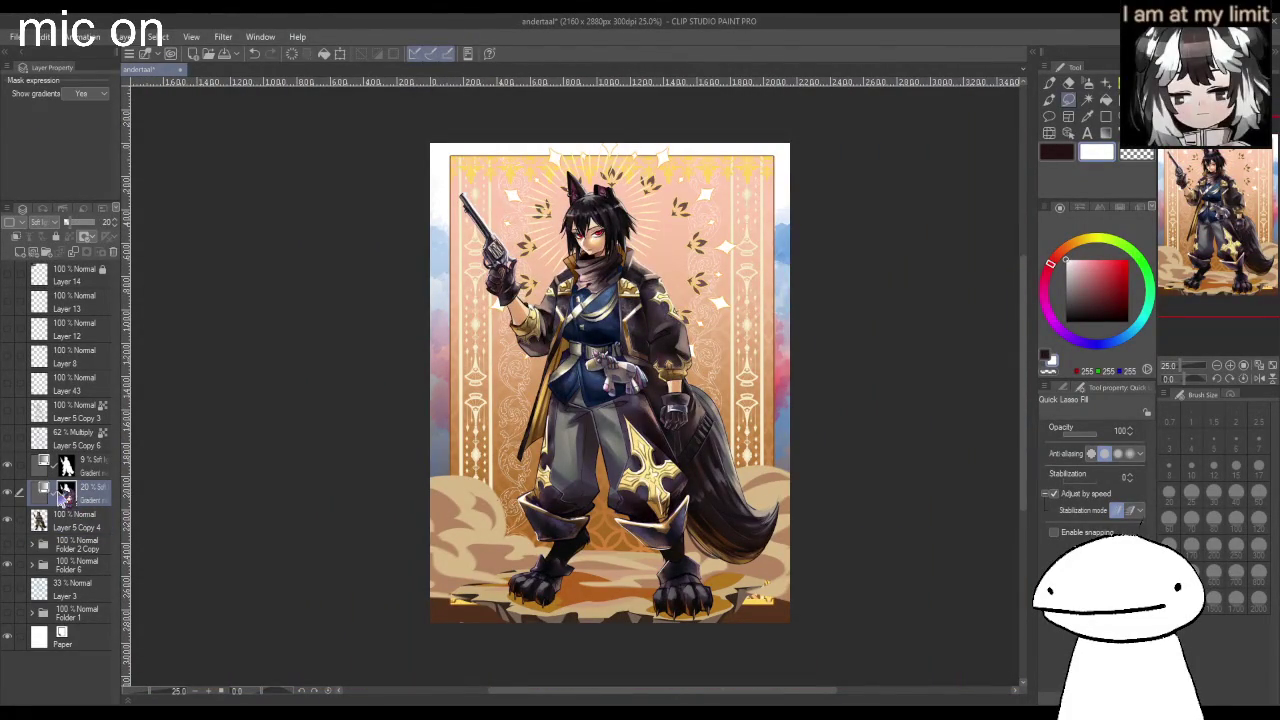
pyautogui.click(76, 474)
pyautogui.press('w')
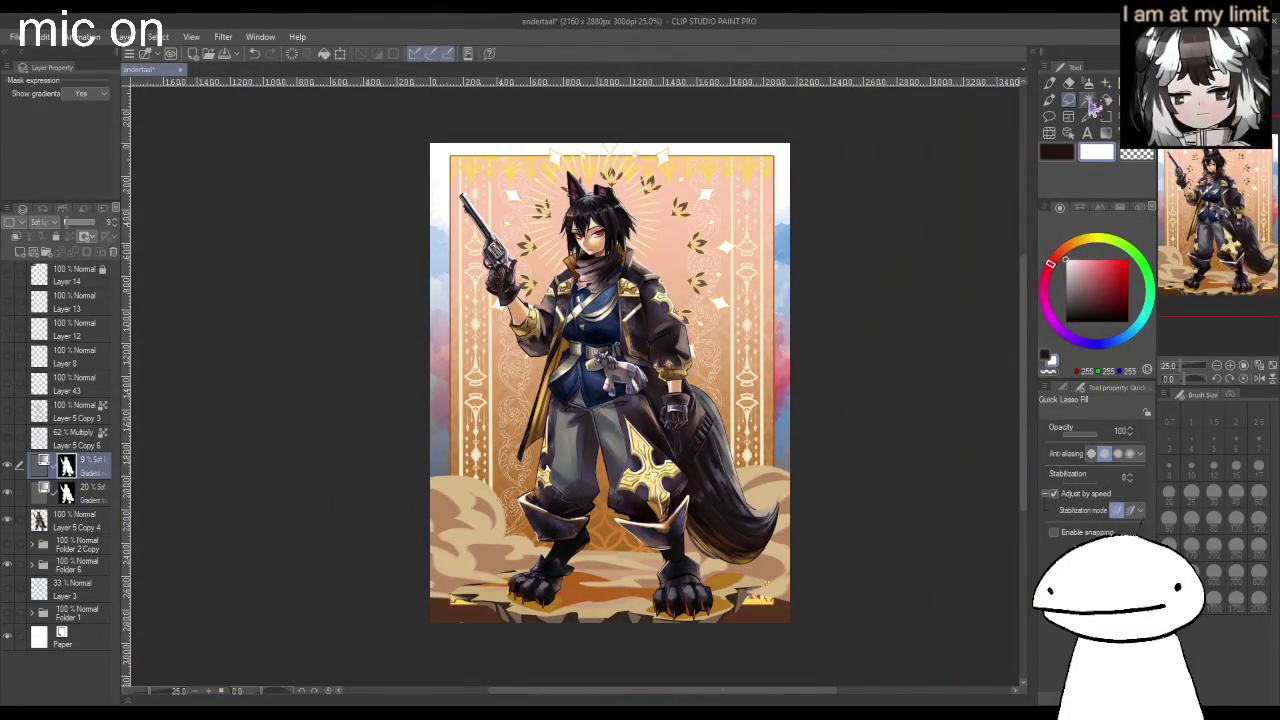
pyautogui.click(645, 322)
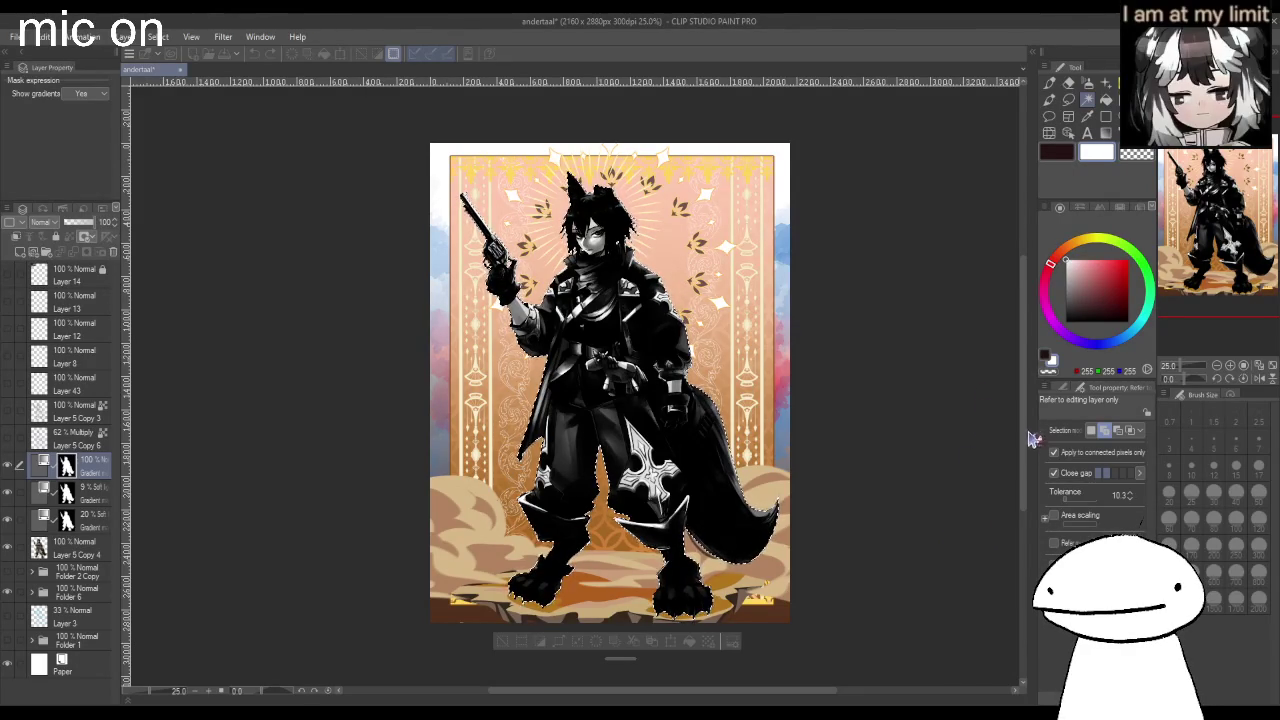
pyautogui.hotkey('ctrl', 'z')
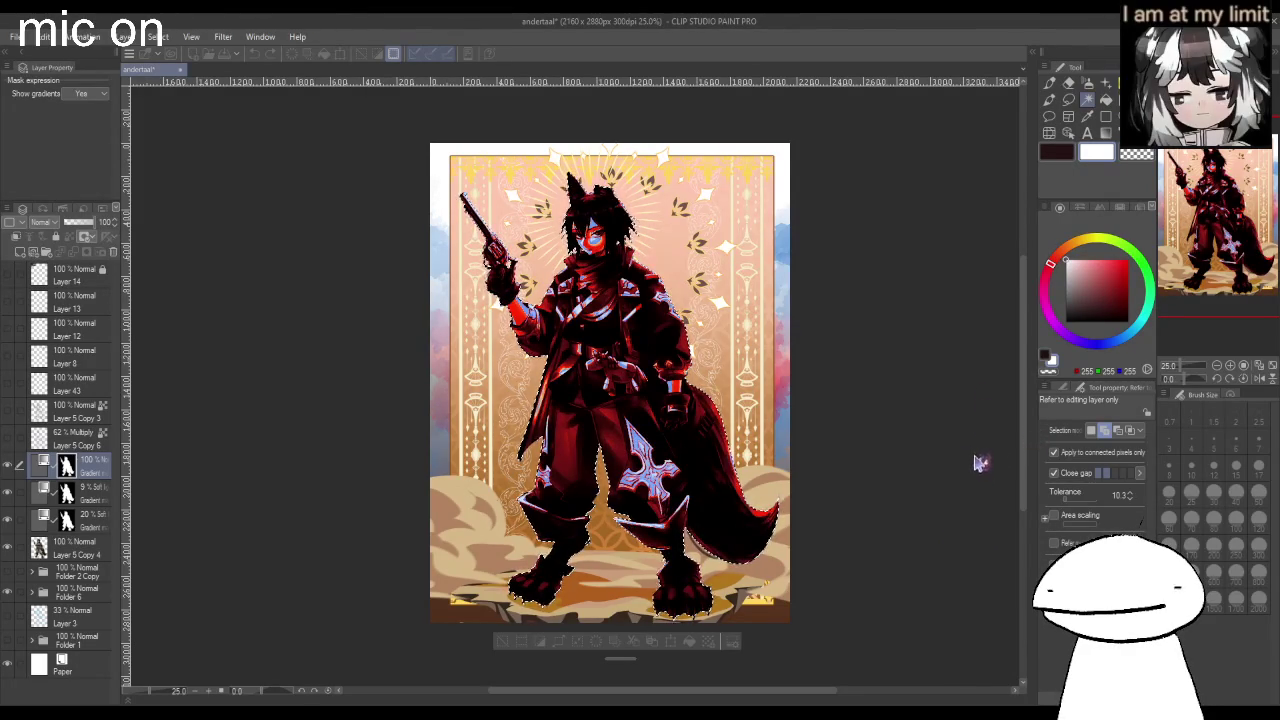
pyautogui.hotkey('ctrl', 'd')
# Lower the red overlay to about 9% opacity and compare it hidden and shown.
pyautogui.scroll(-4, 42, 221)
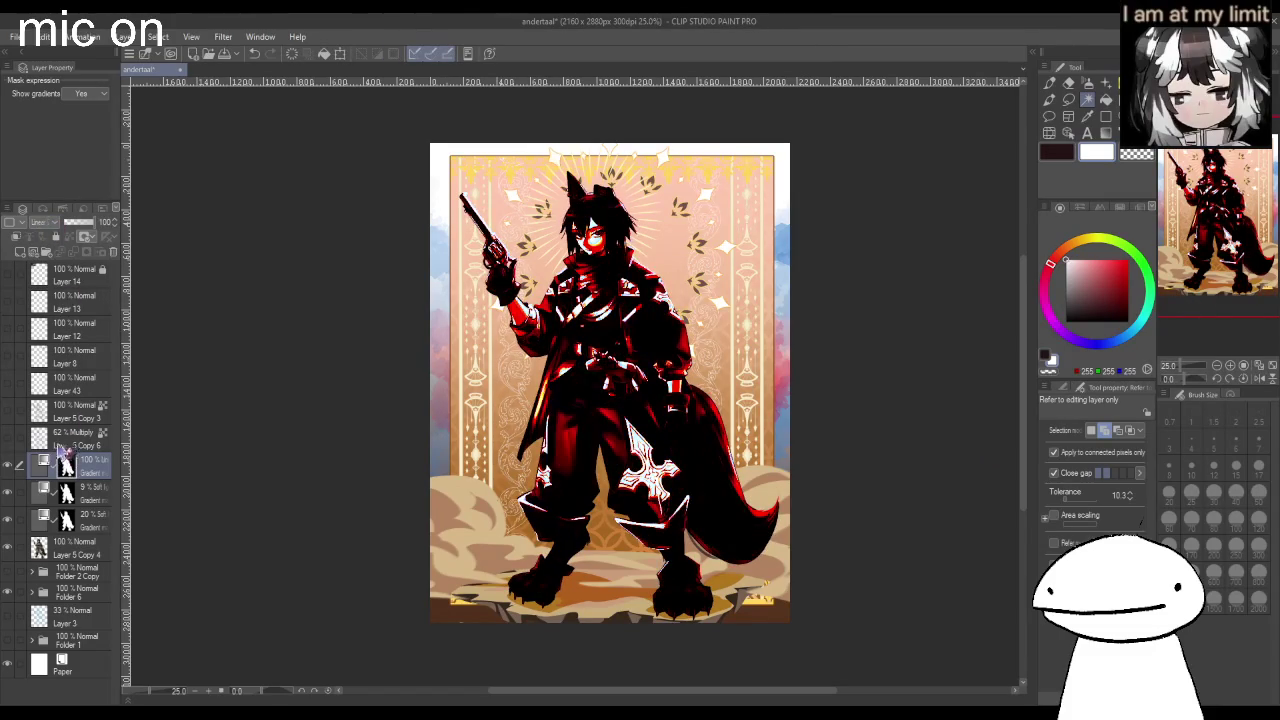
pyautogui.click(72, 224)
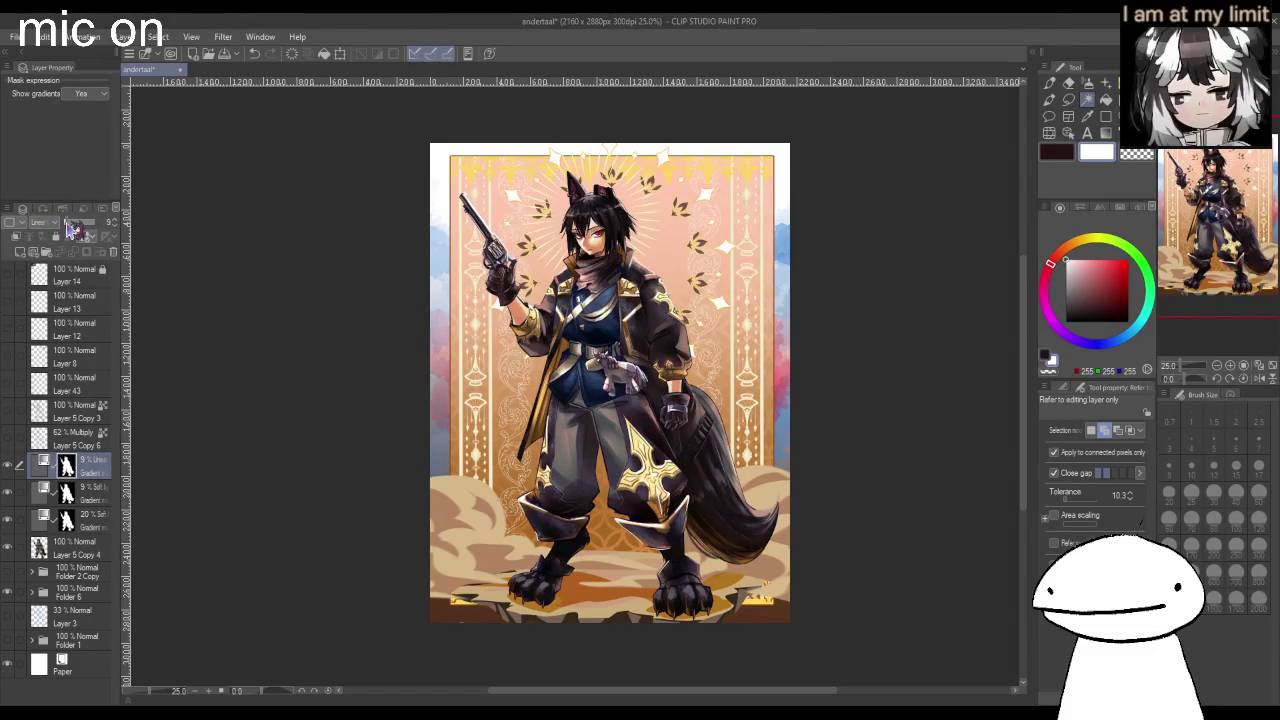
pyautogui.scroll(5, 600, 380)
pyautogui.press('h')
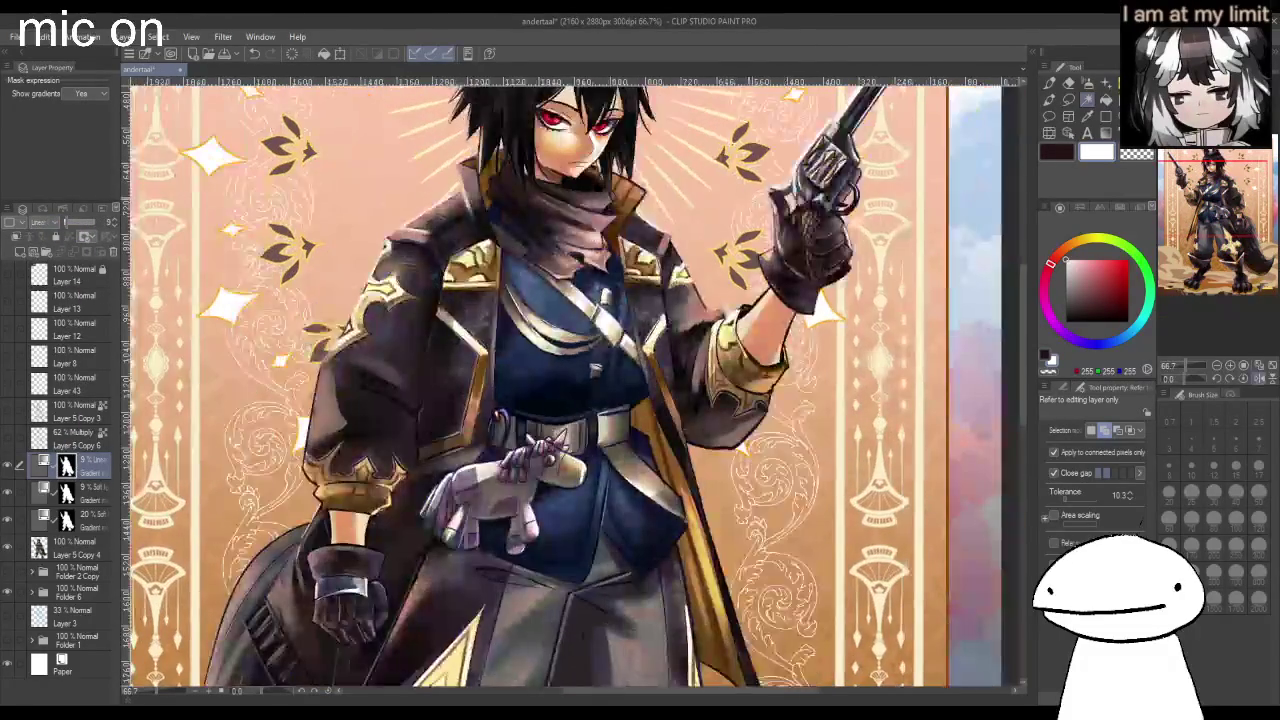
pyautogui.scroll(-2, 600, 380)
pyautogui.scroll(2, 620, 120)
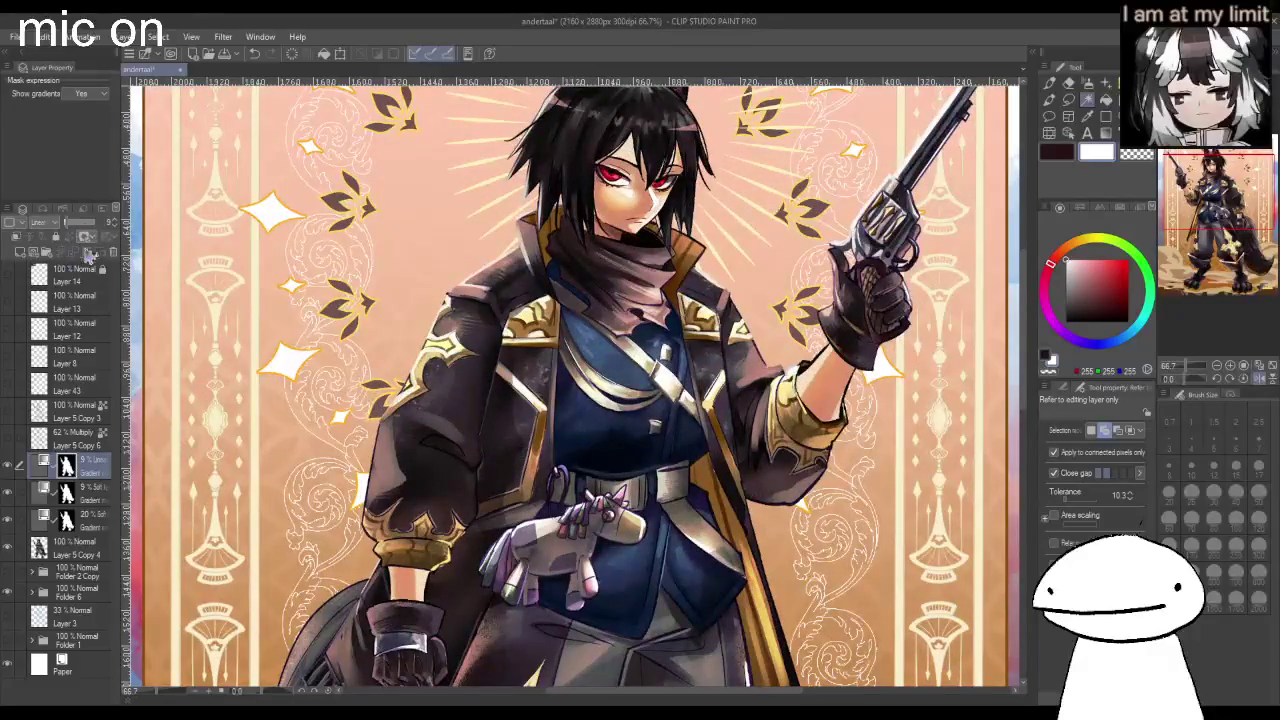
pyautogui.click(10, 466)
pyautogui.click(10, 466)
pyautogui.hotkey('ctrl', '-')
pyautogui.hotkey('ctrl', '-')
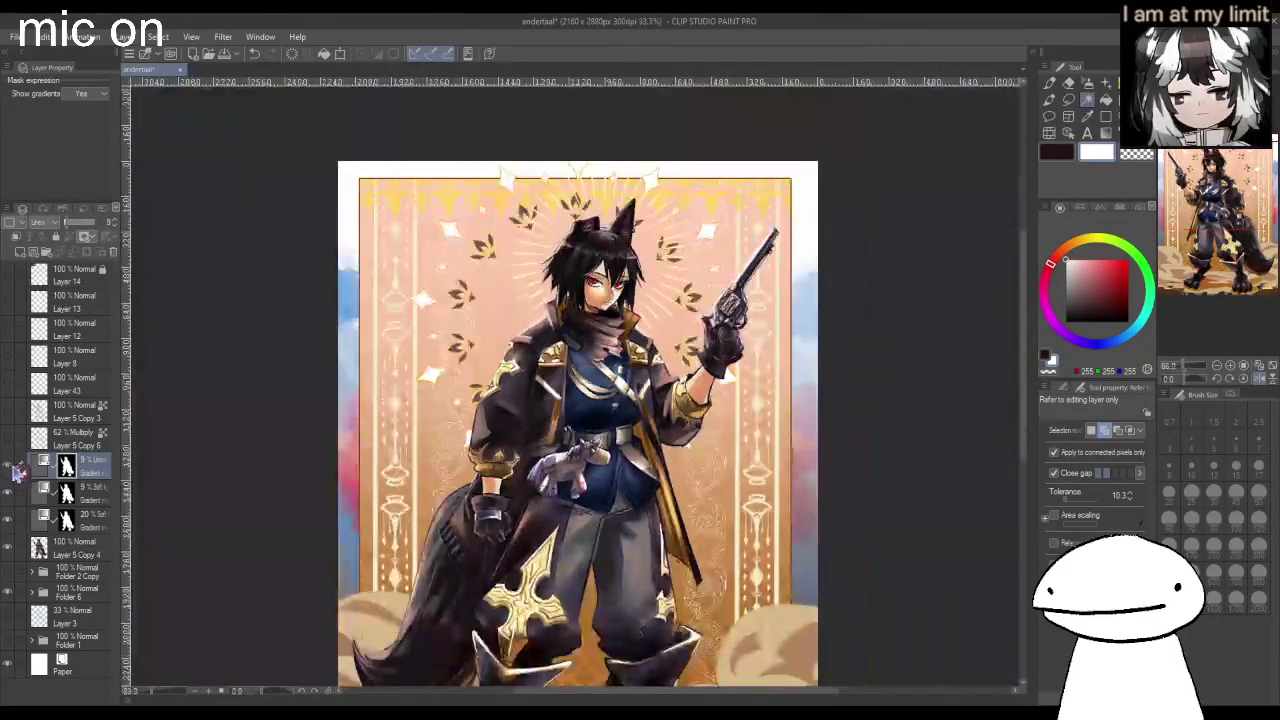
pyautogui.press('h')
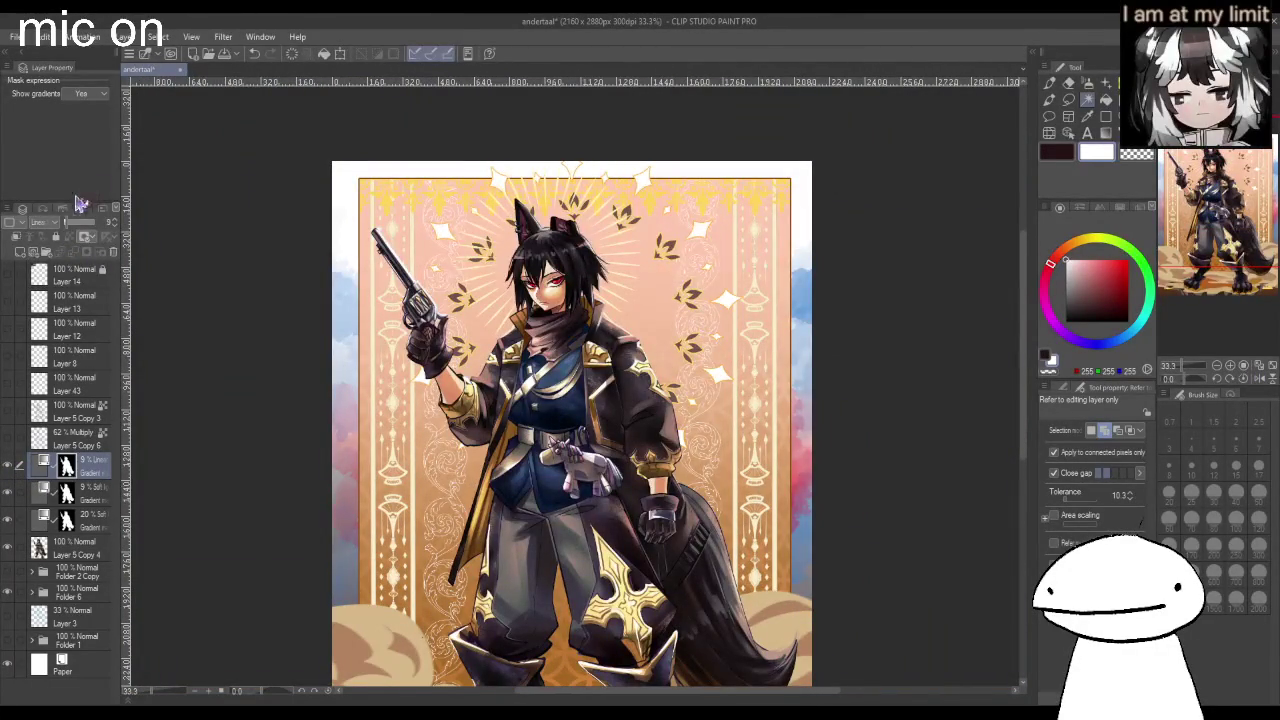
pyautogui.hotkey('ctrl', '+')
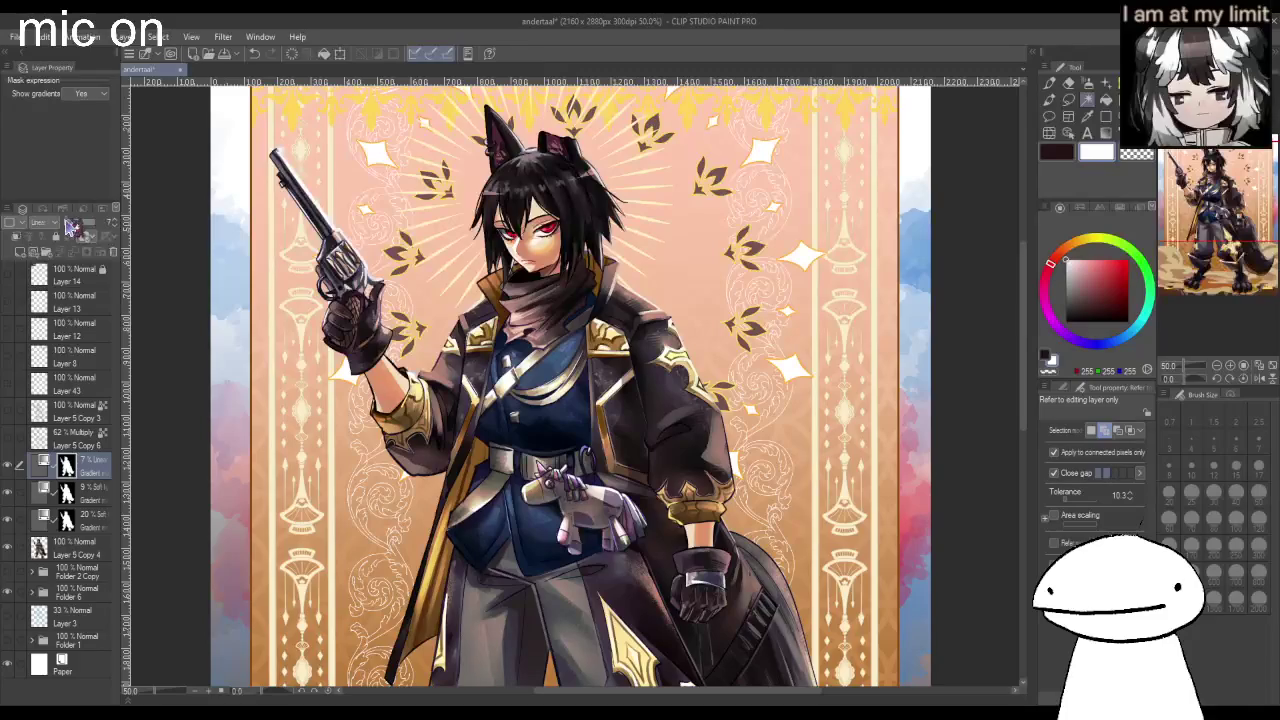
# Select the lowest gradient overlay layer and fit the whole picture in view.
pyautogui.click(97, 527)
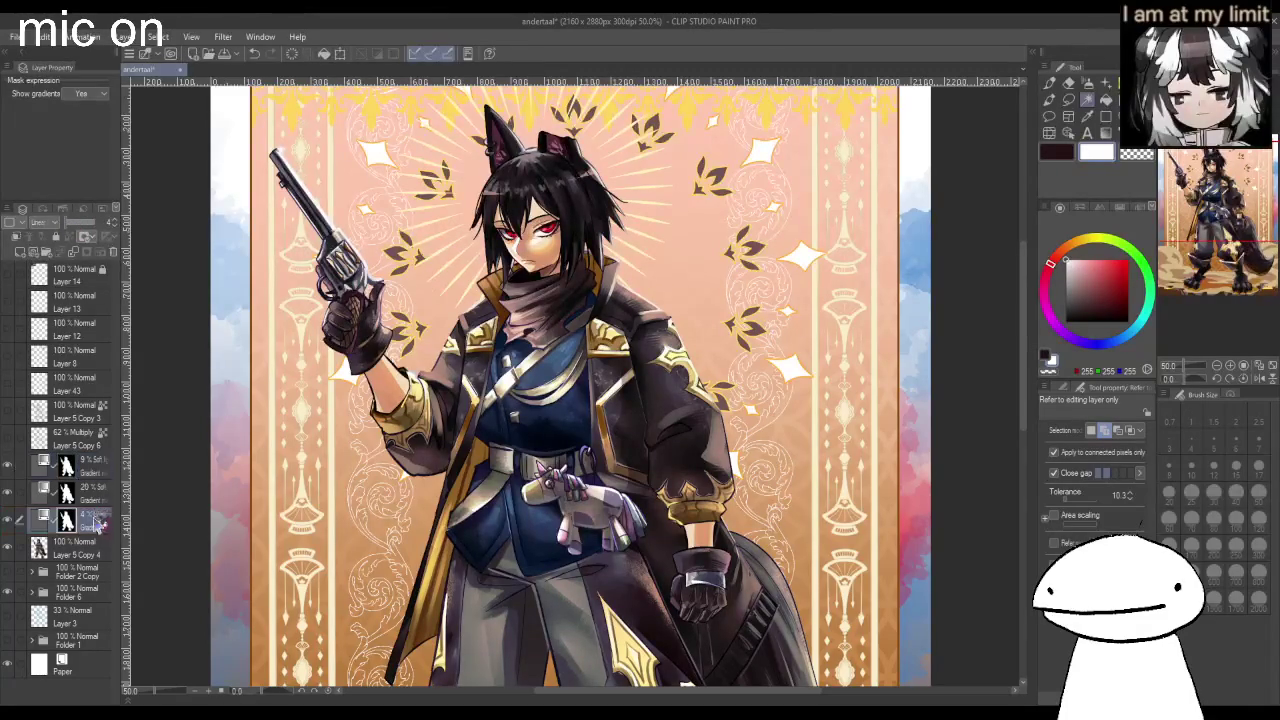
pyautogui.scroll(-3, 565, 400)
pyautogui.scroll(2, 650, 500)
pyautogui.scroll(3, 700, 560)
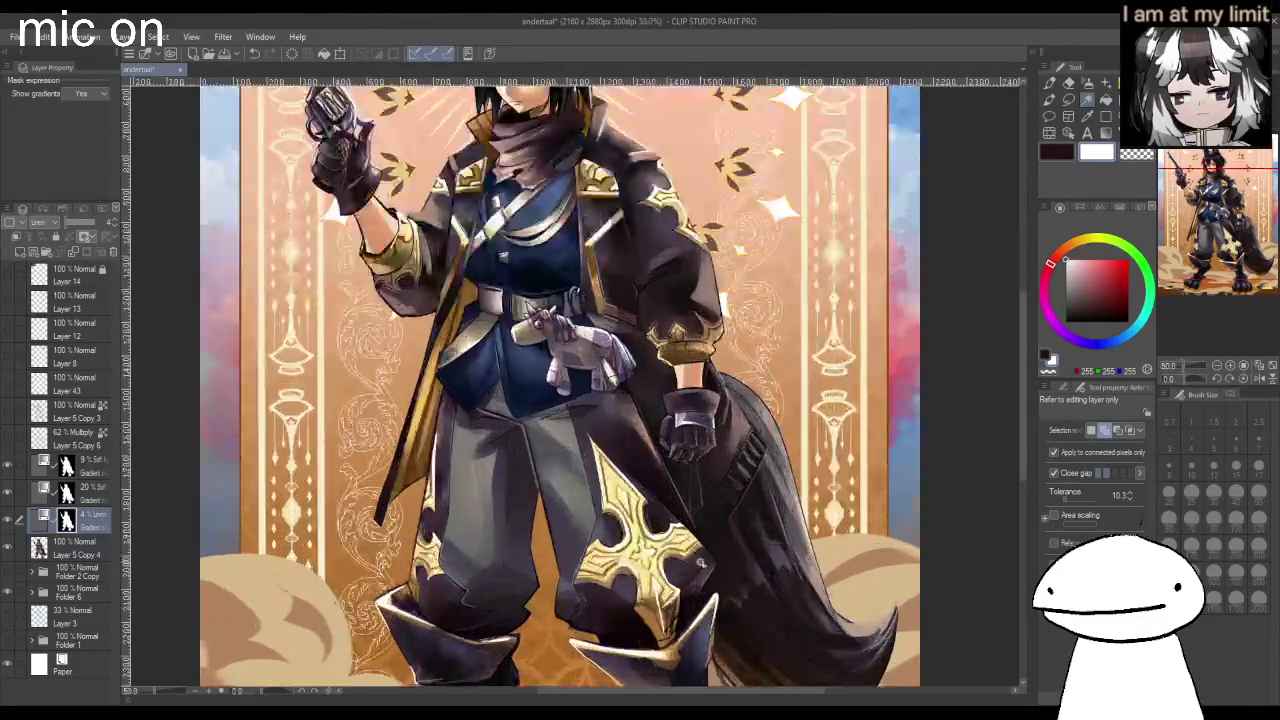
pyautogui.scroll(-2, 700, 560)
pyautogui.scroll(-1, 704, 570)
pyautogui.scroll(-3, 715, 605)
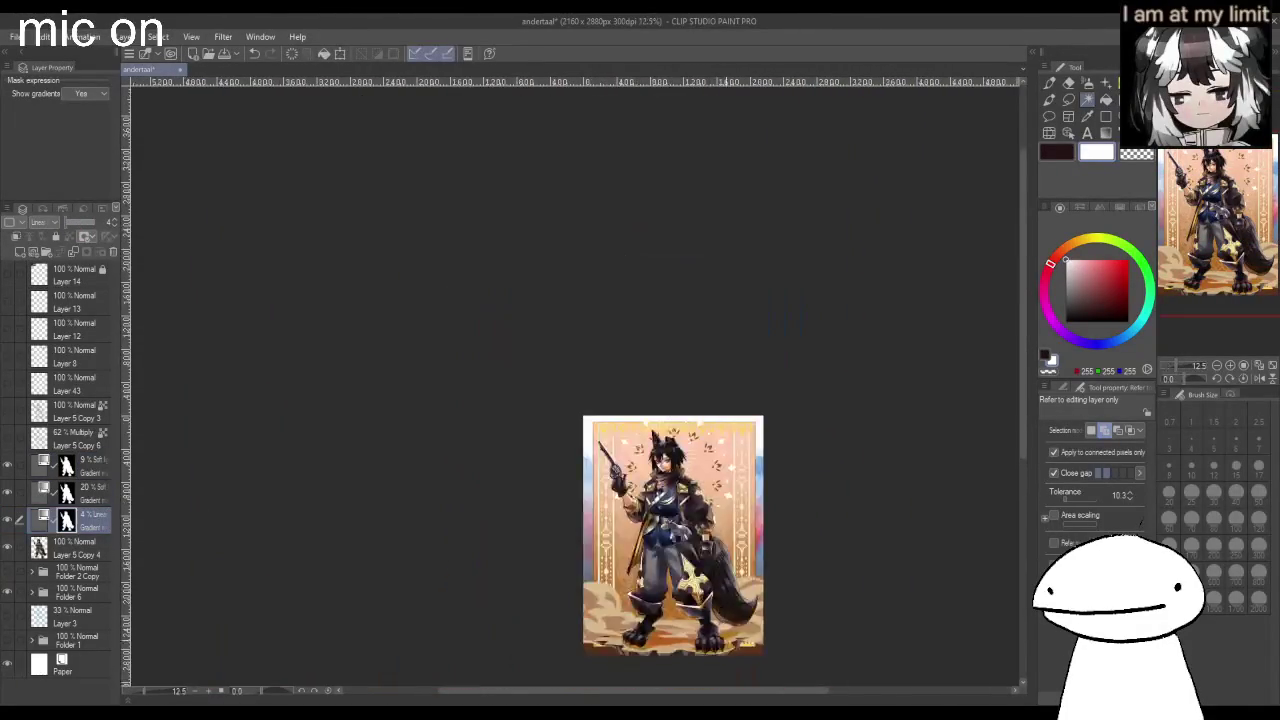
pyautogui.hotkey('ctrl', '0')
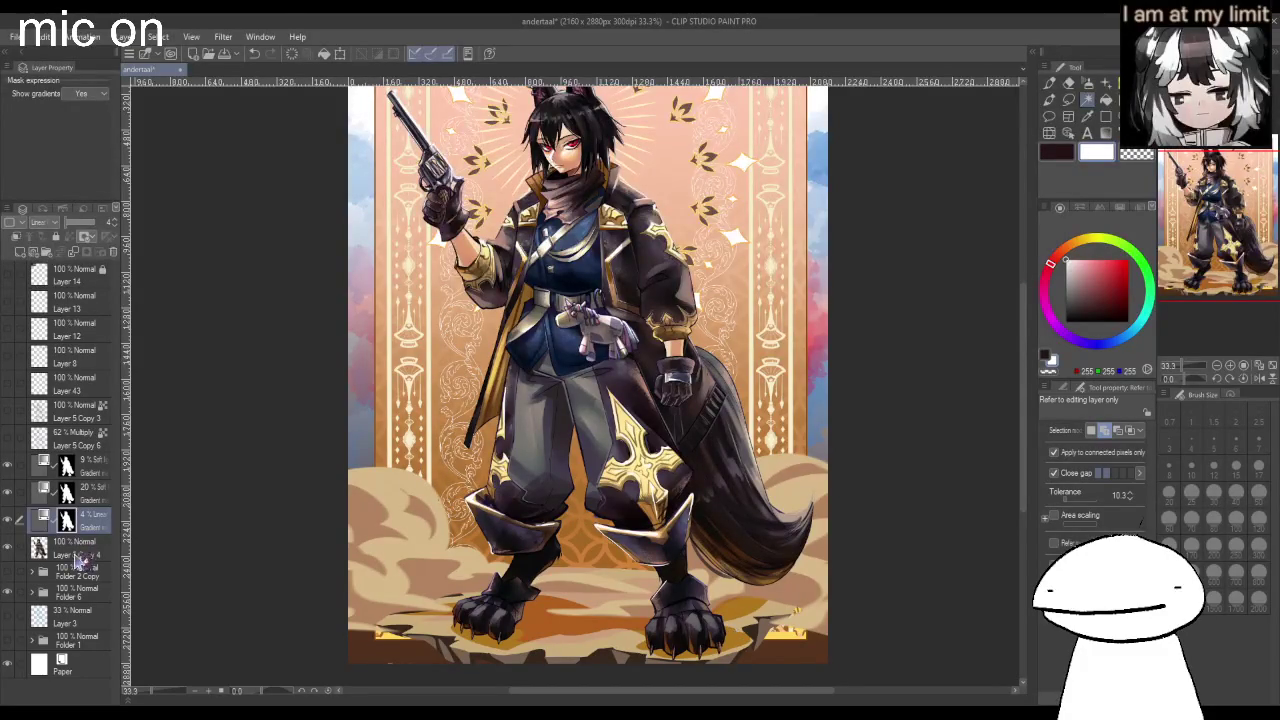
# Select Layer 5 Copy 4 and save the illustration's current progress.
pyautogui.click(80, 545)
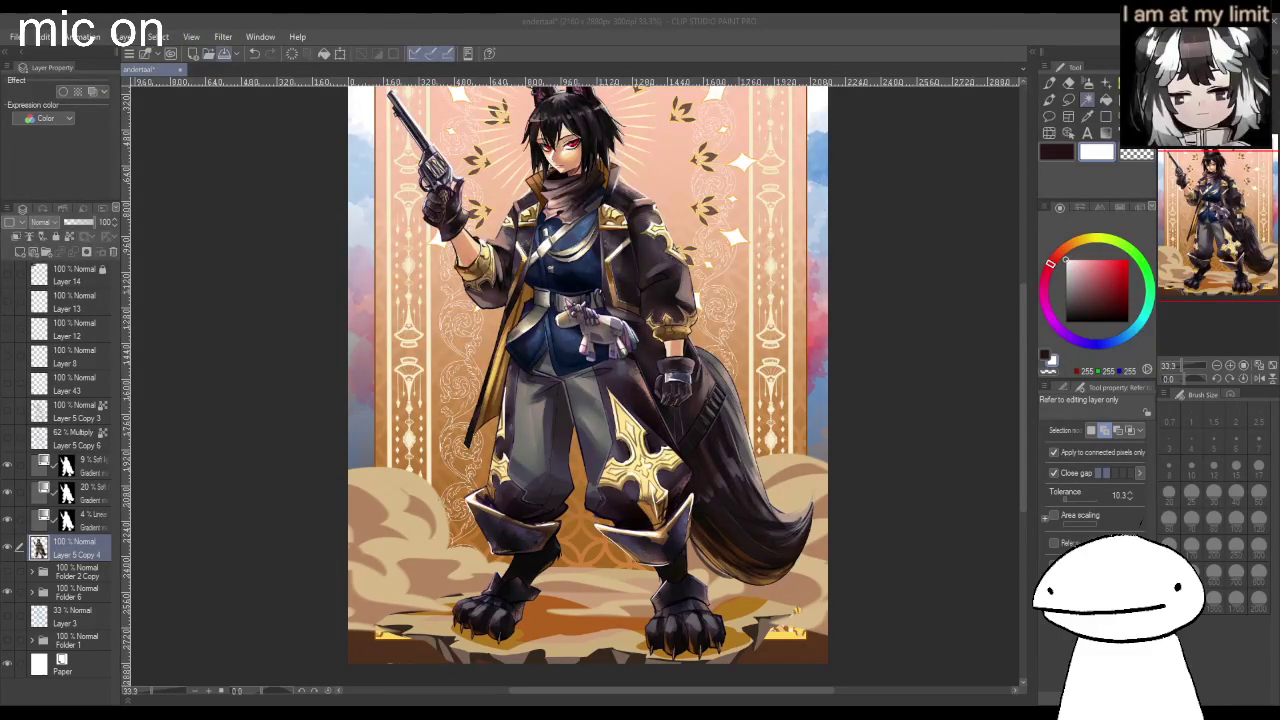
pyautogui.click(226, 57)
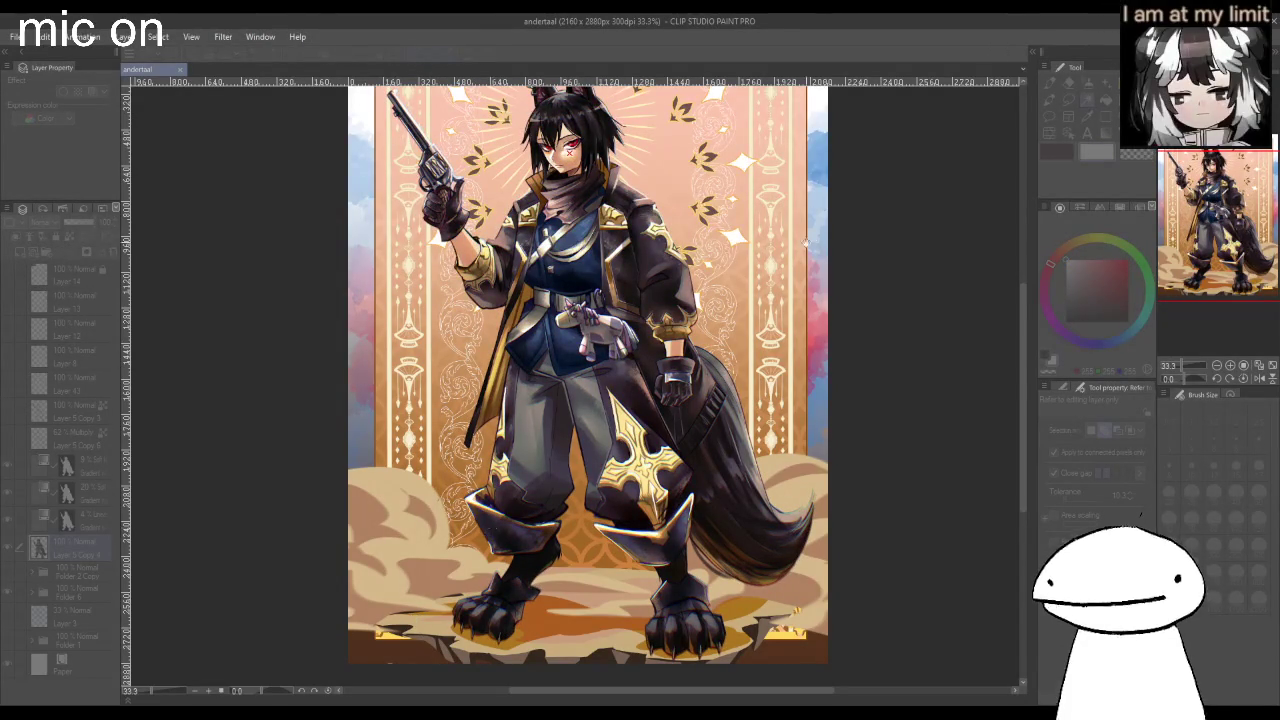
pyautogui.scroll(3, 580, 135)
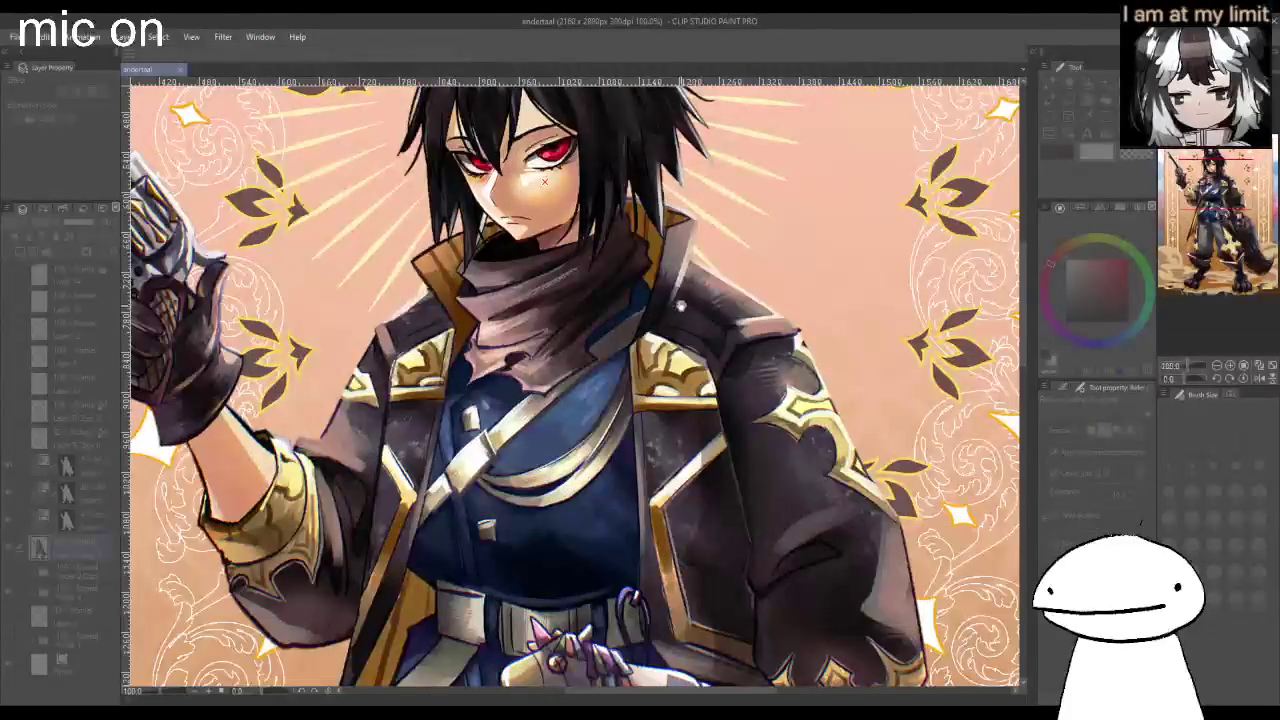
pyautogui.scroll(-3, 678, 310)
pyautogui.scroll(3, 670, 318)
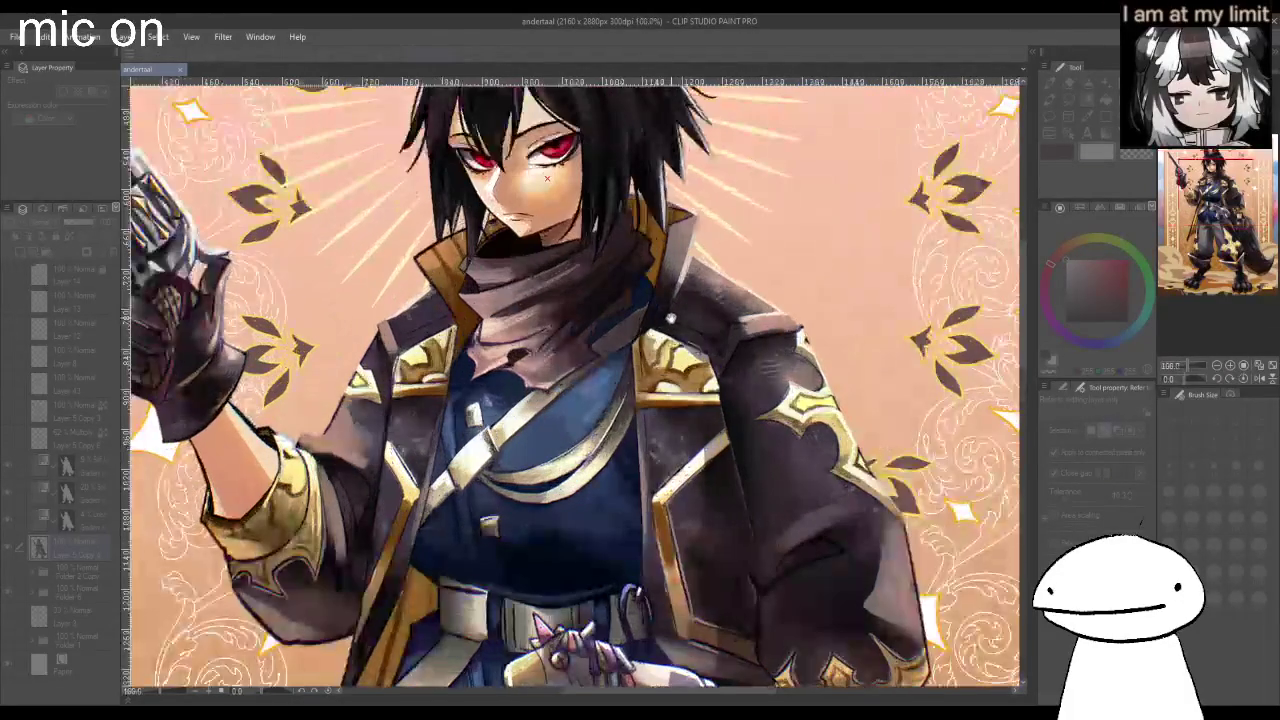
pyautogui.scroll(-3, 670, 318)
pyautogui.scroll(1, 789, 567)
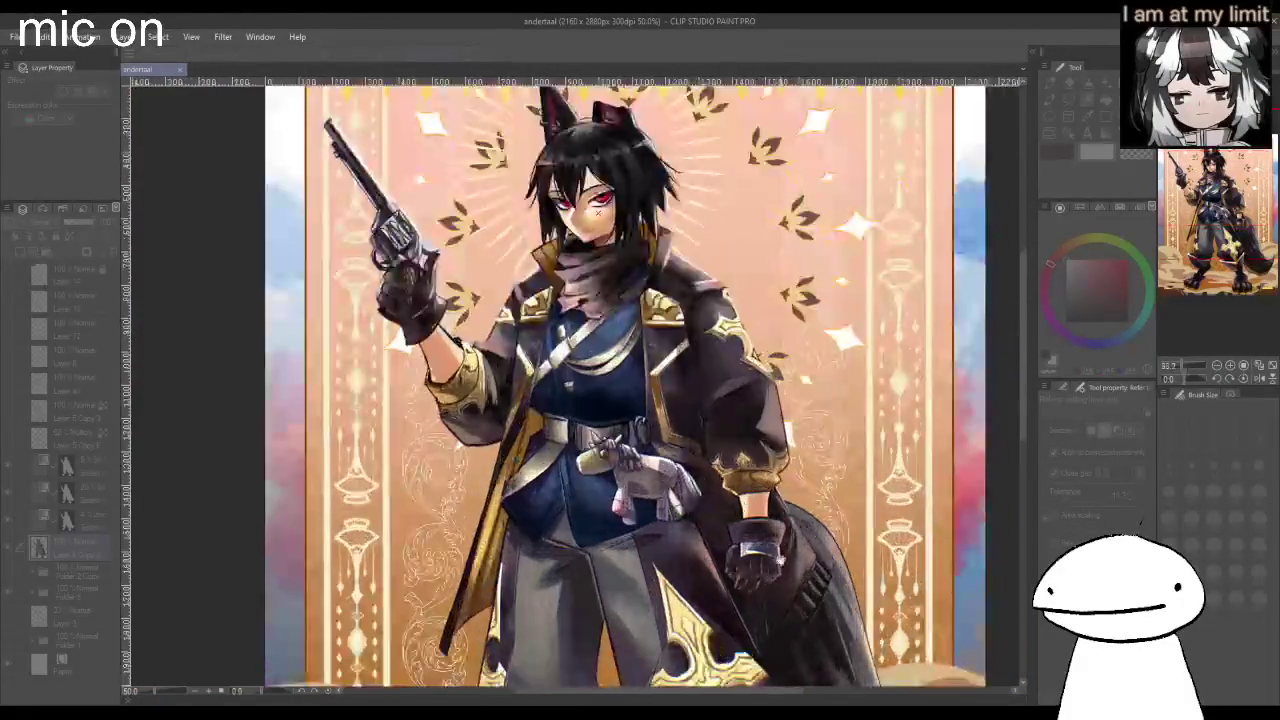
pyautogui.scroll(4, 789, 567)
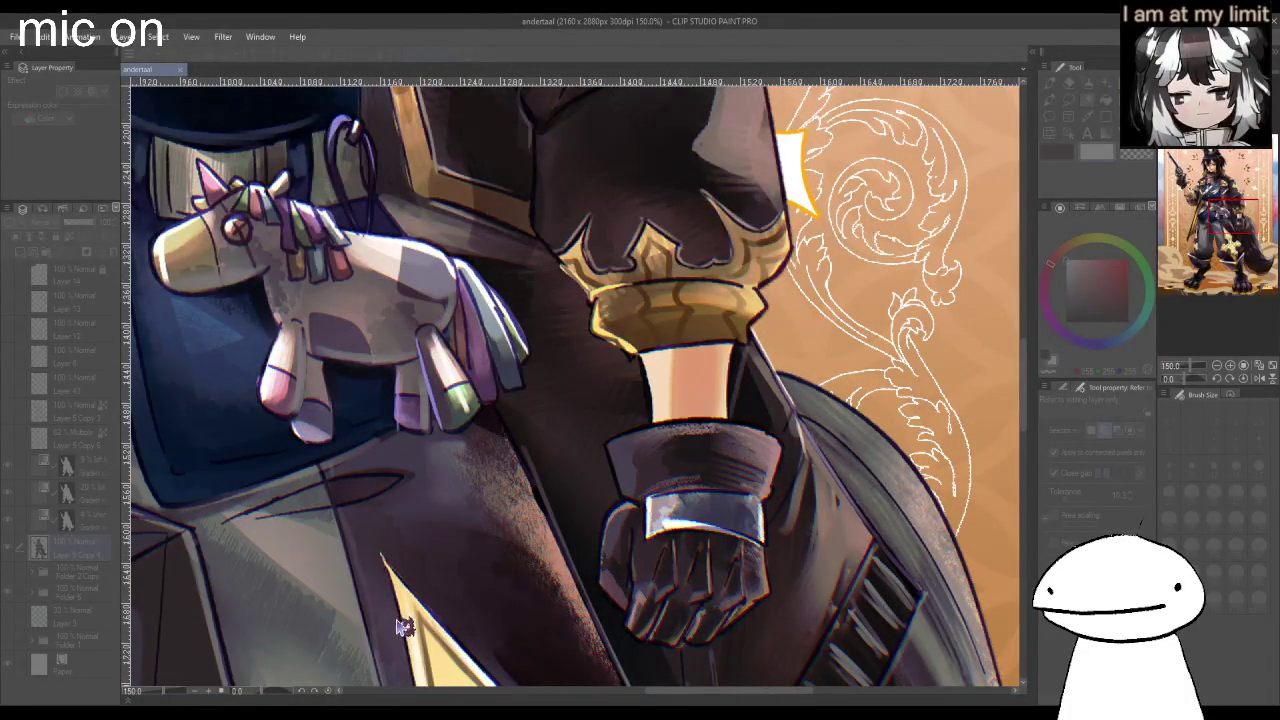
pyautogui.scroll(-3, 405, 620)
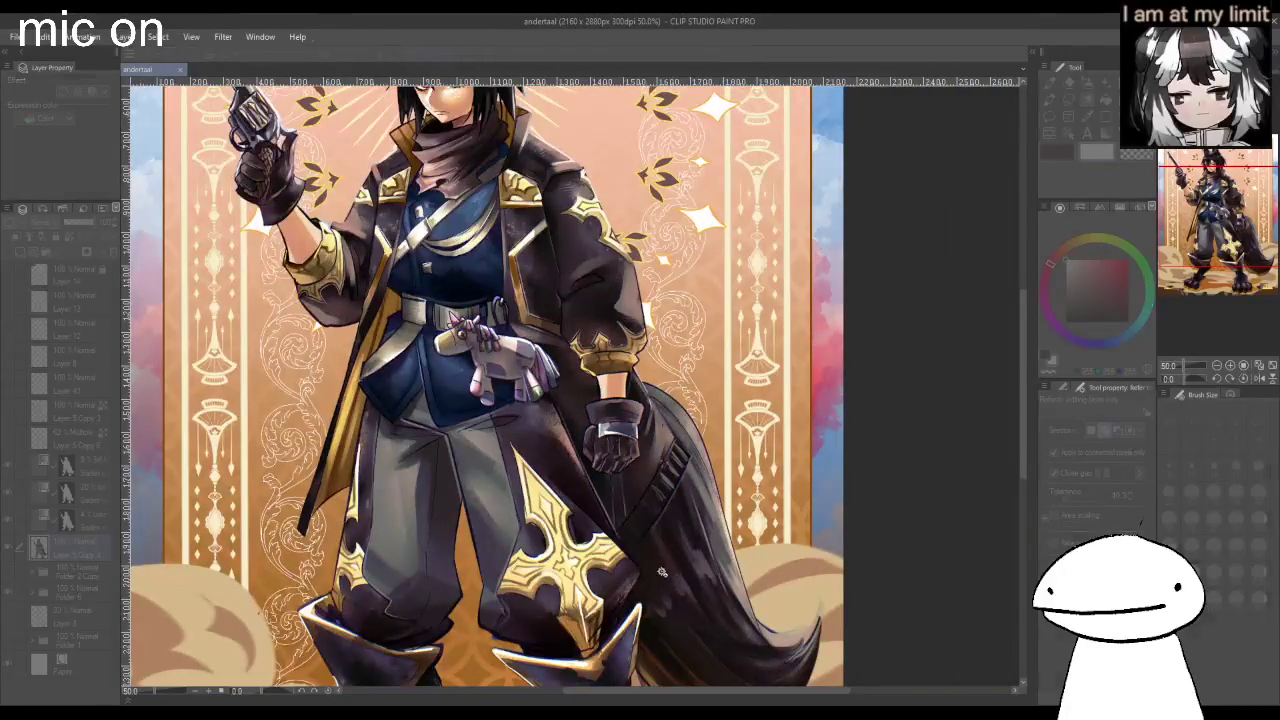
pyautogui.scroll(-1, 648, 572)
pyautogui.scroll(2, 540, 300)
pyautogui.scroll(2, 576, 328)
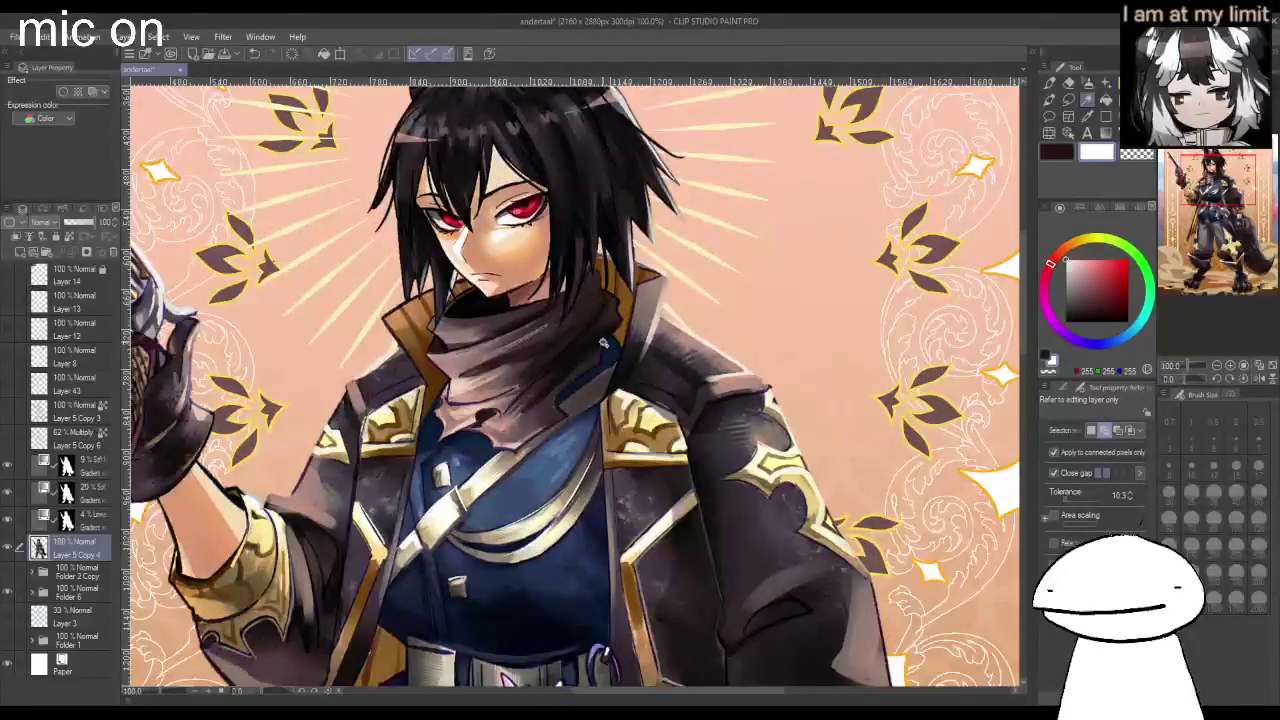
pyautogui.scroll(-3, 604, 341)
pyautogui.scroll(-1, 604, 341)
pyautogui.scroll(-1, 605, 342)
pyautogui.scroll(1, 604, 404)
pyautogui.scroll(-1, 604, 404)
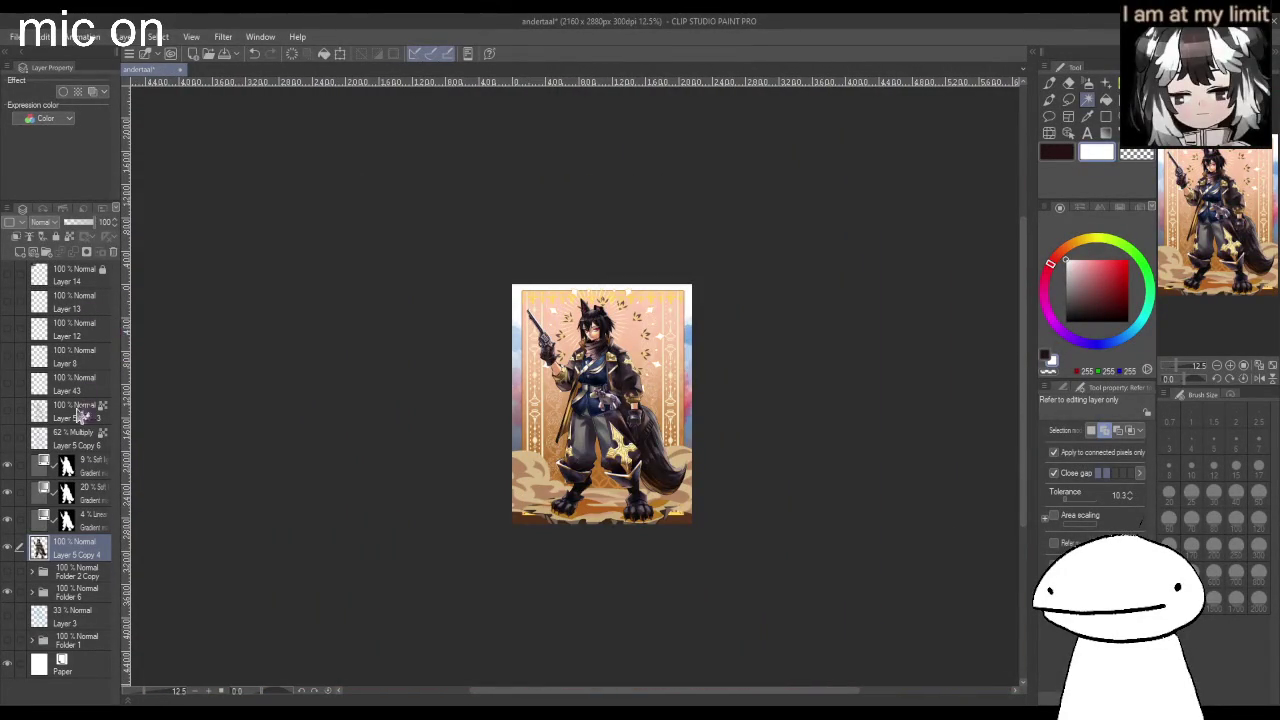
pyautogui.click(97, 598)
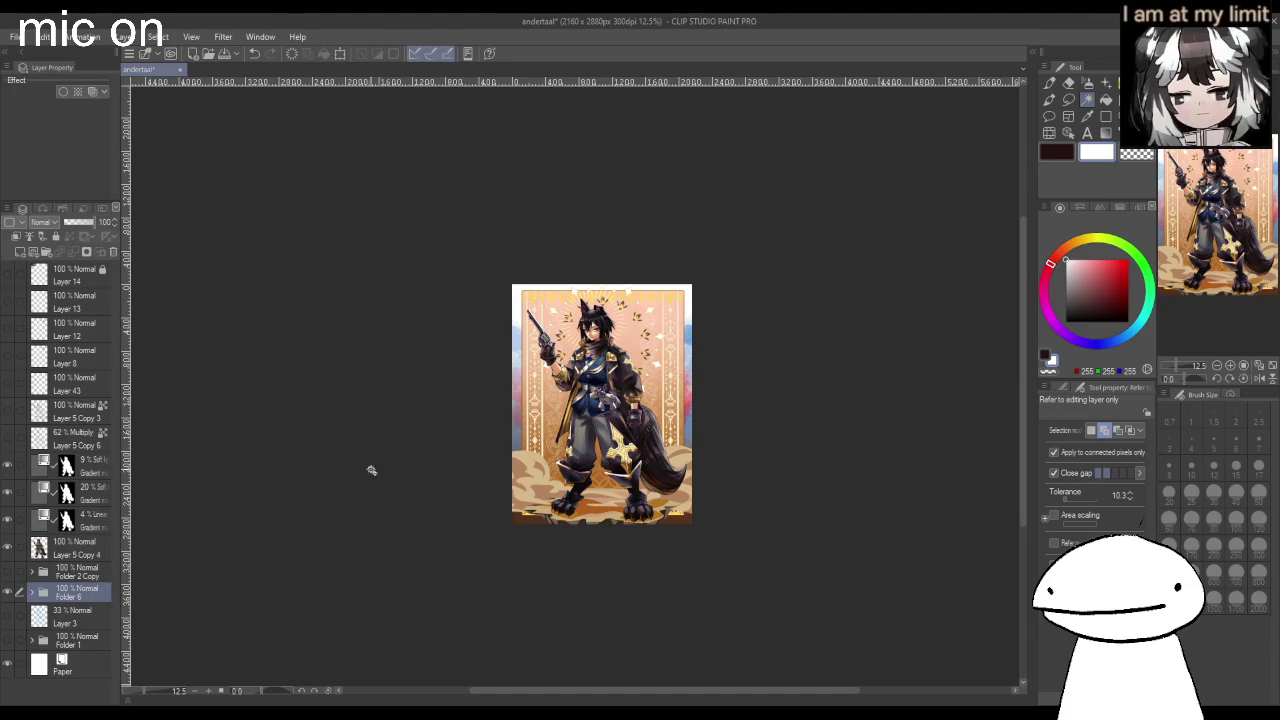
pyautogui.scroll(1, 636, 474)
pyautogui.scroll(-1, 670, 463)
pyautogui.scroll(1, 686, 454)
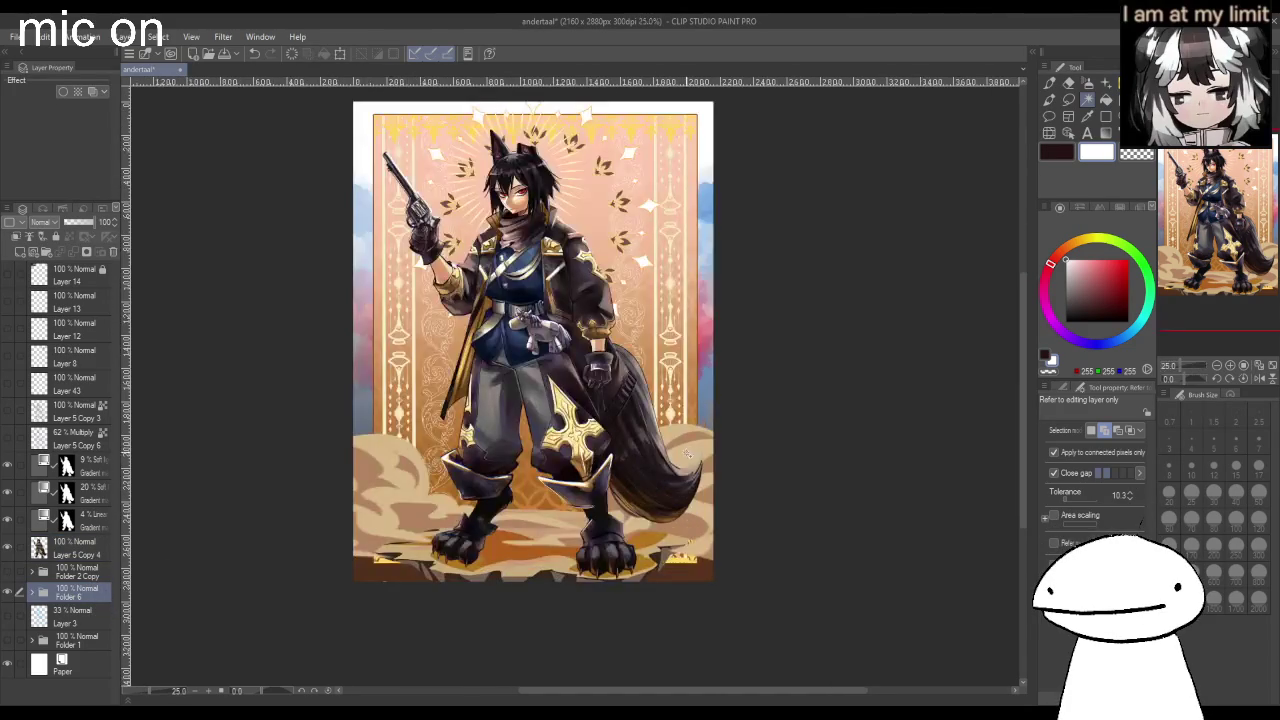
# Create a new layer above Layer 5 Copy 6 set to Add (Glow).
pyautogui.click(88, 358)
pyautogui.click(85, 414)
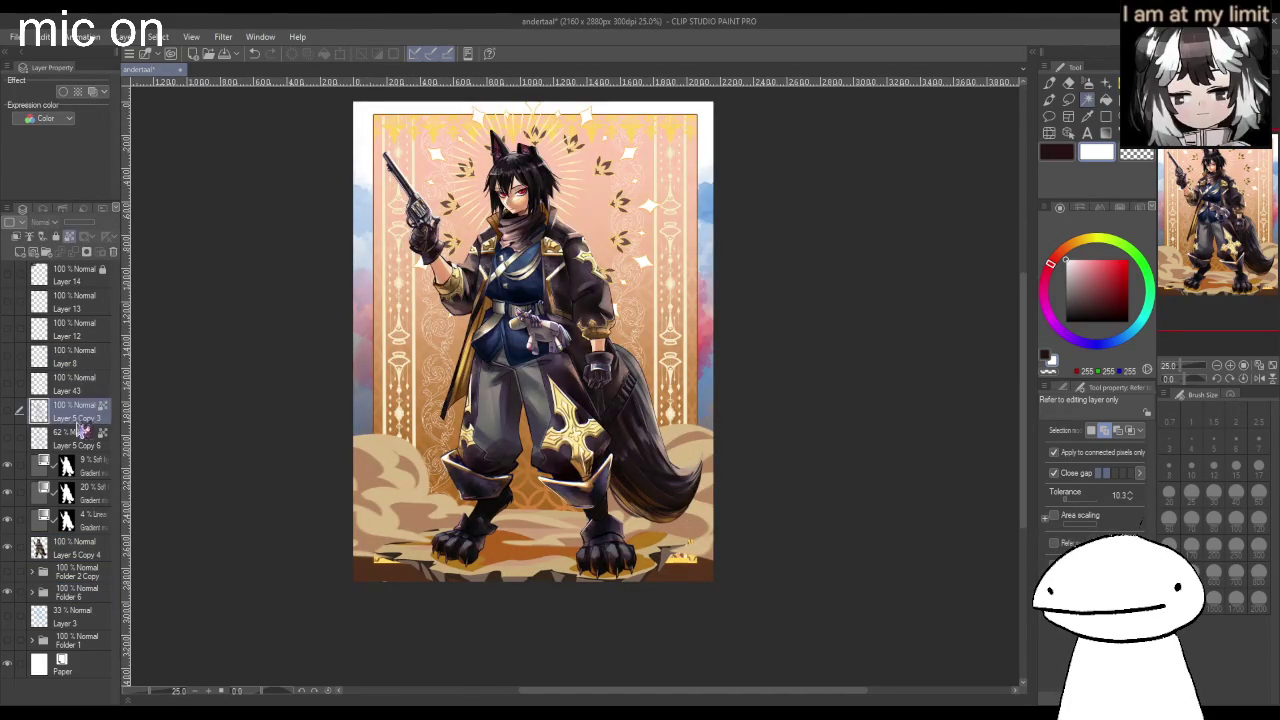
pyautogui.click(84, 437)
pyautogui.click(28, 251)
pyautogui.click(9, 467)
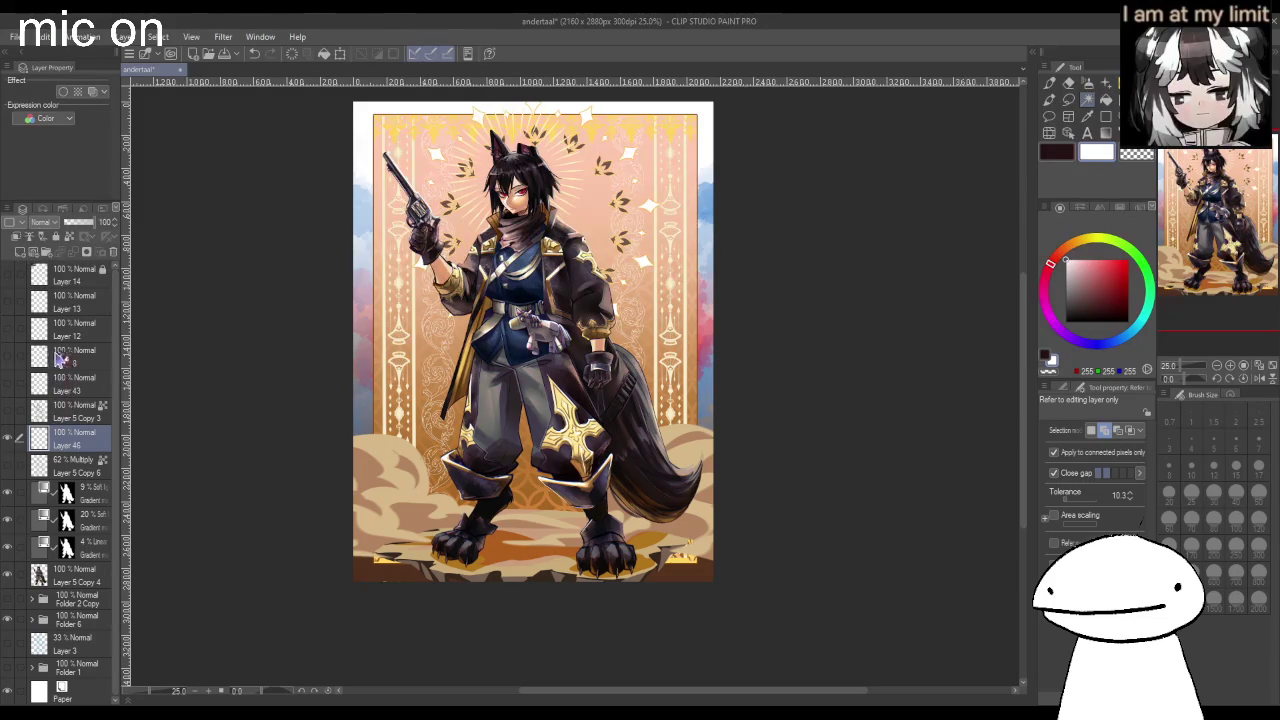
pyautogui.moveTo(60, 370); pyautogui.dragTo(65, 360)
# Spray white specks over the wolf tail with the Droplet airbrush.
pyautogui.click(1110, 86)
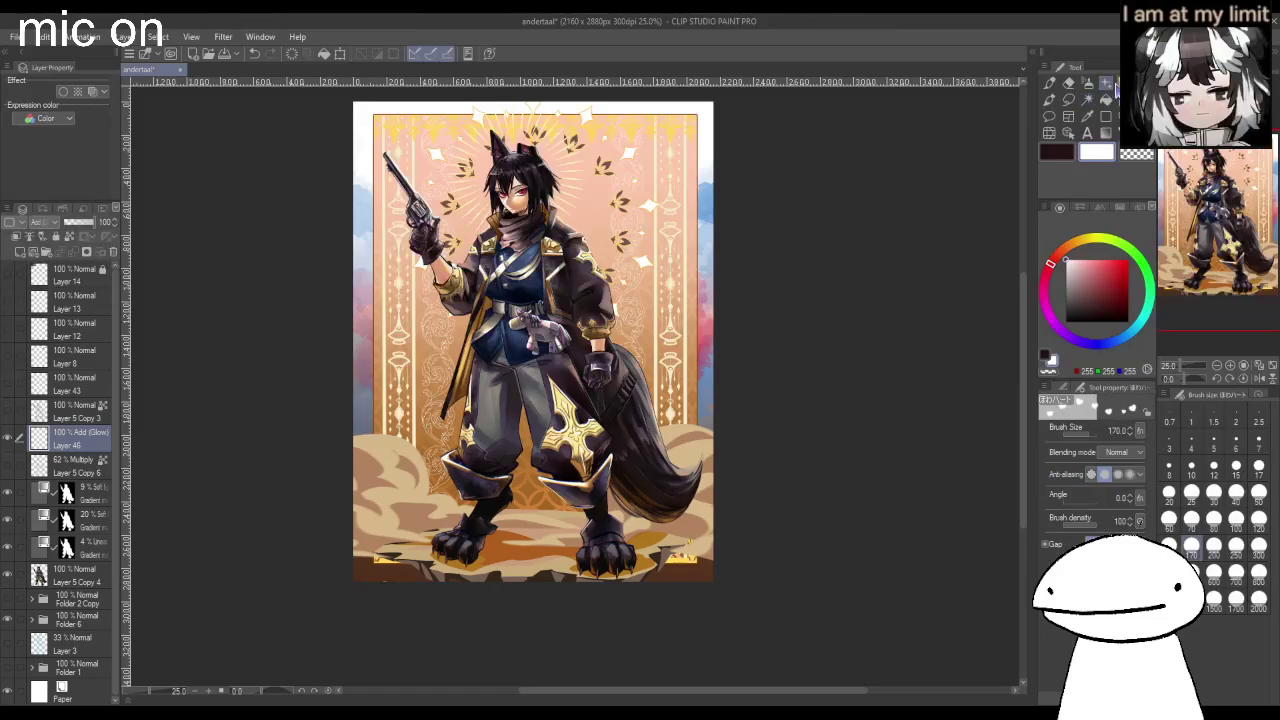
pyautogui.click(1062, 387)
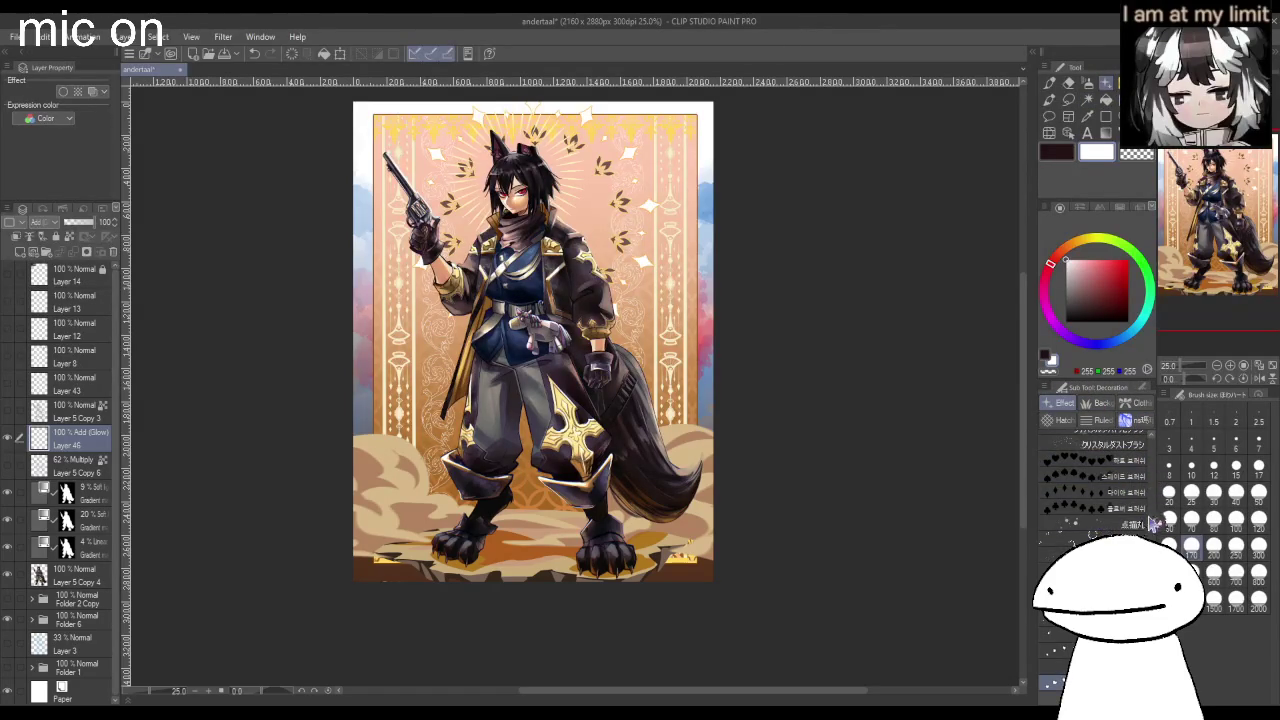
pyautogui.click(1088, 83)
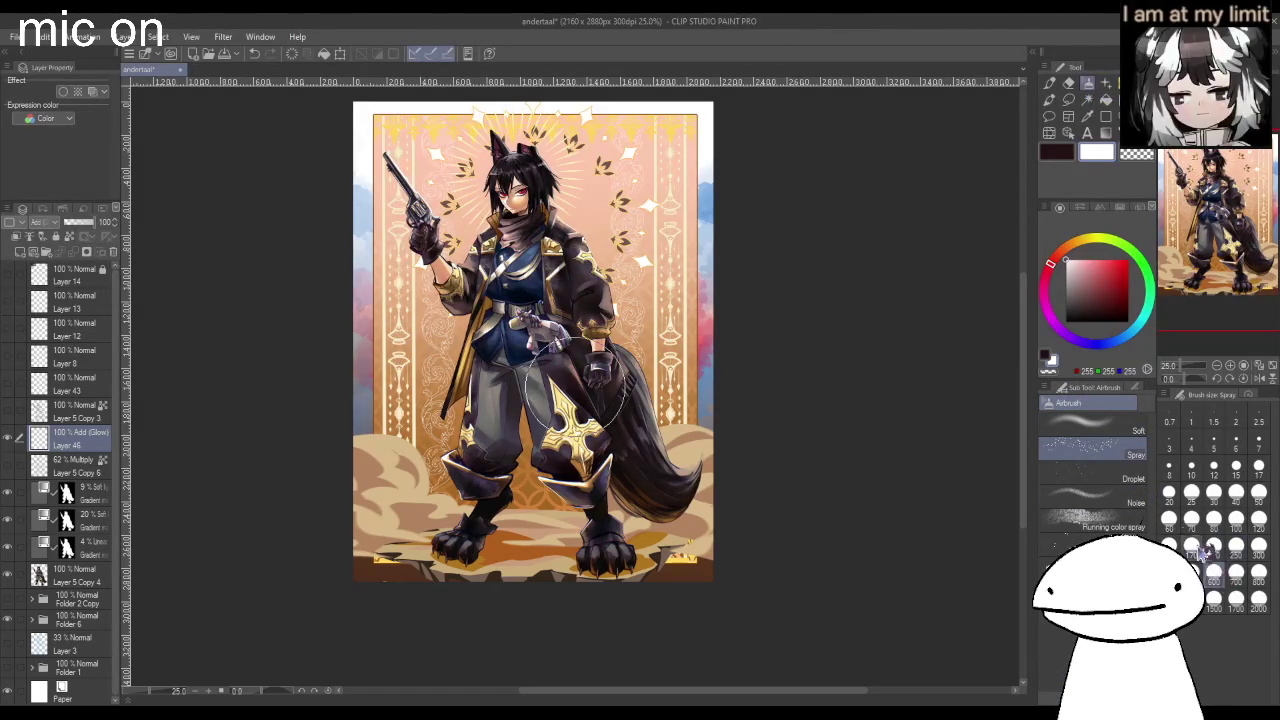
pyautogui.click(1090, 474)
pyautogui.moveTo(741, 380)
pyautogui.mouseDown()
pyautogui.moveTo(623, 574)
pyautogui.moveTo(654, 577)
pyautogui.moveTo(760, 224)
pyautogui.mouseUp()
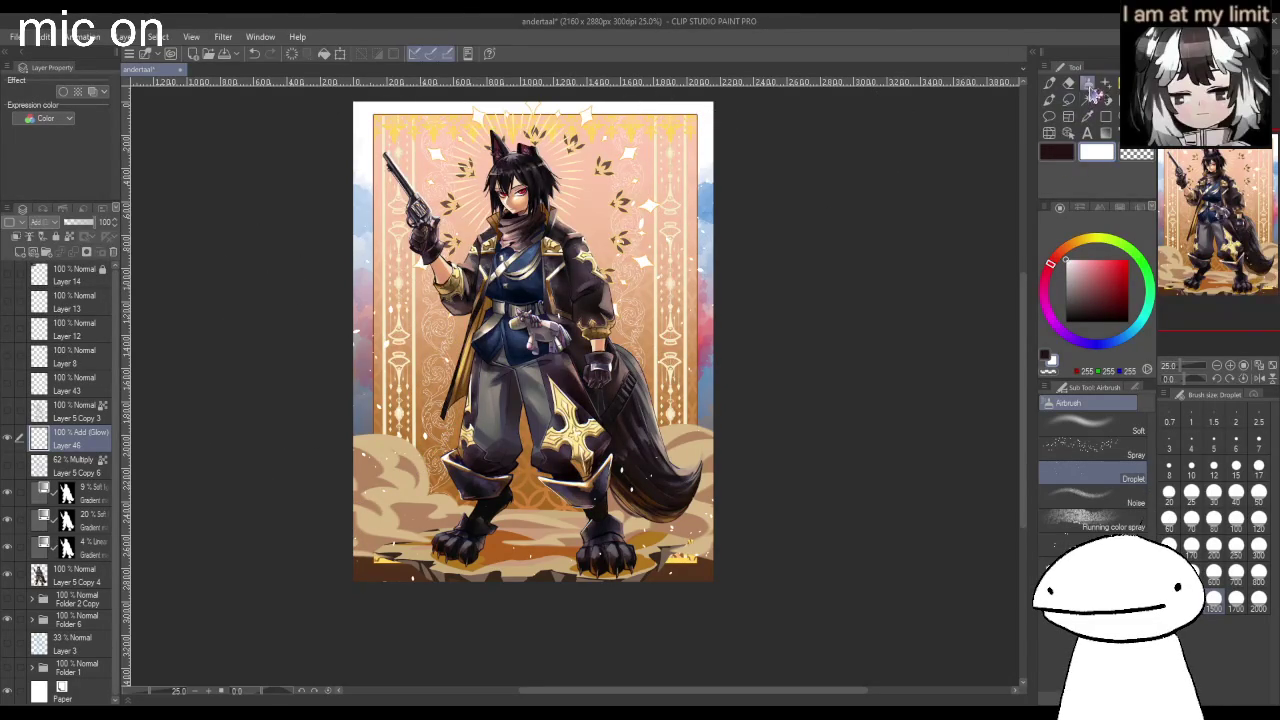
# Paint a Dappled light glow along the top of the frame.
pyautogui.click(1106, 86)
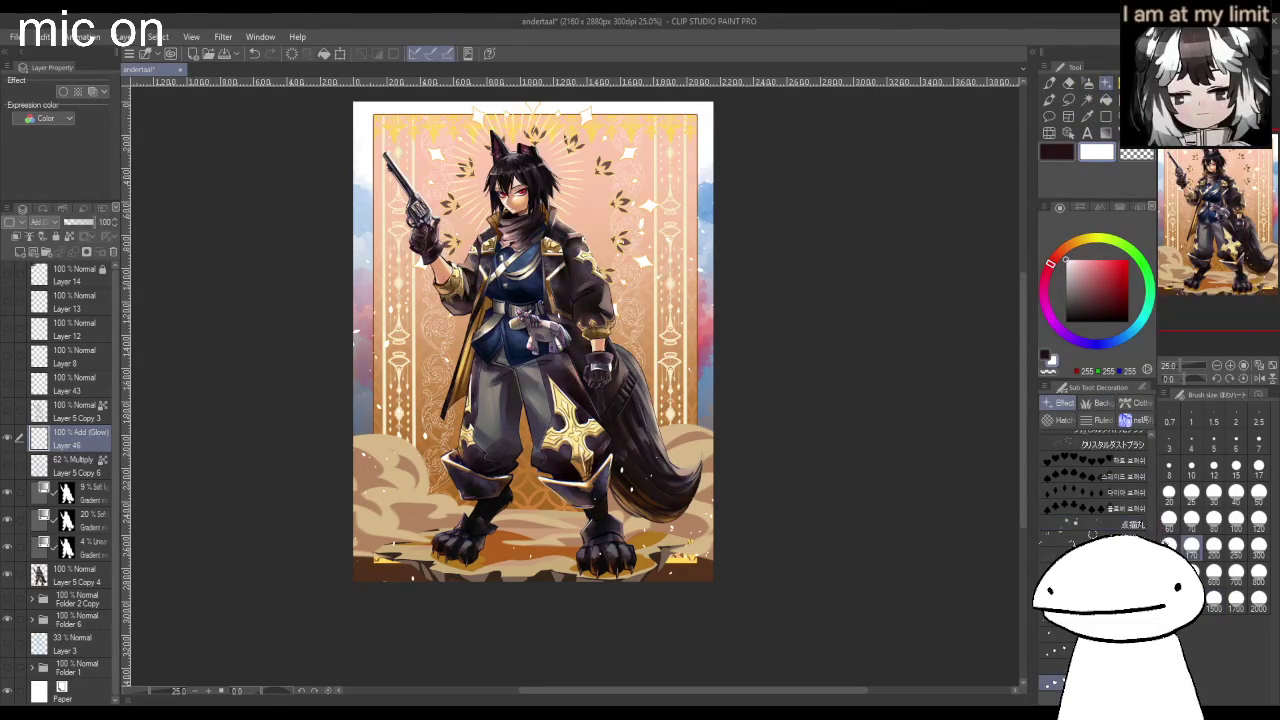
pyautogui.scroll(-5, 1100, 480)
pyautogui.moveTo(1148, 478); pyautogui.dragTo(1154, 436)
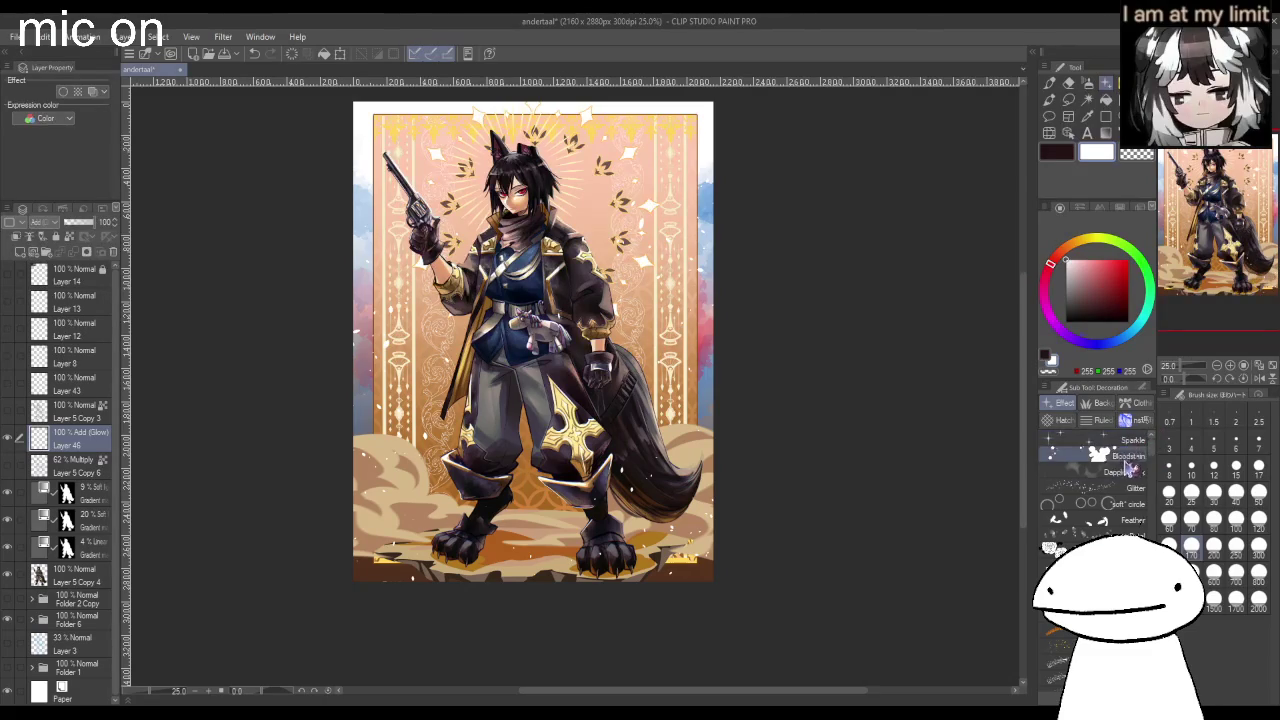
pyautogui.click(1128, 474)
pyautogui.click(1076, 258)
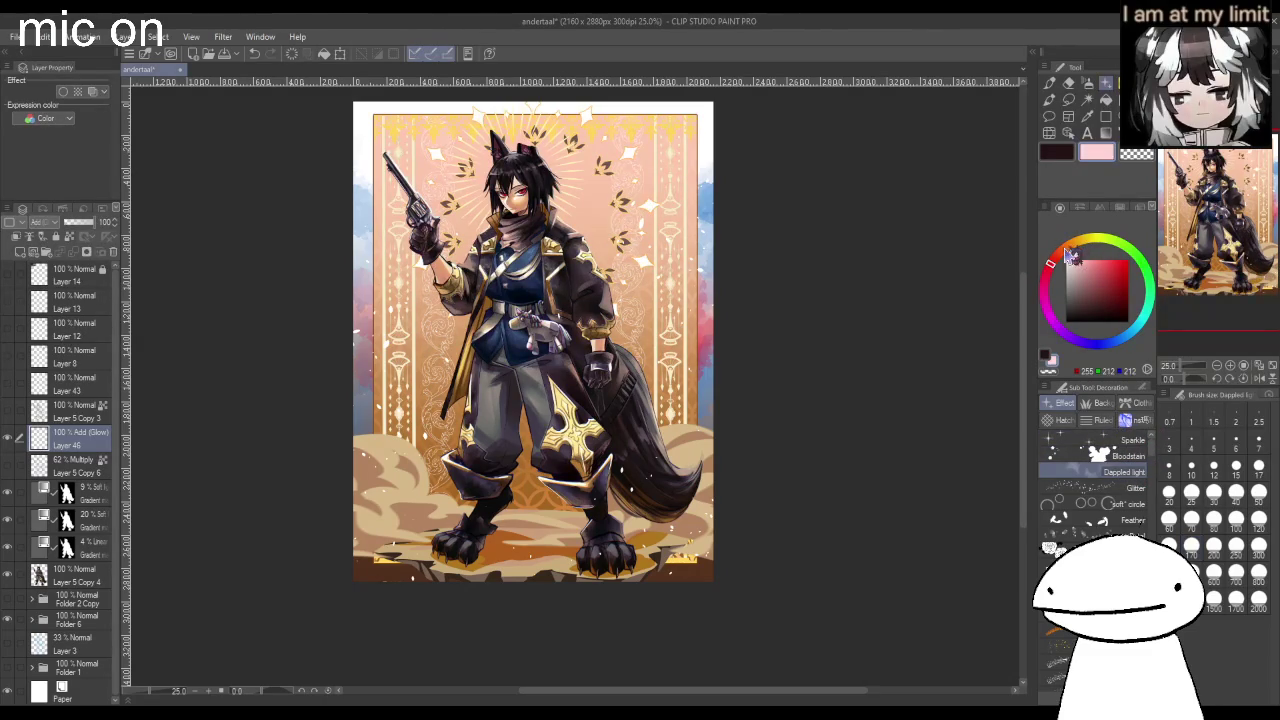
pyautogui.moveTo(417, 100); pyautogui.dragTo(534, 95)
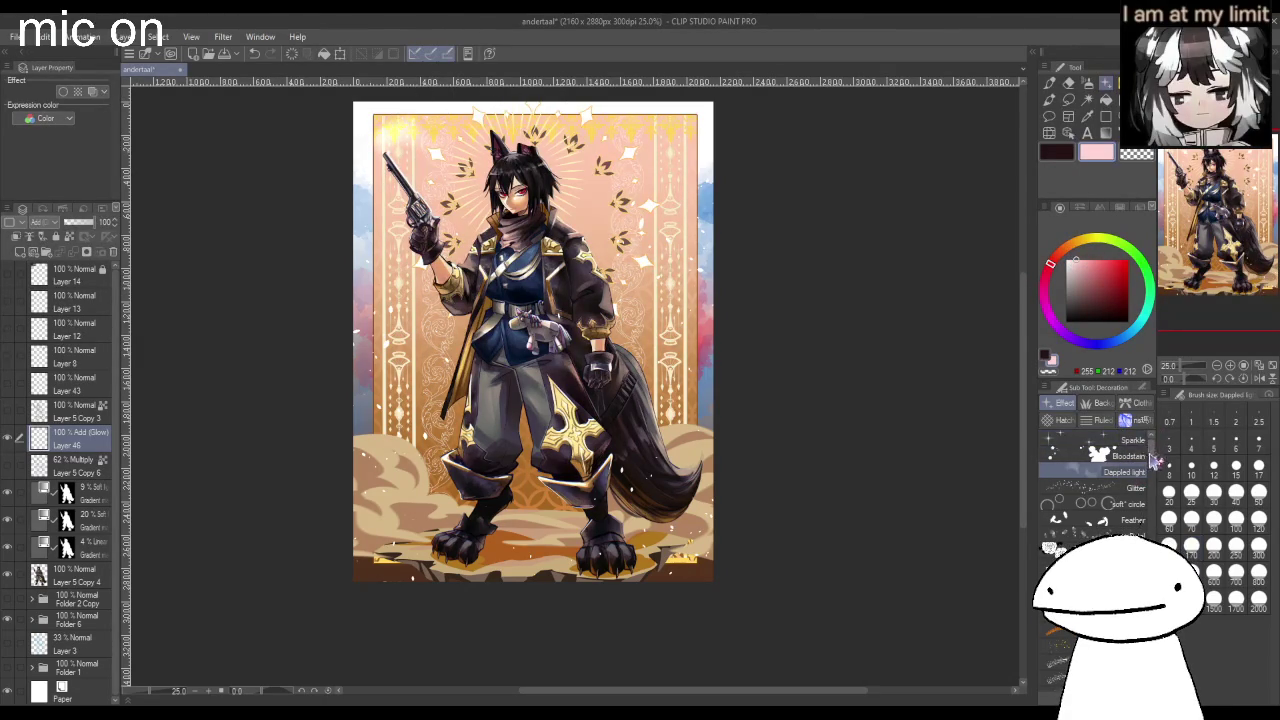
# Paint glowing プリズムペン2 sparkles around the character's feet at brush size 80.
pyautogui.scroll(-2, 1150, 460)
pyautogui.scroll(-2, 1150, 460)
pyautogui.scroll(-2, 1150, 460)
pyautogui.scroll(-2, 1150, 460)
pyautogui.scroll(-2, 1095, 480)
pyautogui.scroll(-2, 1095, 480)
pyautogui.scroll(-1, 1095, 480)
pyautogui.scroll(-2, 1095, 480)
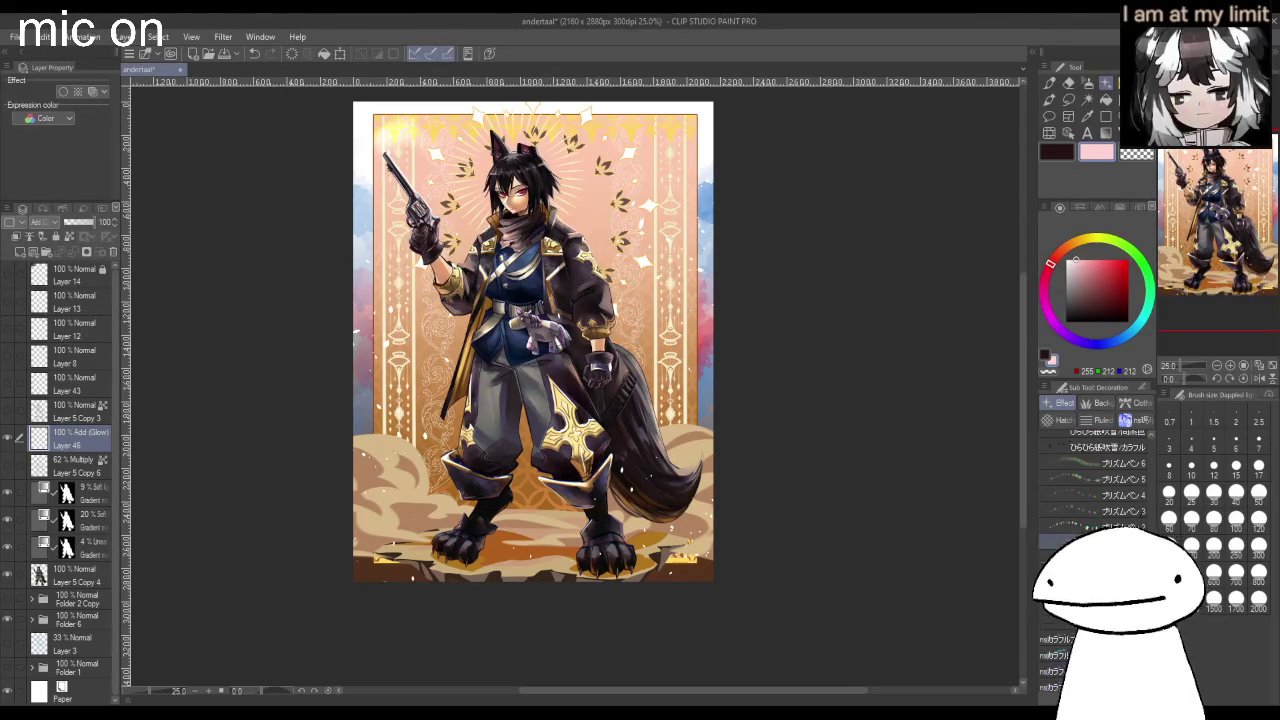
pyautogui.click(1095, 526)
pyautogui.click(1213, 492)
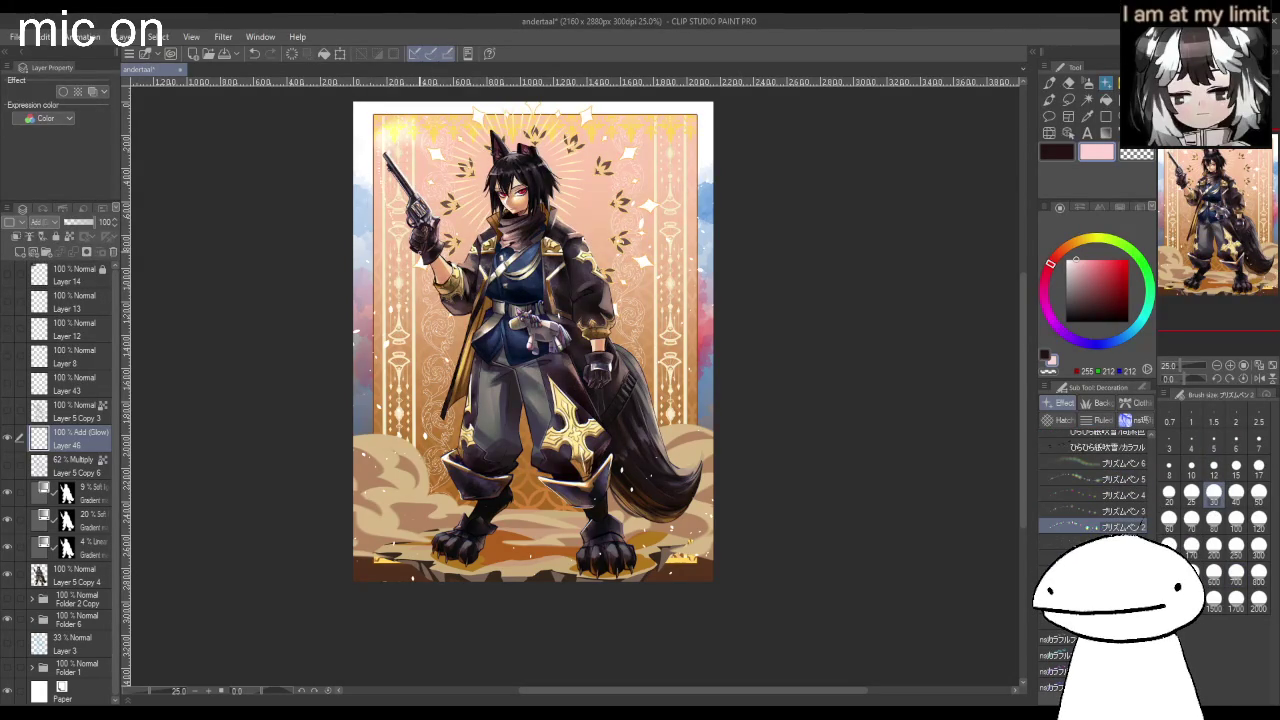
pyautogui.click(1214, 520)
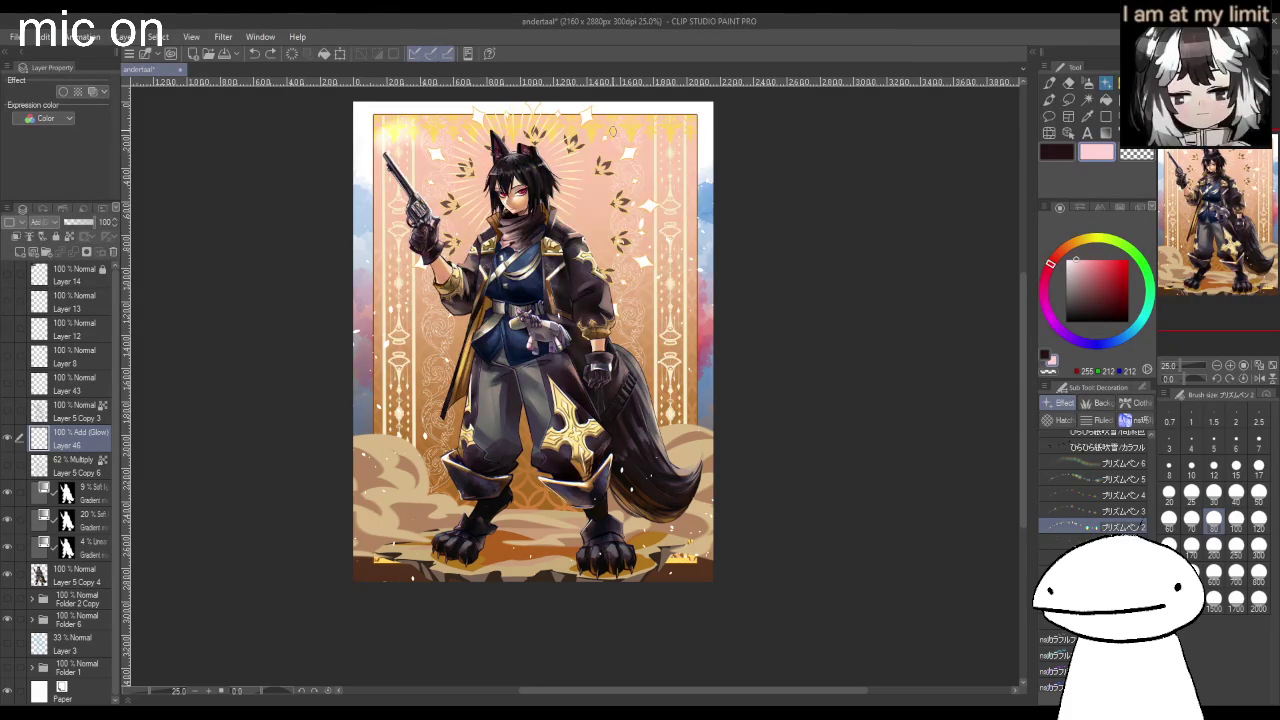
pyautogui.moveTo(390, 528); pyautogui.dragTo(425, 546)
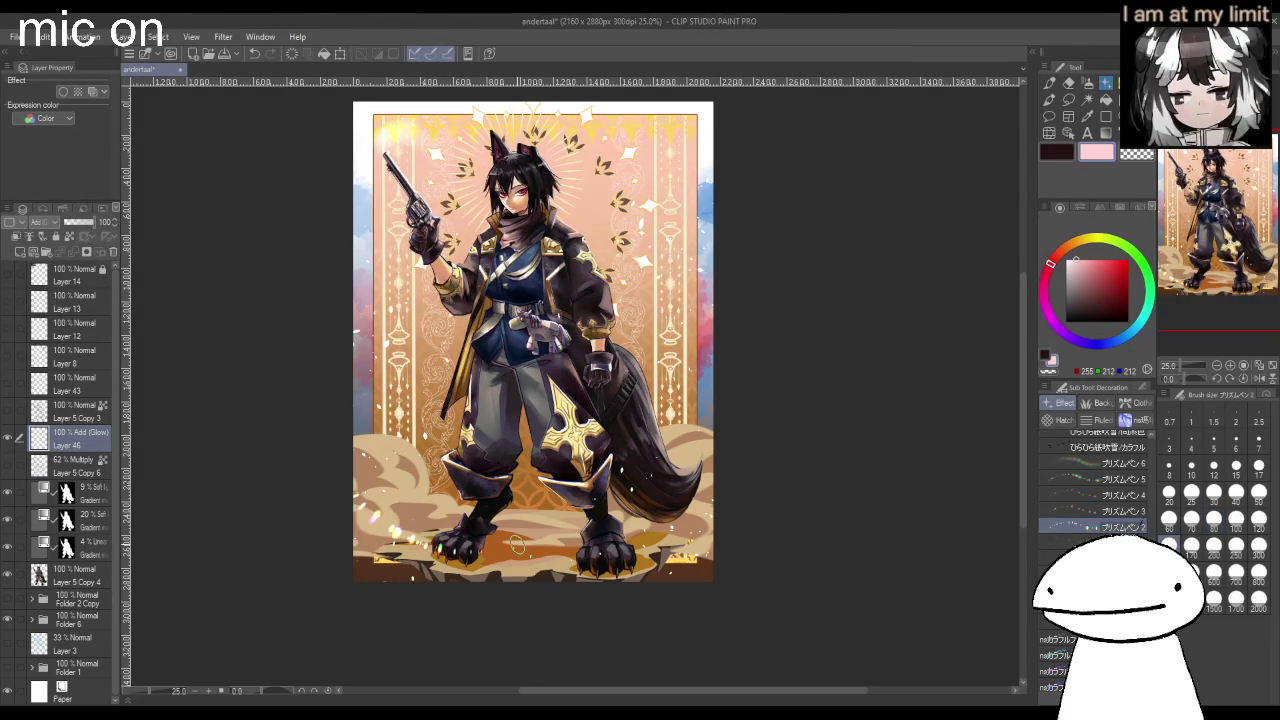
pyautogui.click(1214, 545)
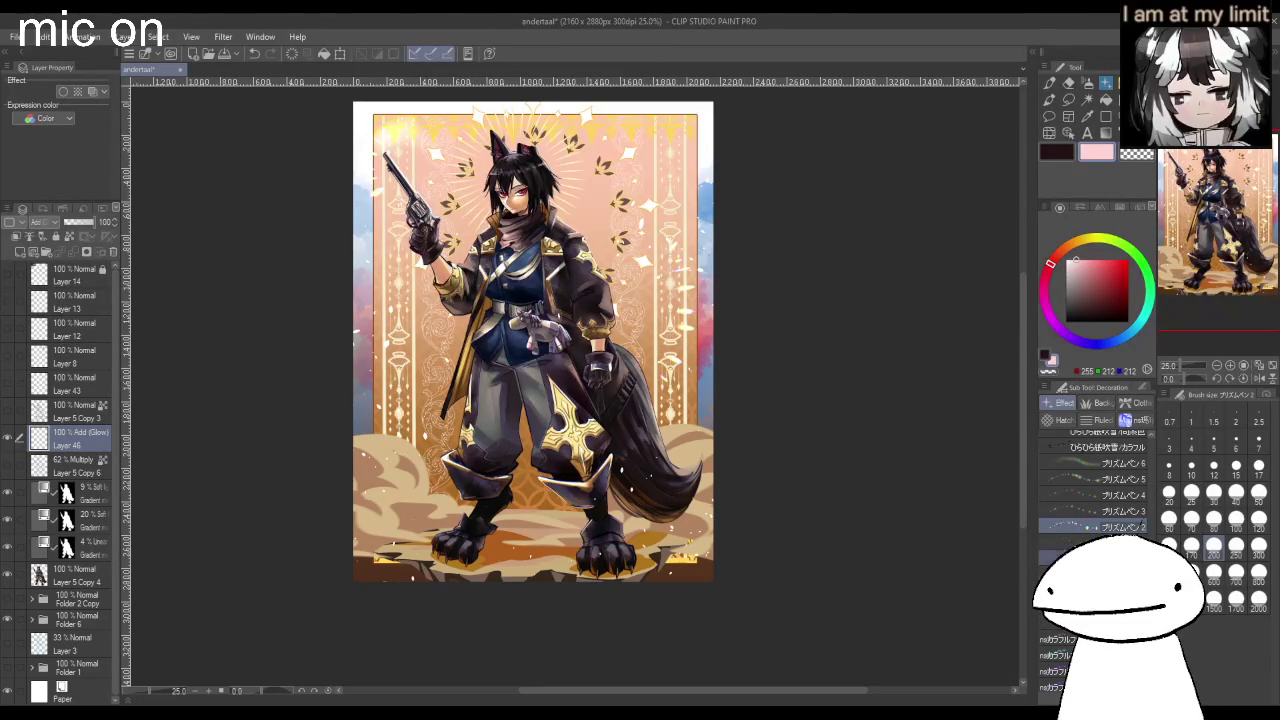
# Switch to the プリズムペン1 sparkle brush.
pyautogui.click(1080, 541)
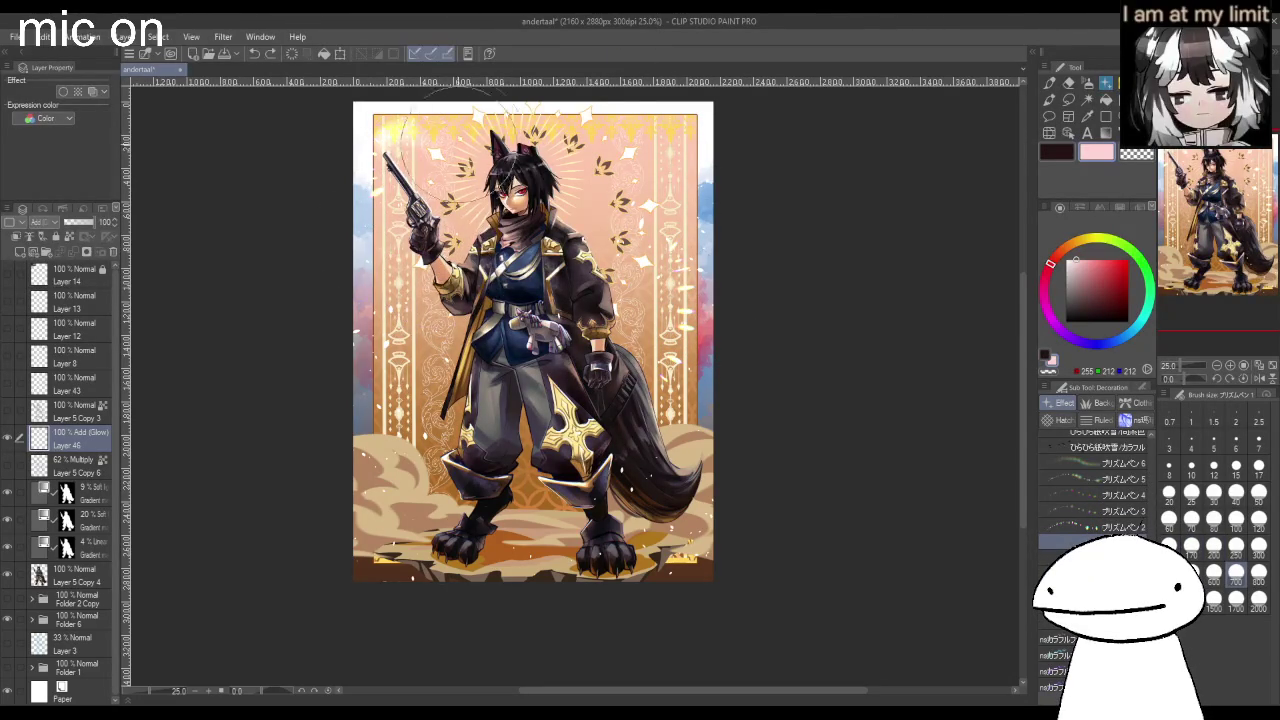
pyautogui.scroll(-2, 723, 337)
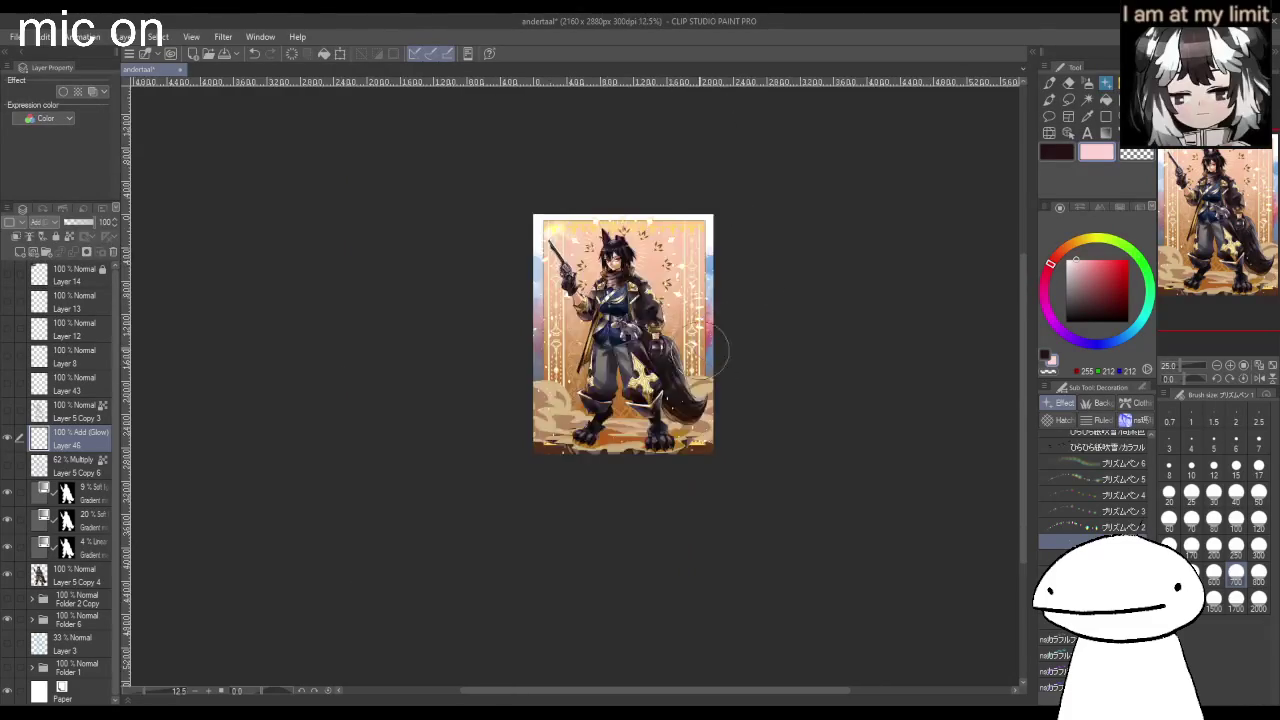
pyautogui.scroll(2, 574, 271)
pyautogui.scroll(2, 760, 240)
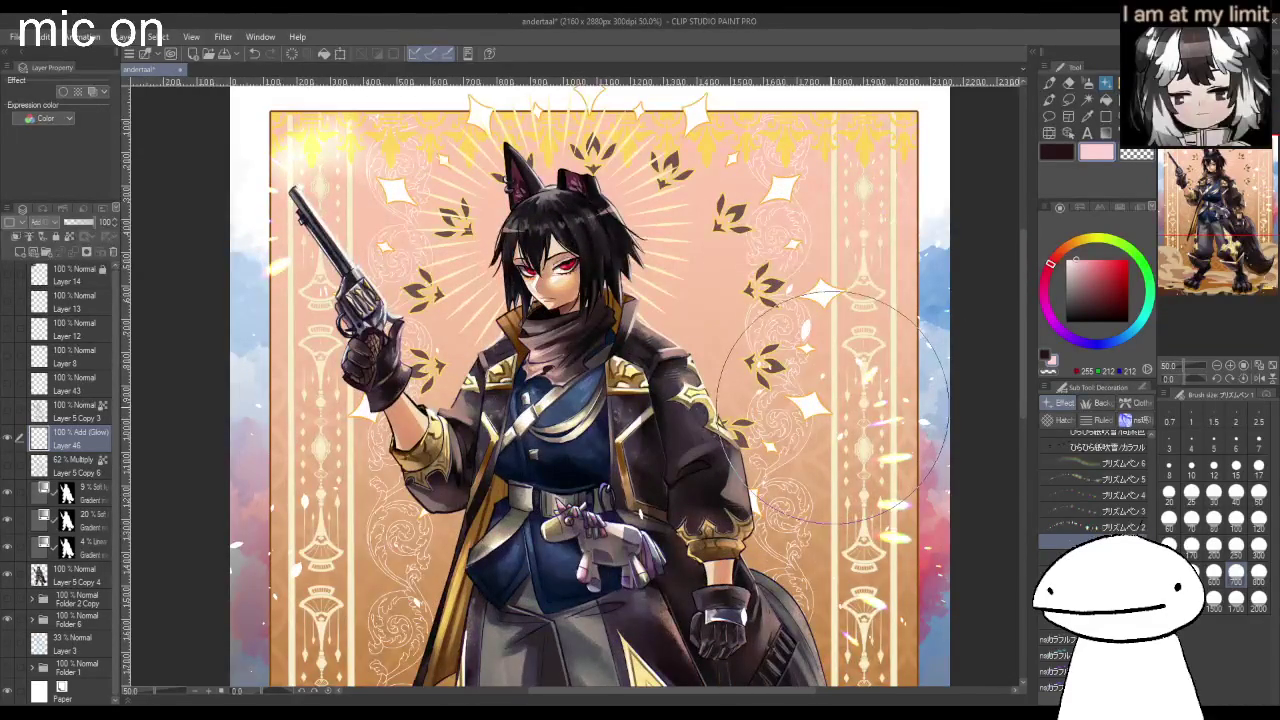
pyautogui.scroll(-1, 856, 410)
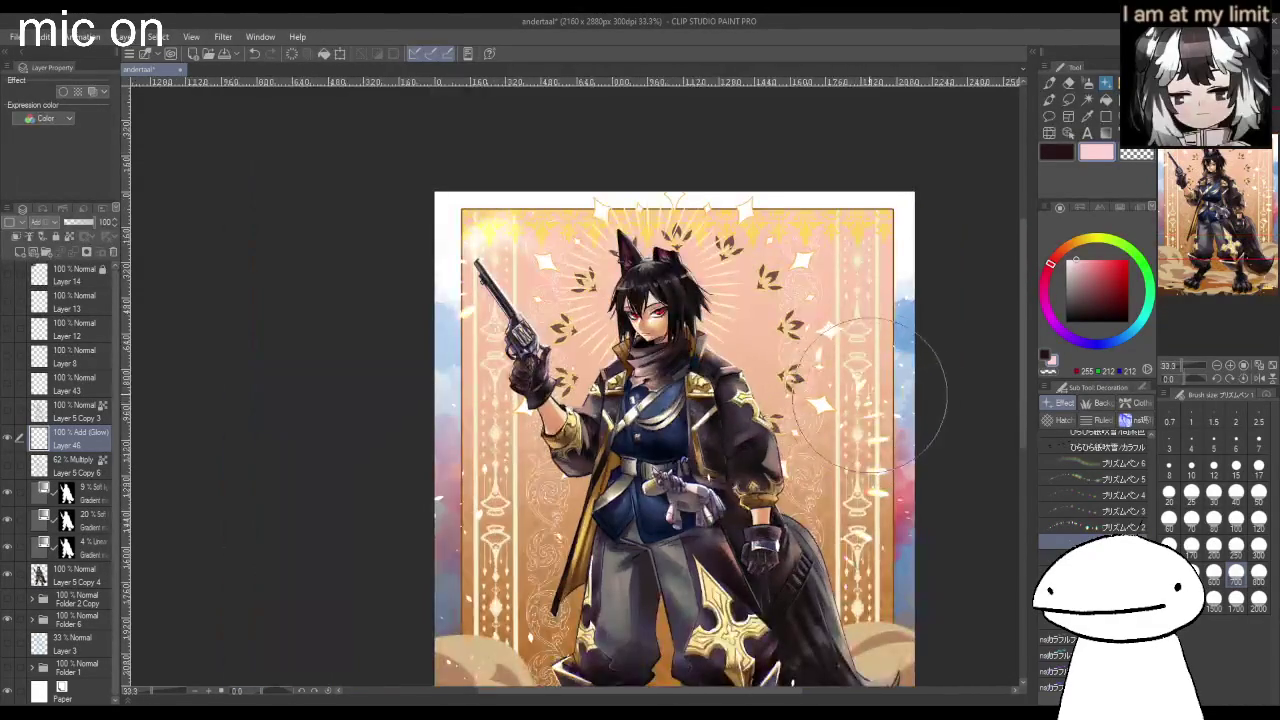
pyautogui.scroll(-1, 884, 470)
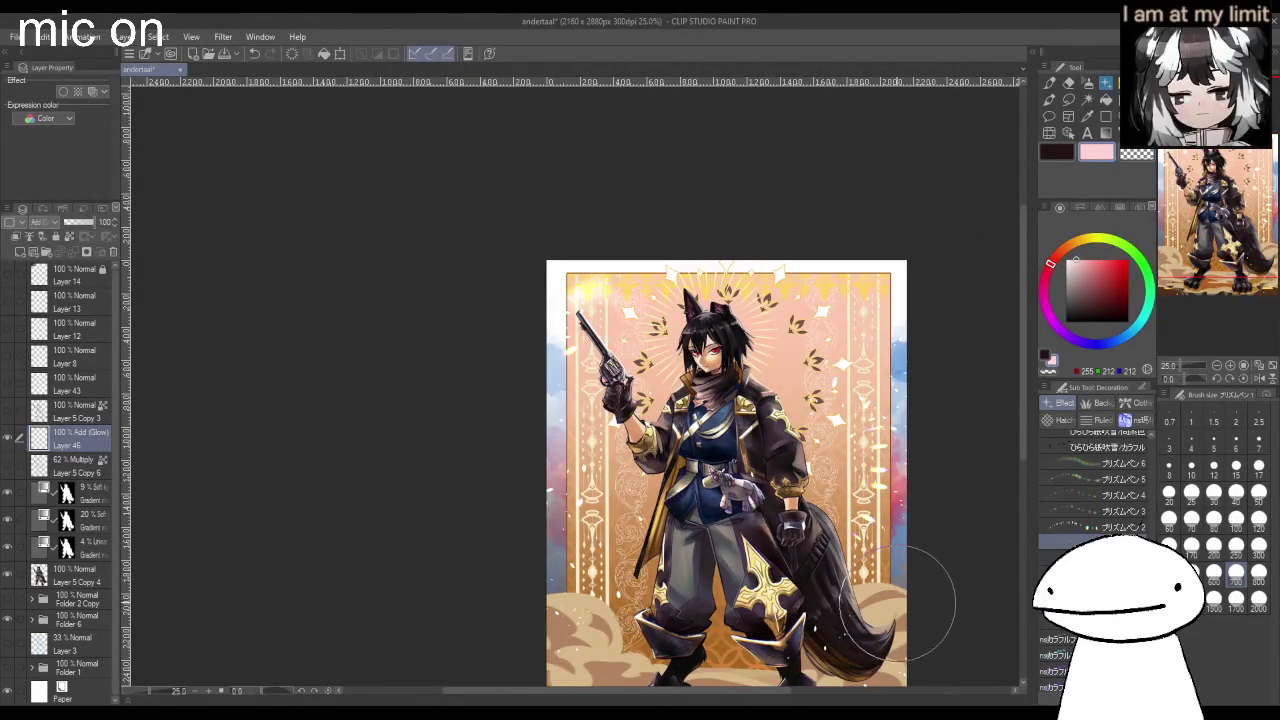
pyautogui.scroll(-1, 900, 625)
pyautogui.scroll(1, 900, 628)
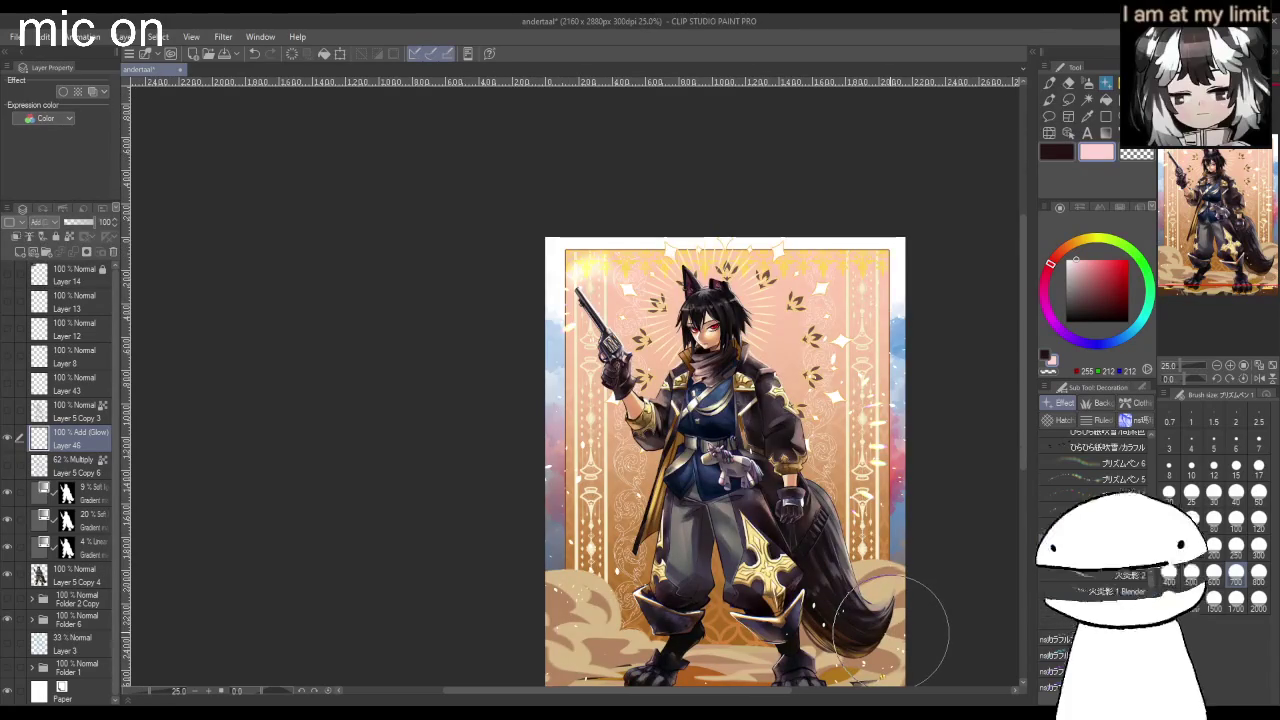
pyautogui.scroll(1, 891, 630)
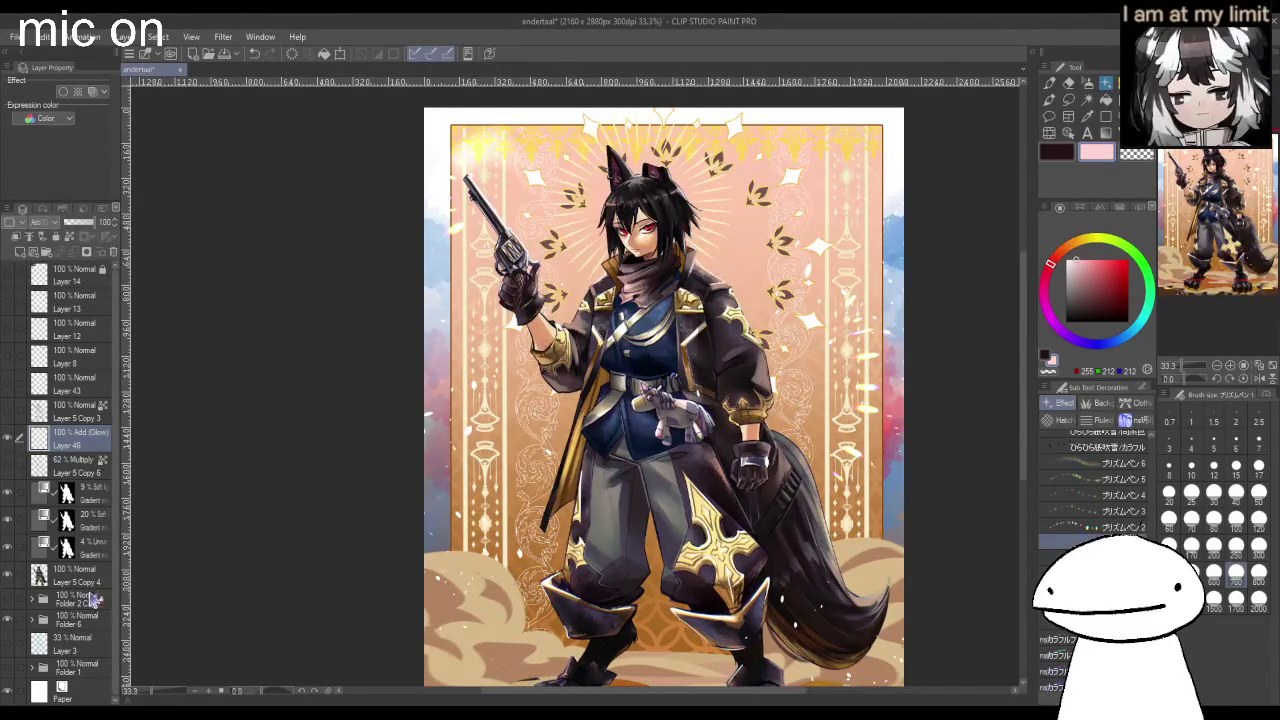
# Add Layer 47 above the character folder and fill the canvas dark red.
pyautogui.click(95, 600)
pyautogui.click(16, 252)
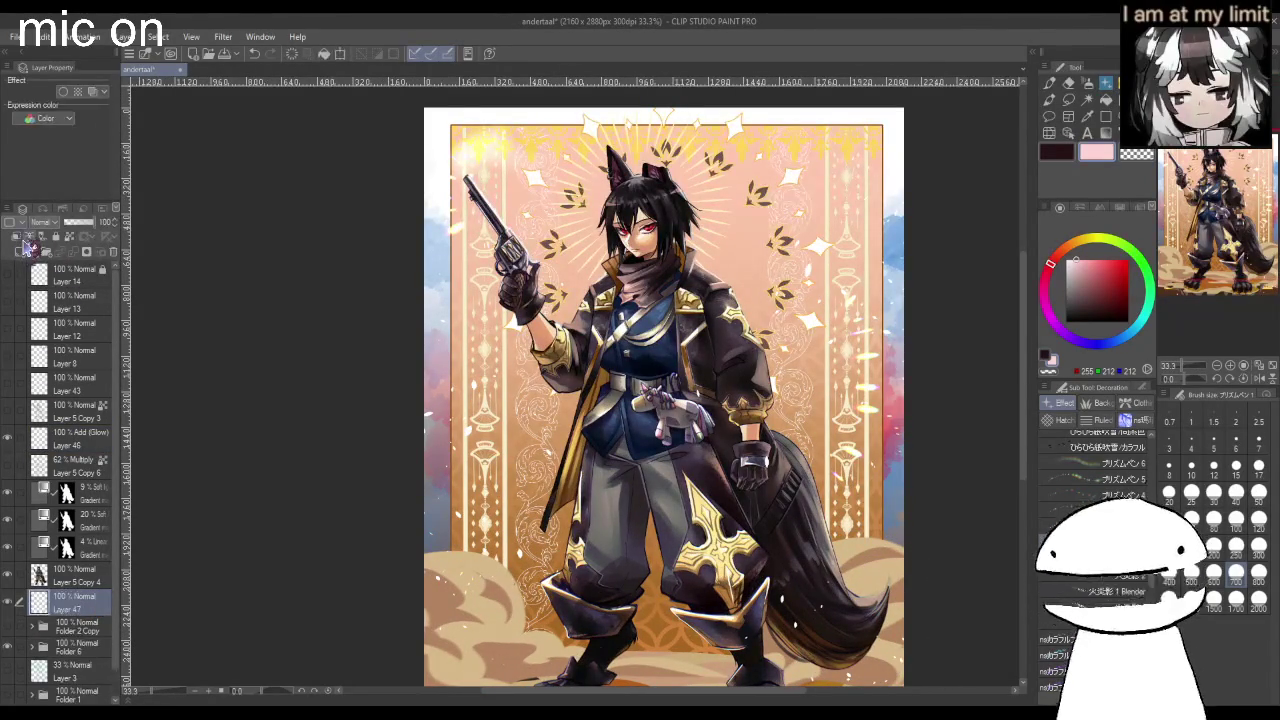
pyautogui.click(1107, 101)
pyautogui.moveTo(1124, 292); pyautogui.dragTo(1114, 311)
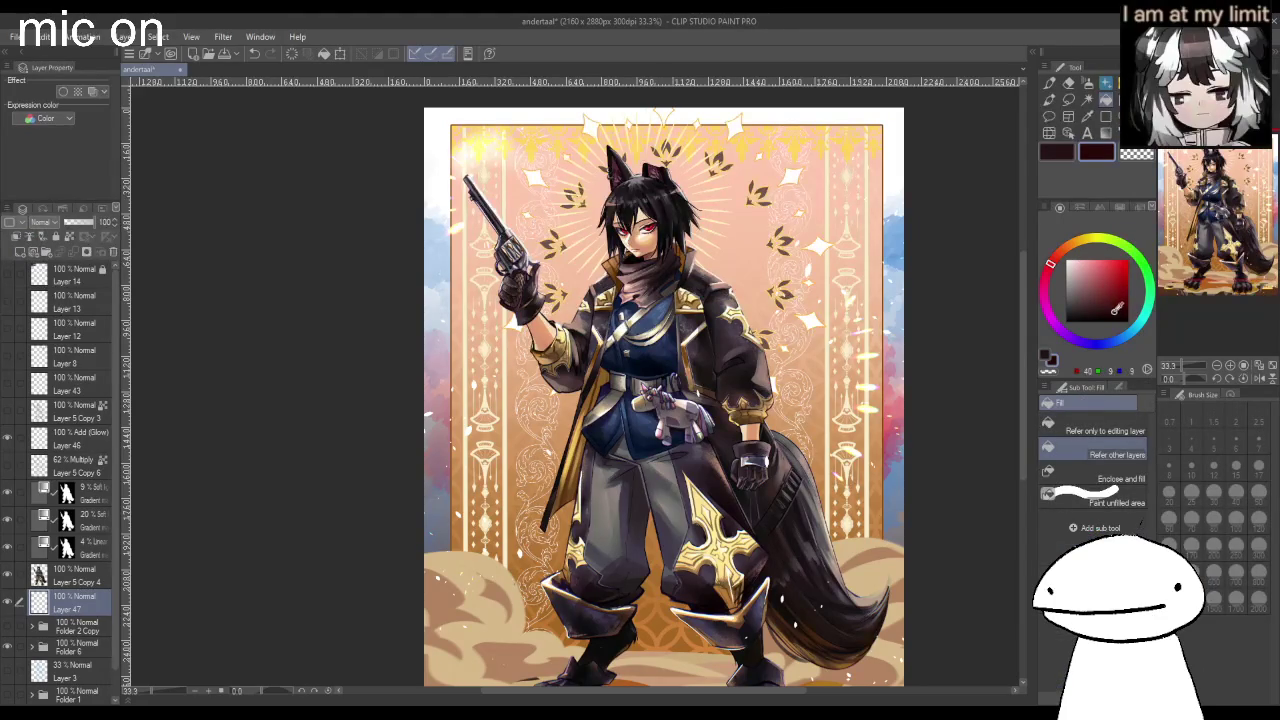
pyautogui.click(608, 393)
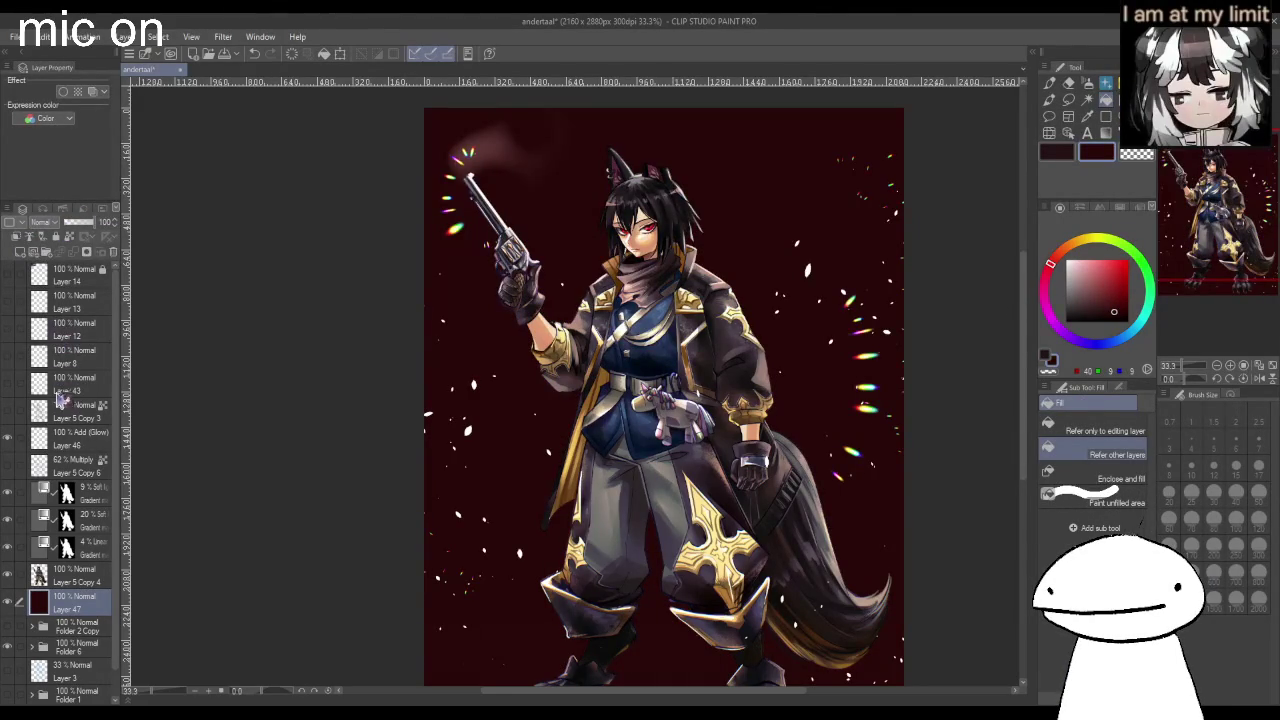
# Set Layer 47 to Overlay at 22% opacity.
pyautogui.moveTo(104, 222); pyautogui.dragTo(78, 236)
pyautogui.hotkey('ctrl', '-')
pyautogui.hotkey('ctrl', '-')
pyautogui.hotkey('ctrl', '+')
pyautogui.moveTo(1050, 265); pyautogui.dragTo(1068, 338)
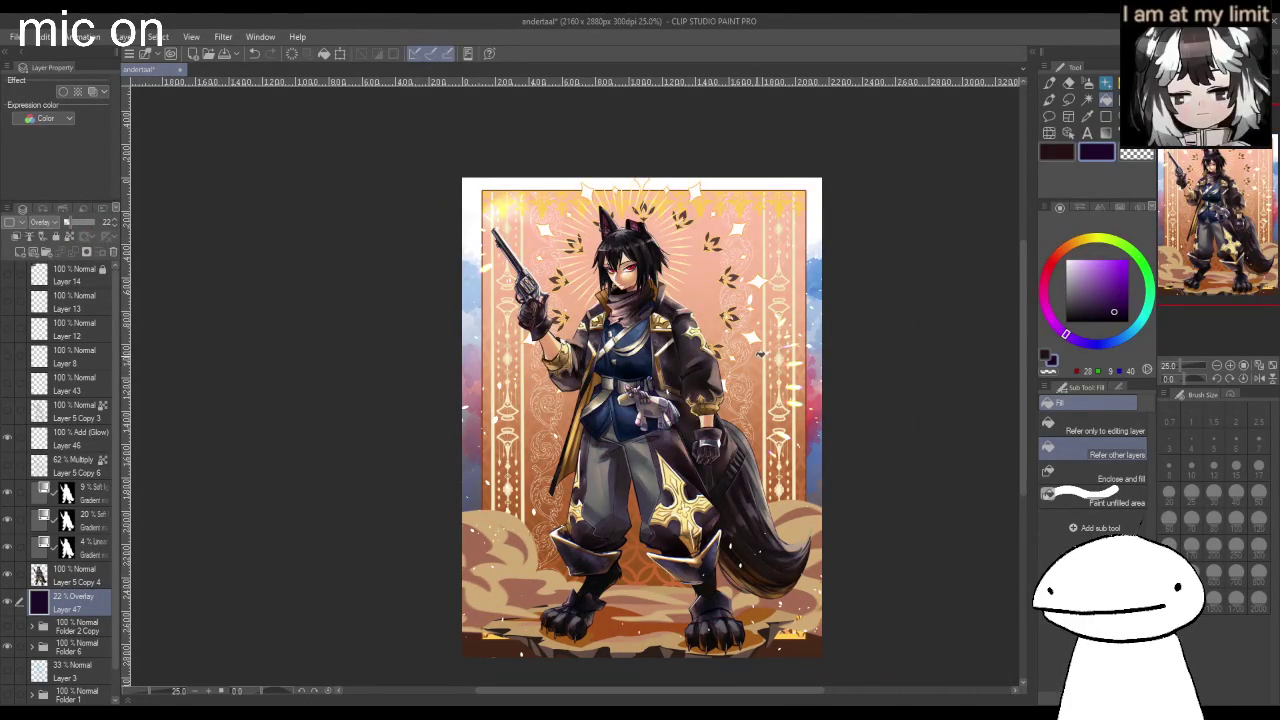
pyautogui.hotkey('ctrl', '+')
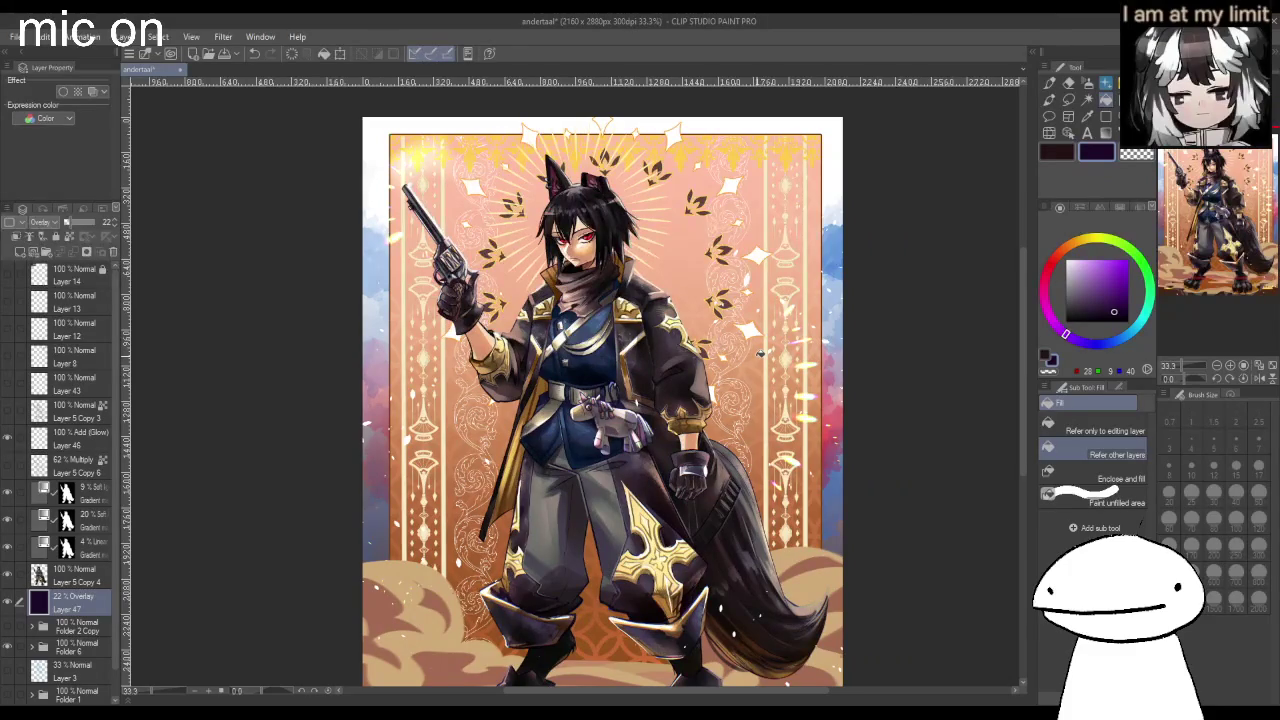
pyautogui.scroll(1, 690, 204)
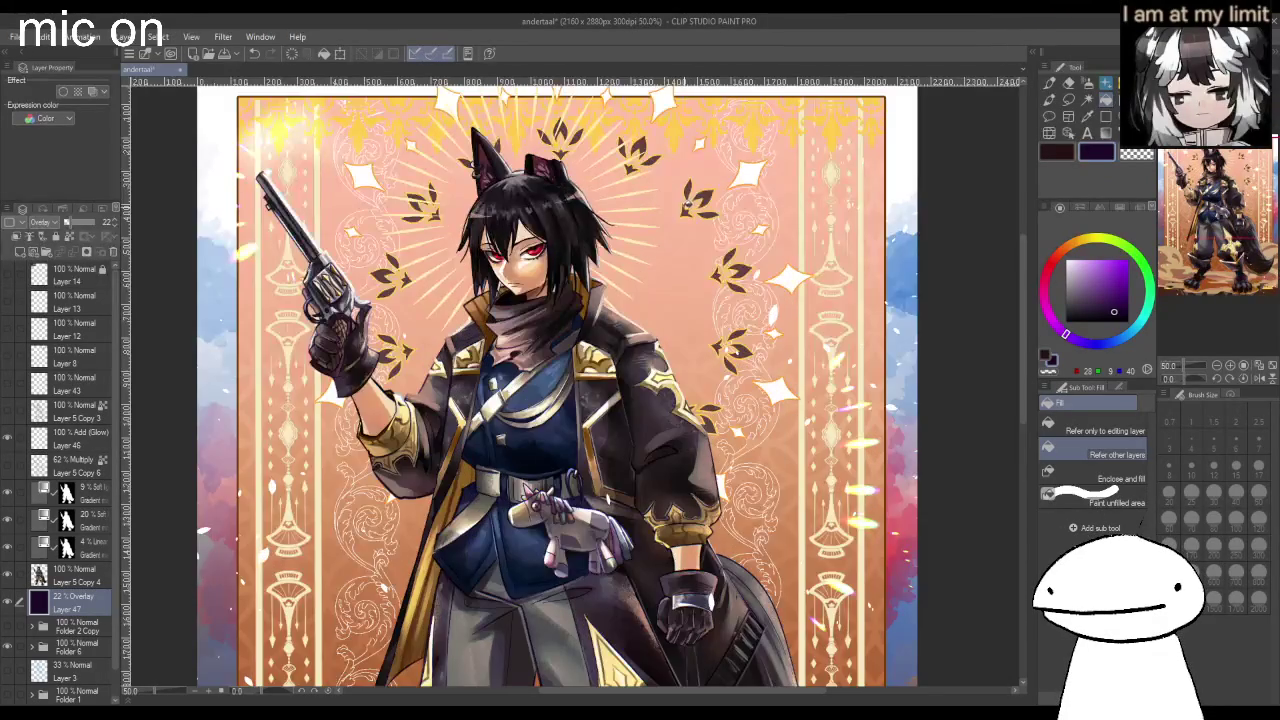
pyautogui.scroll(-1, 686, 208)
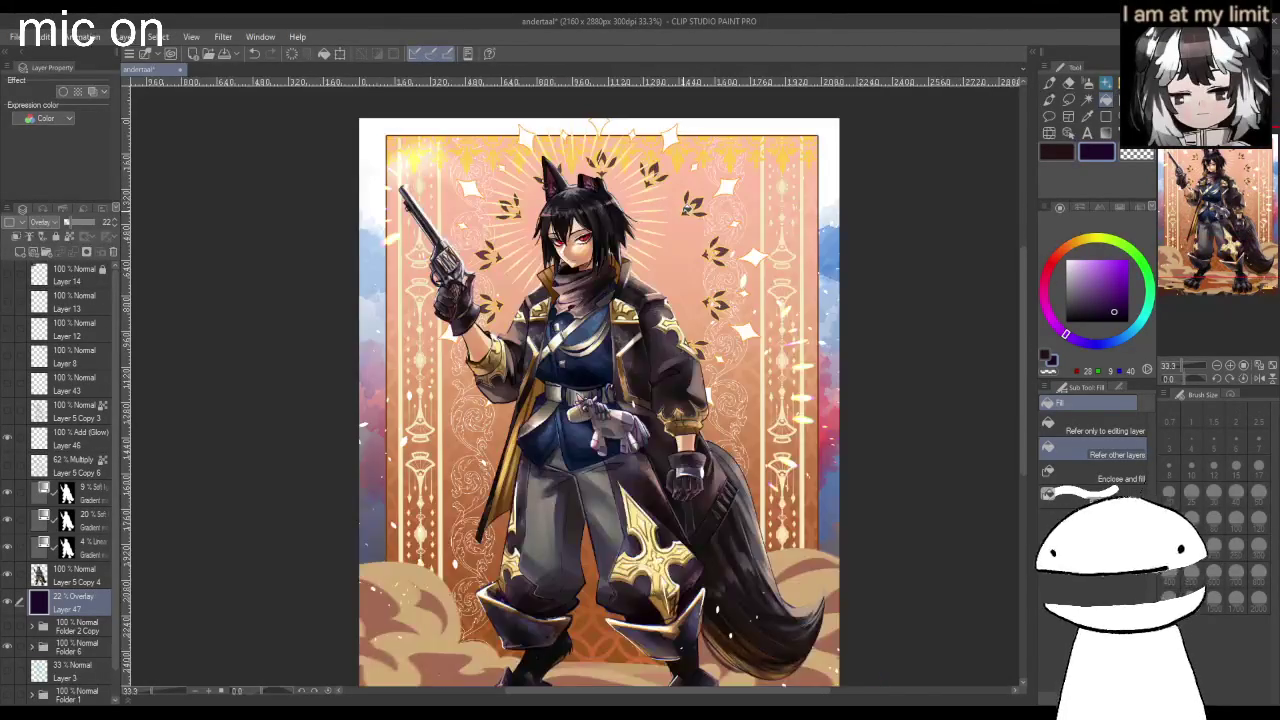
# Load the character's silhouette as a selection, returning to Layer 47.
pyautogui.click(78, 582)
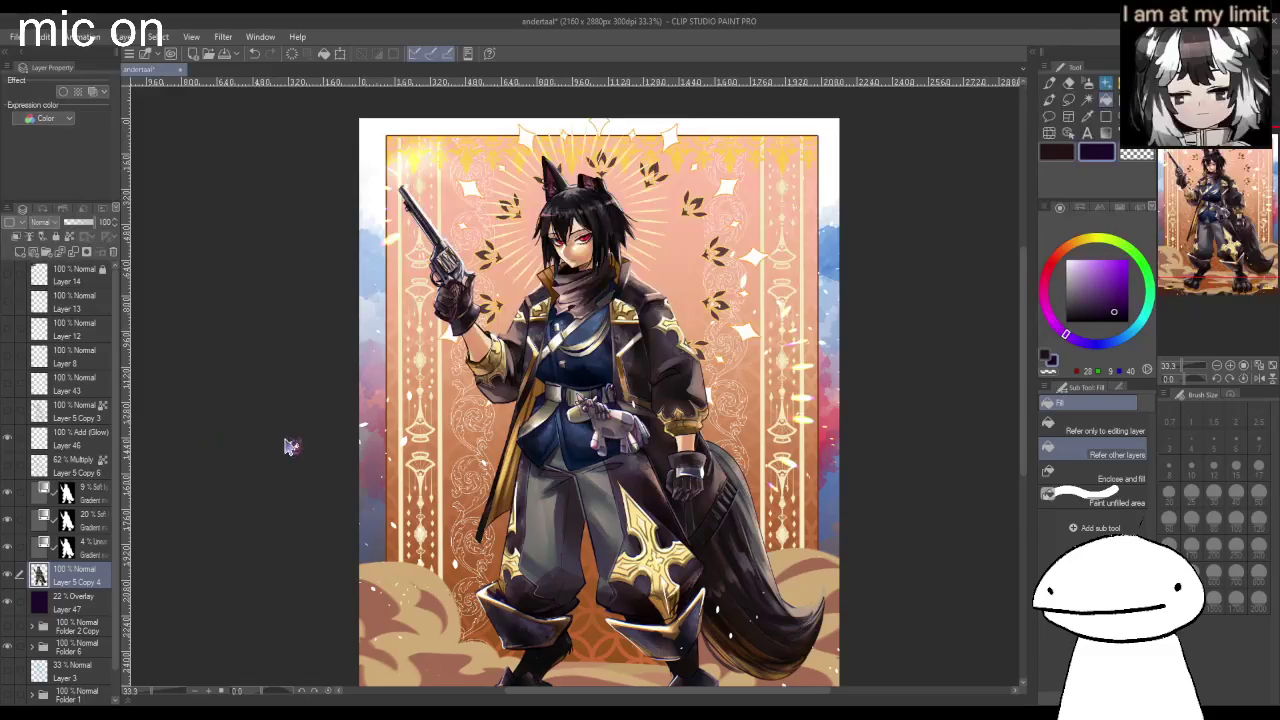
pyautogui.hotkey('ctrl', 'shift', 'a')
pyautogui.click(85, 600)
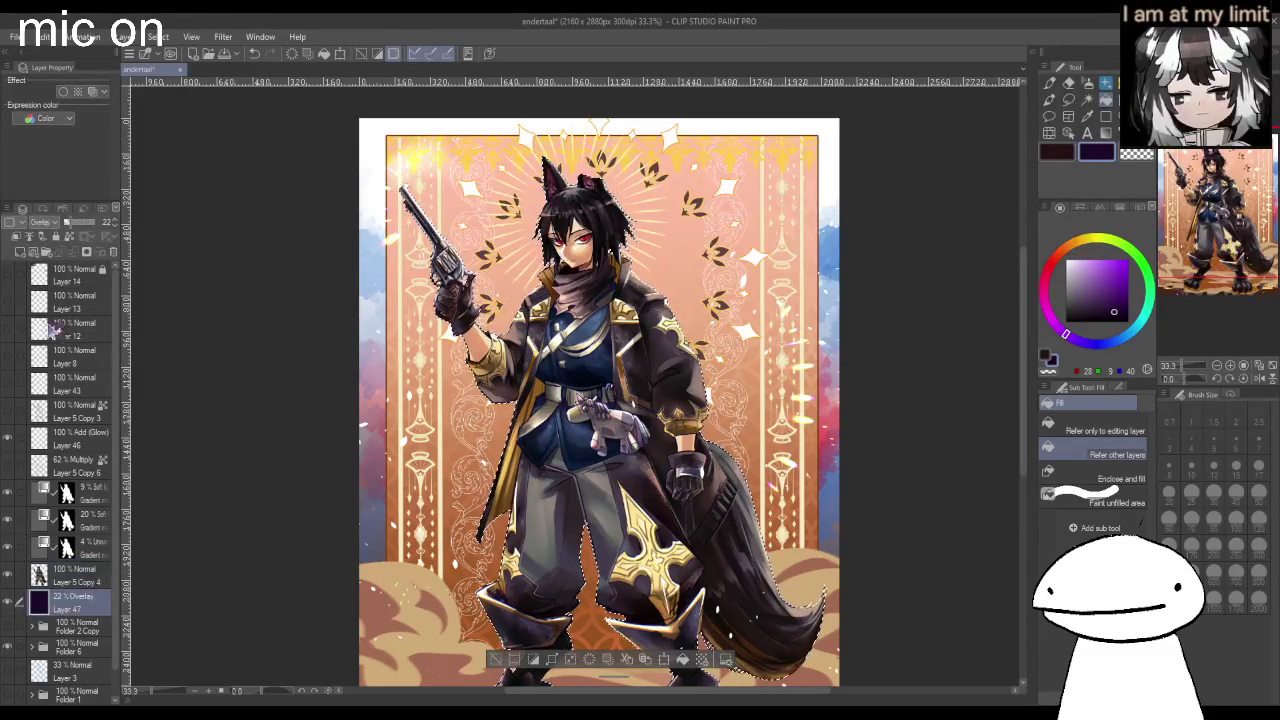
# Add Layer 48 and stroke the character selection in white.
pyautogui.click(22, 251)
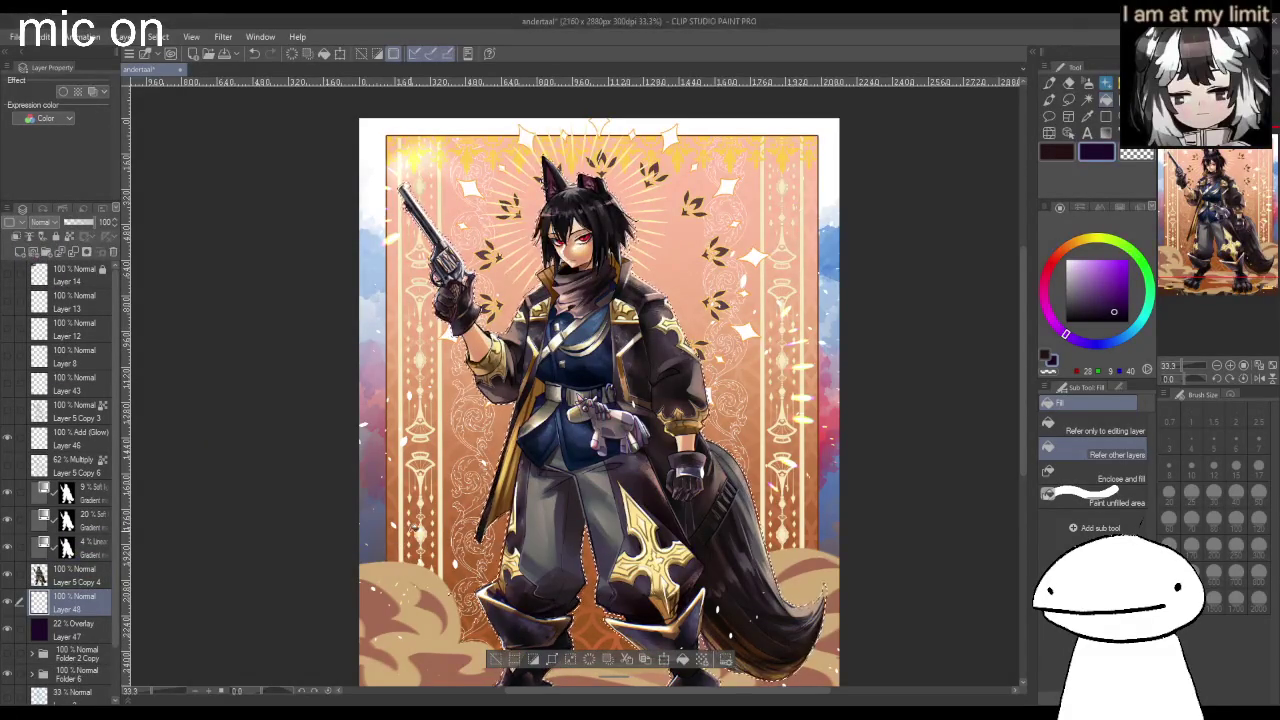
pyautogui.moveTo(1108, 268); pyautogui.dragTo(1066, 260)
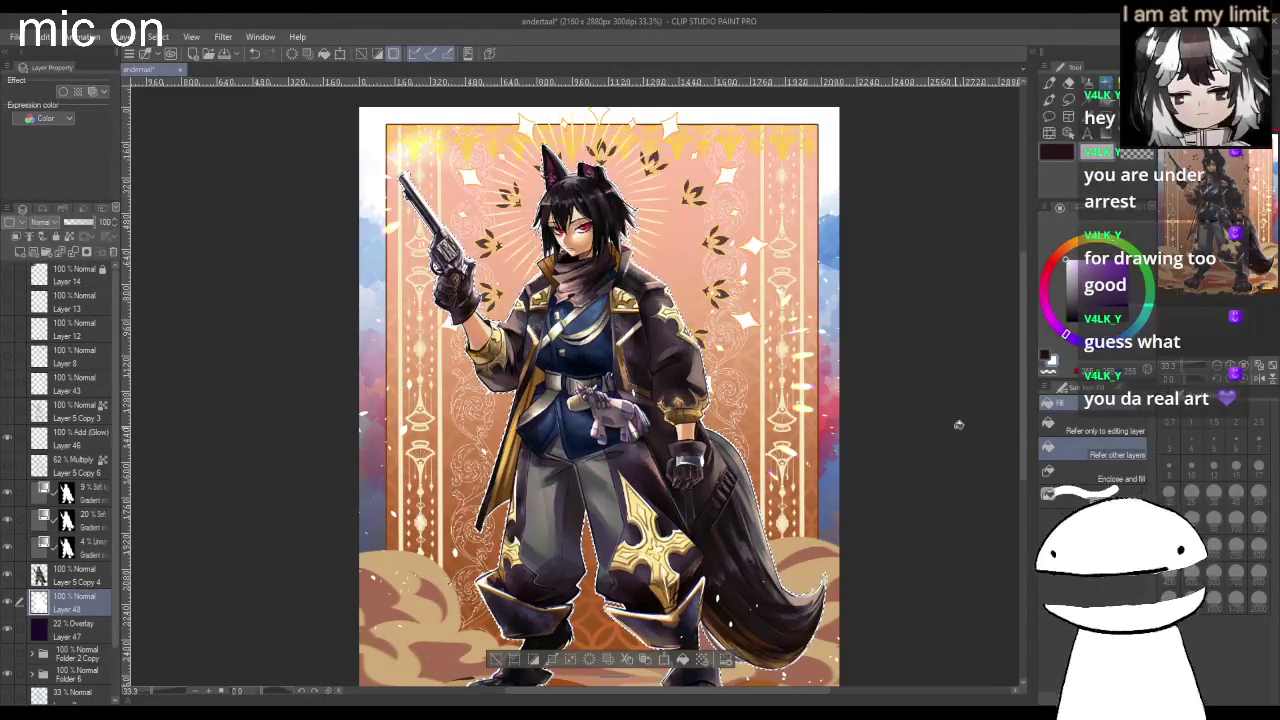
pyautogui.moveTo(1023, 366)
pyautogui.mouseDown()
pyautogui.moveTo(1030, 418)
pyautogui.moveTo(1027, 397)
pyautogui.mouseUp()
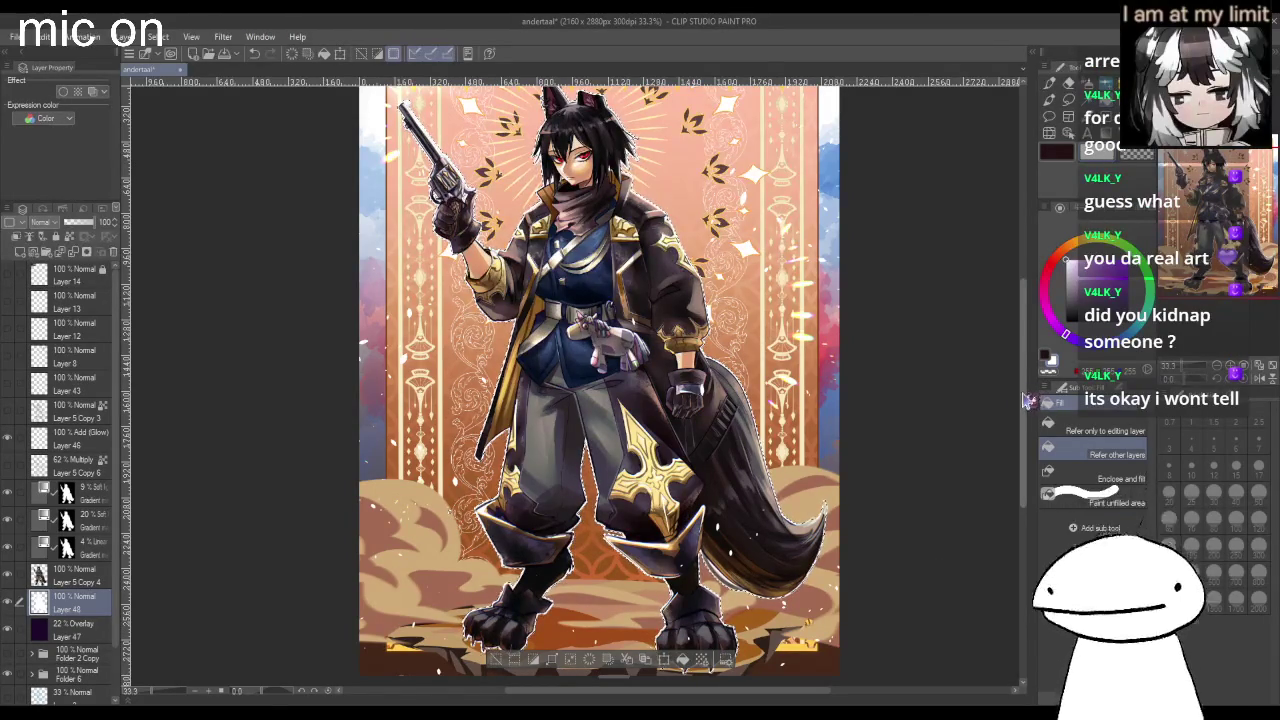
pyautogui.scroll(2, 1028, 370)
pyautogui.scroll(-3, 1028, 370)
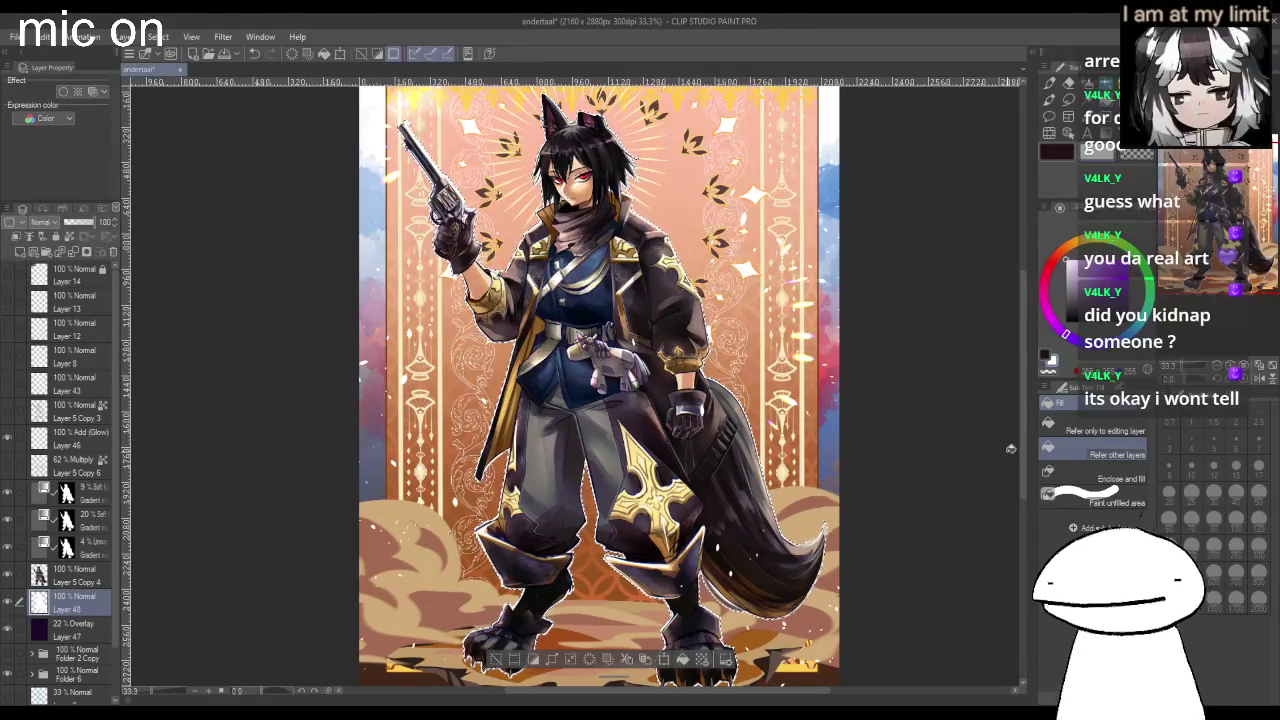
pyautogui.scroll(2, 990, 370)
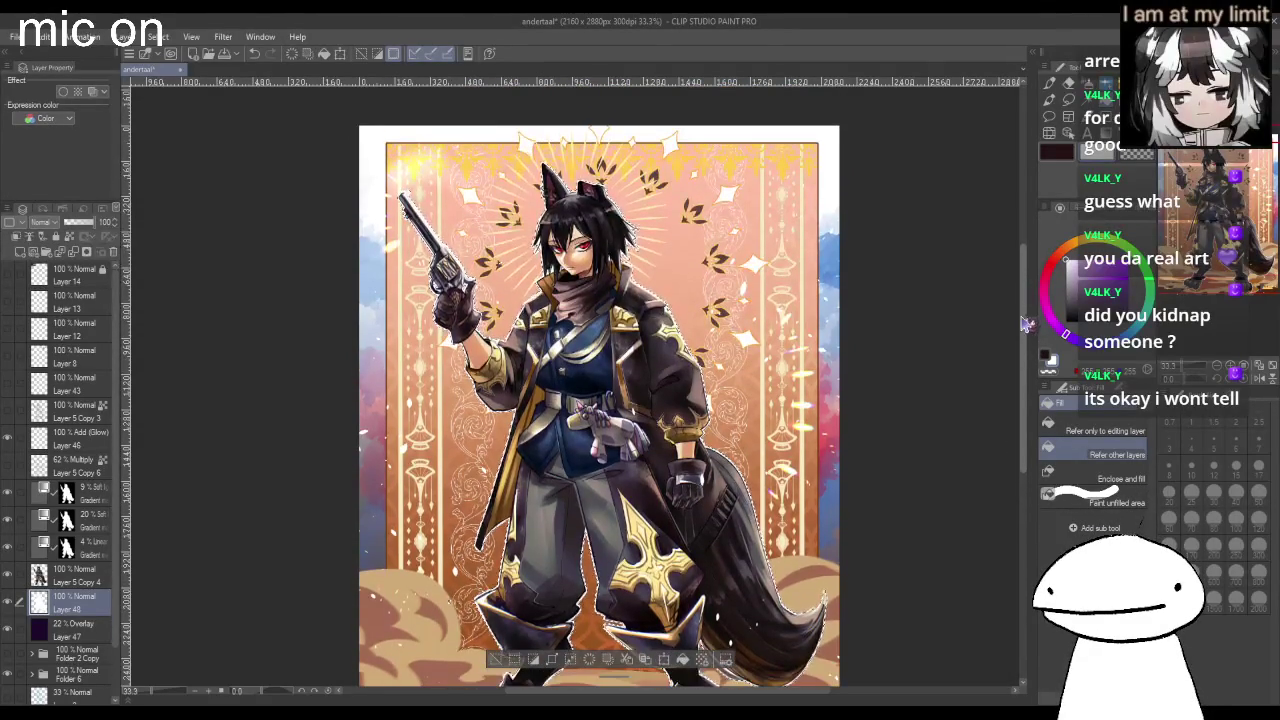
pyautogui.scroll(-1, 960, 383)
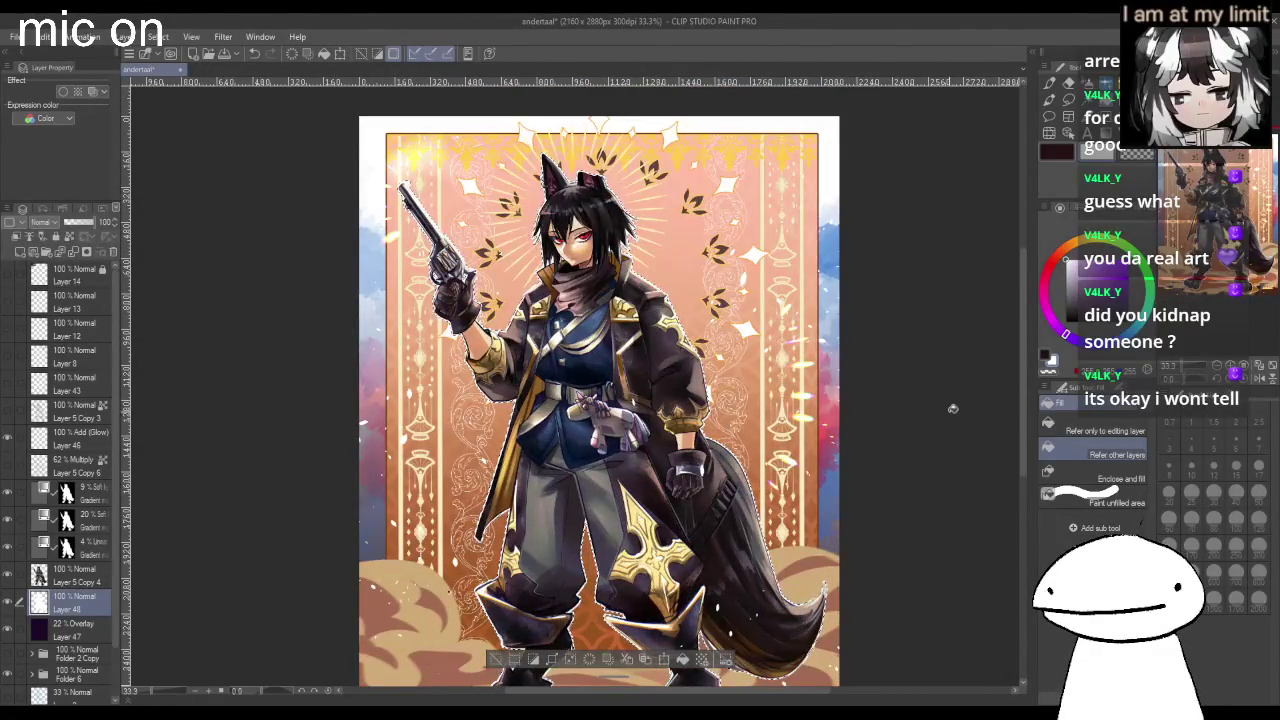
# Deselect, check the mirrored view, and set Layer 48 to 50% opacity.
pyautogui.hotkey('ctrl', 'd')
pyautogui.press('h')
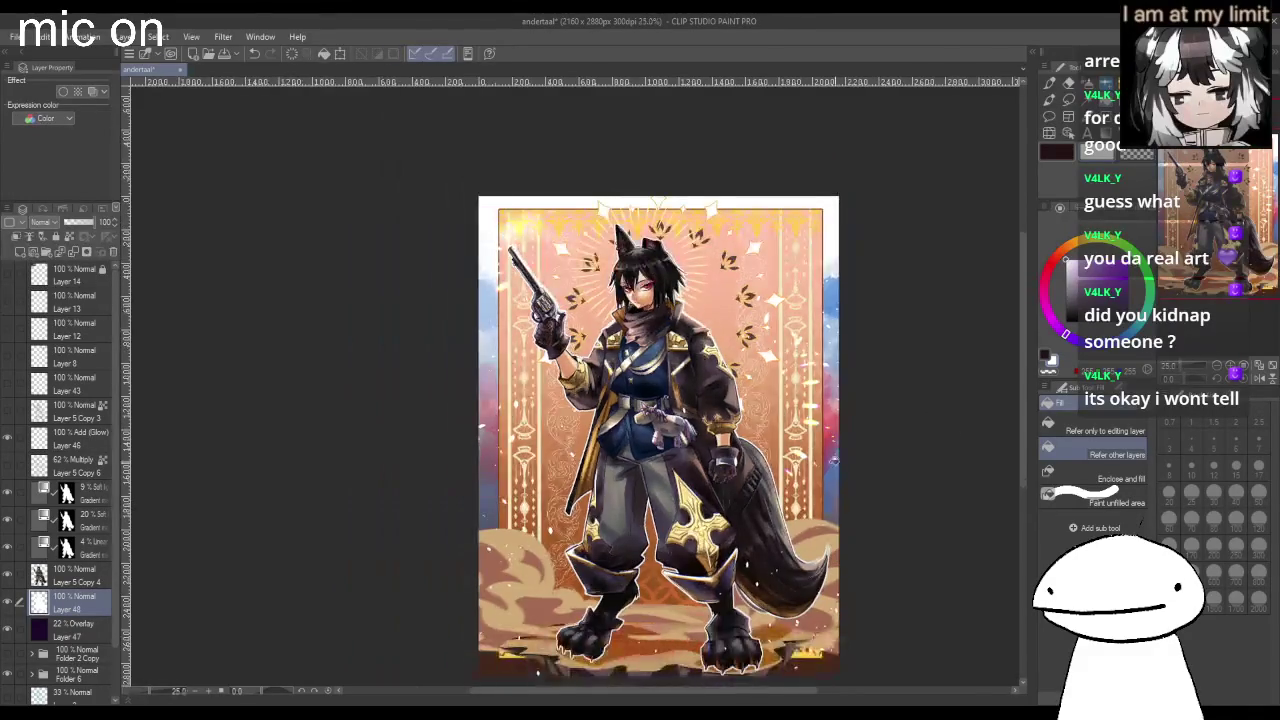
pyautogui.press('h')
pyautogui.click(86, 229)
pyautogui.hotkey('ctrl', '-')
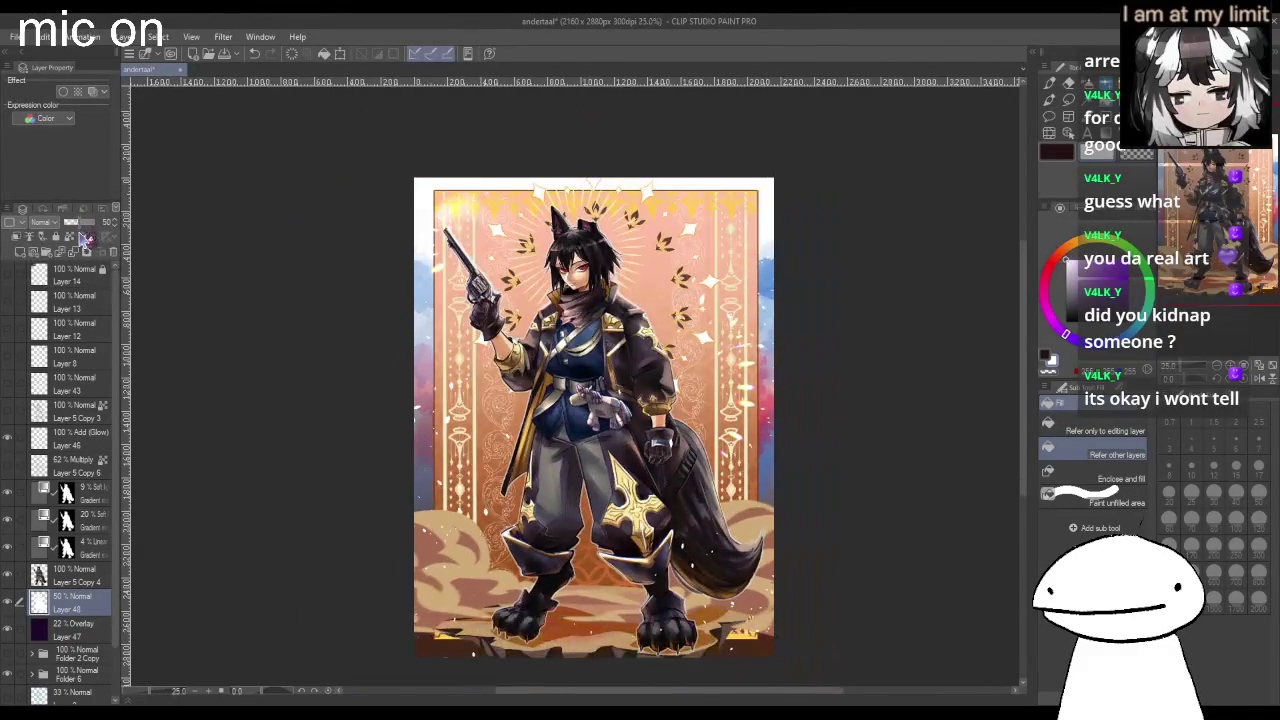
# Add new Layer 49 above the Add (Glow) layer.
pyautogui.click(75, 280)
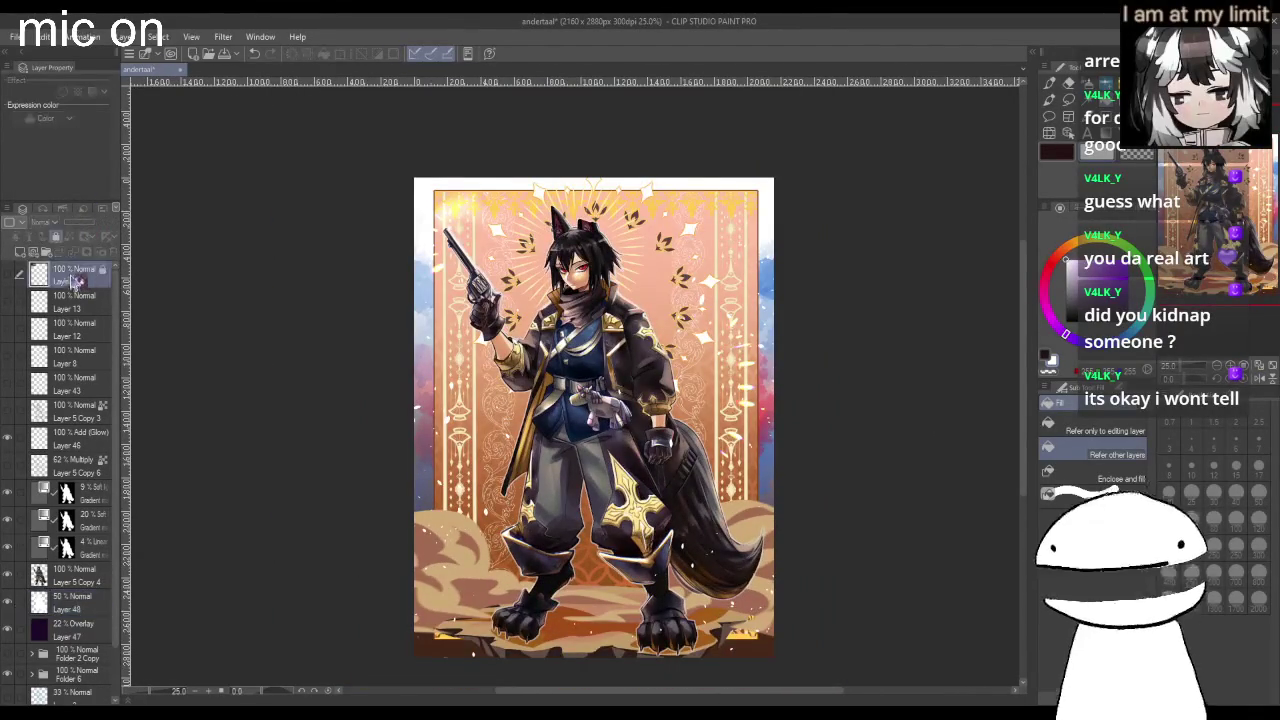
pyautogui.click(80, 438)
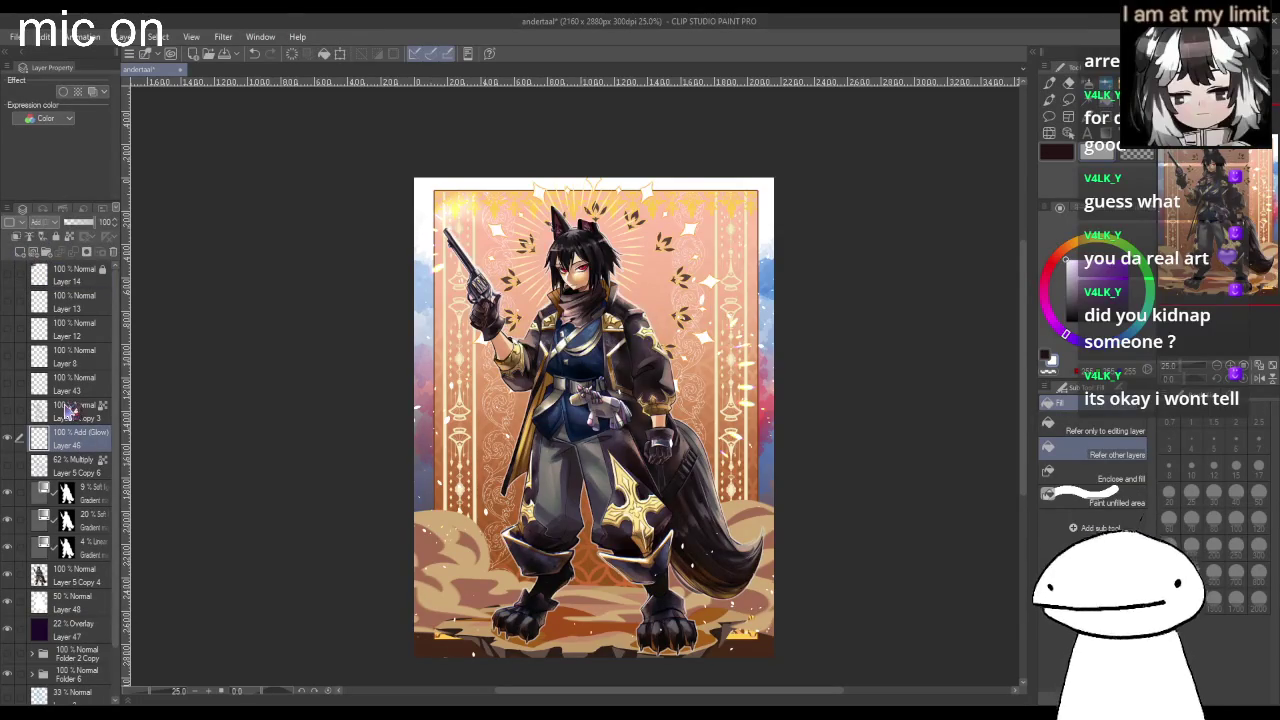
pyautogui.click(28, 252)
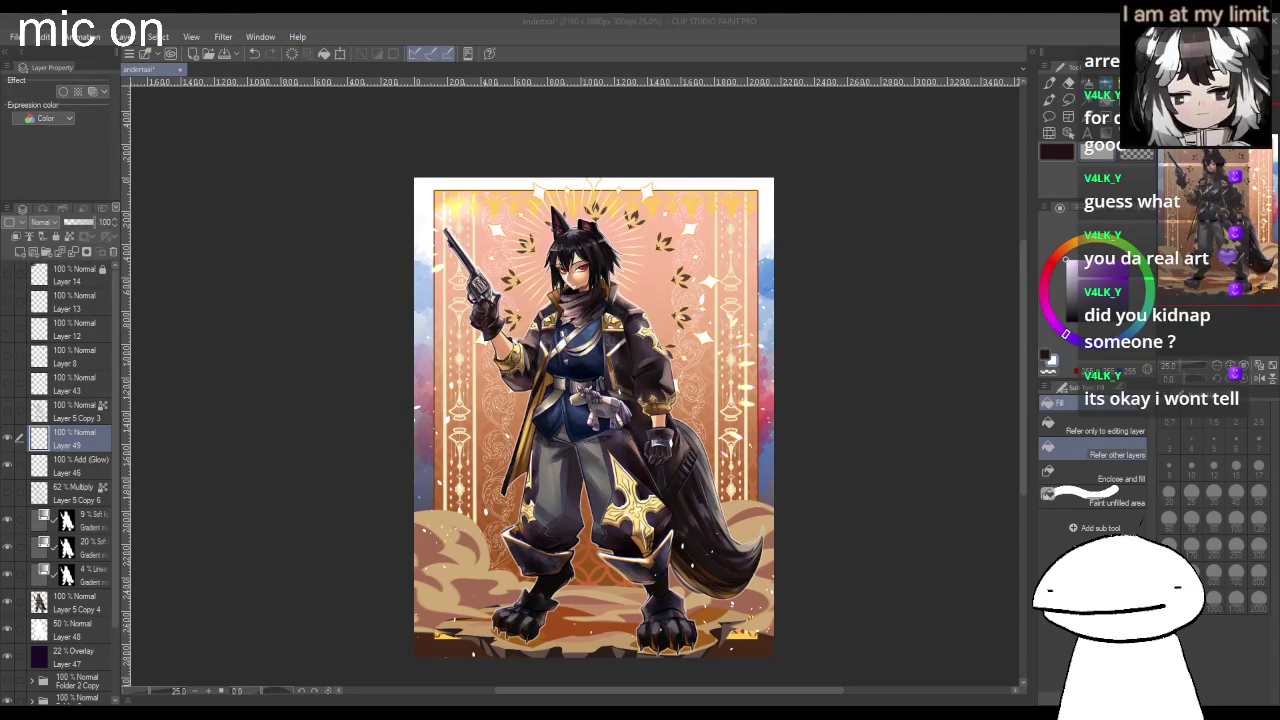
# Fill Layer 49 with flat dark grey across the whole canvas.
pyautogui.click(865, 417)
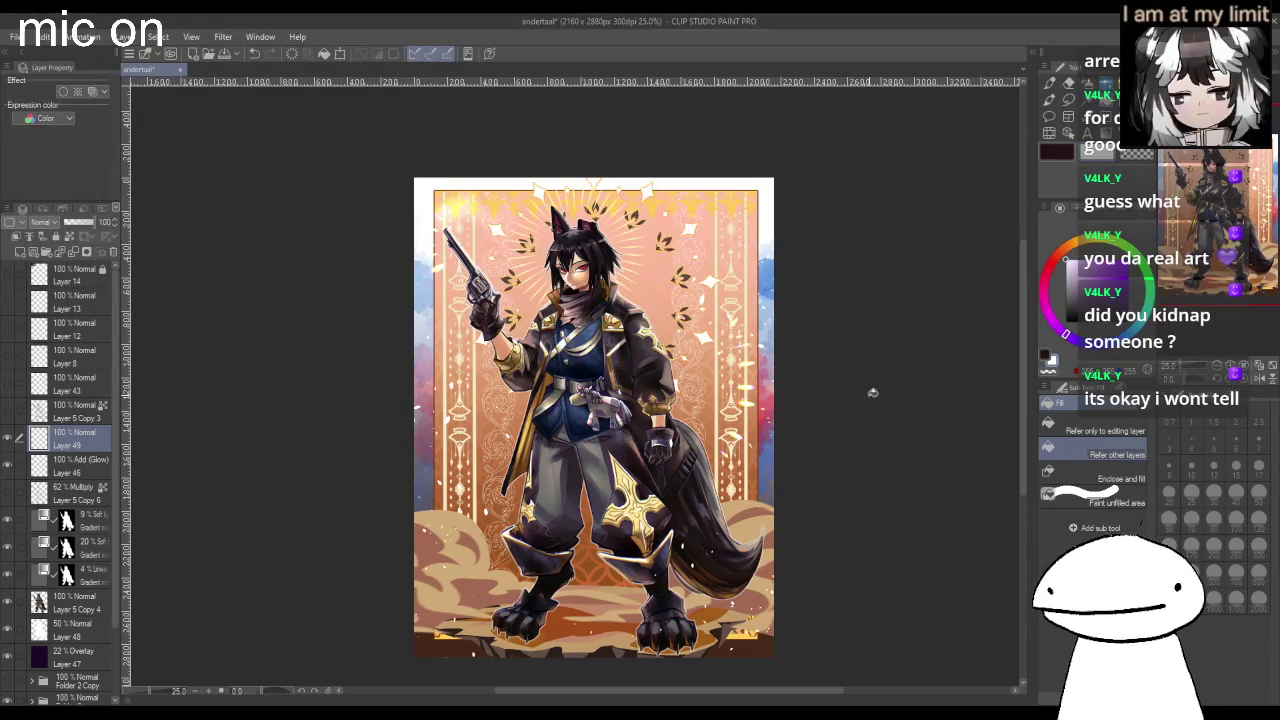
pyautogui.click(1070, 152)
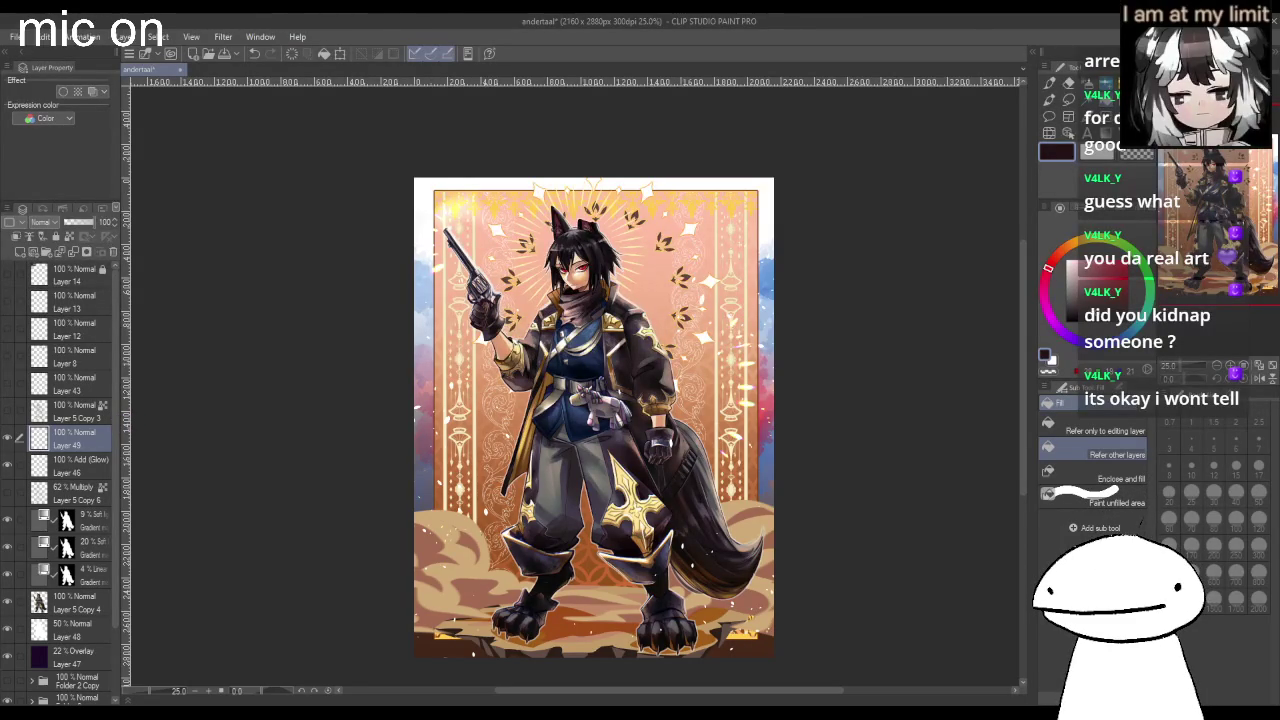
pyautogui.scroll(-3, 882, 437)
pyautogui.scroll(3, 848, 428)
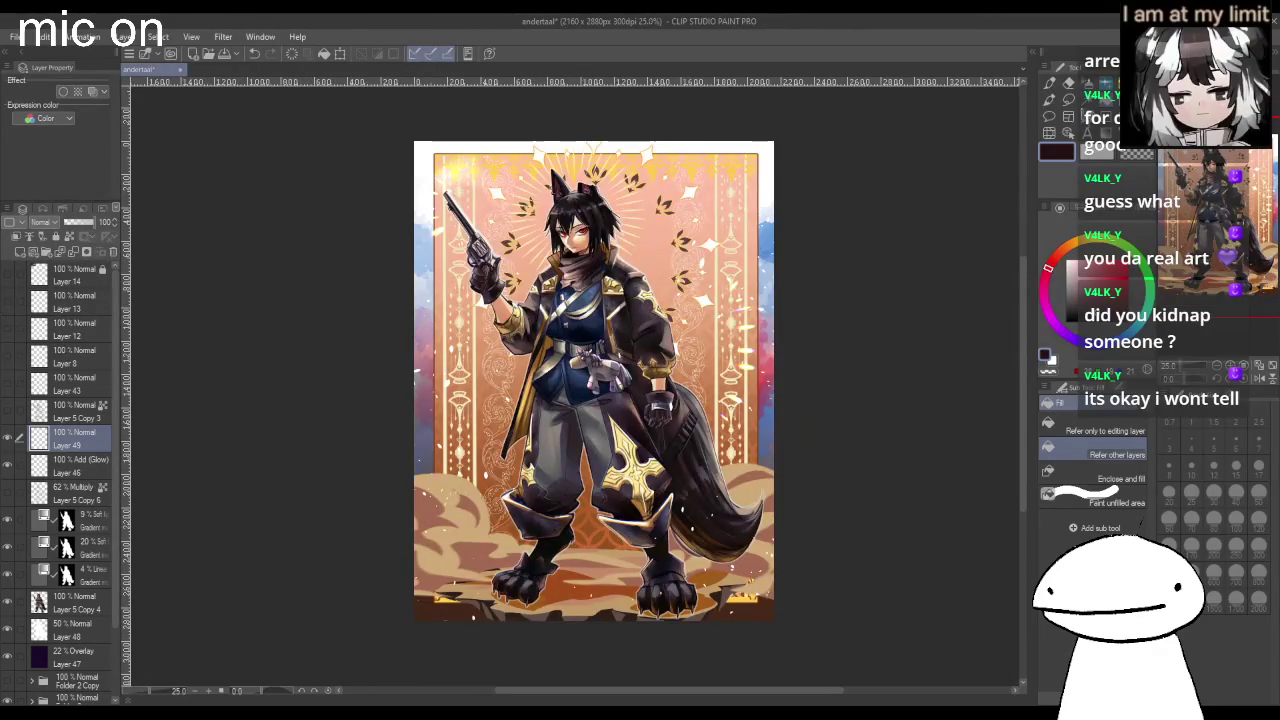
pyautogui.click(1075, 301)
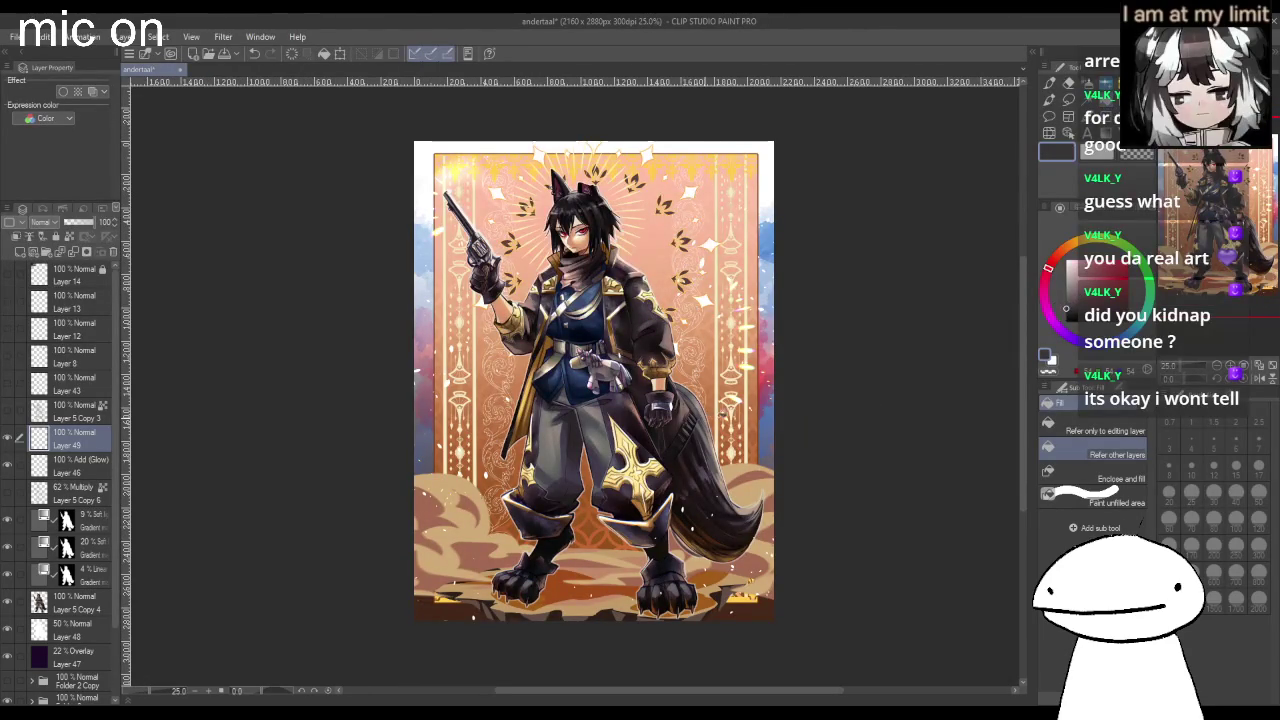
pyautogui.click(739, 472)
pyautogui.click(48, 222)
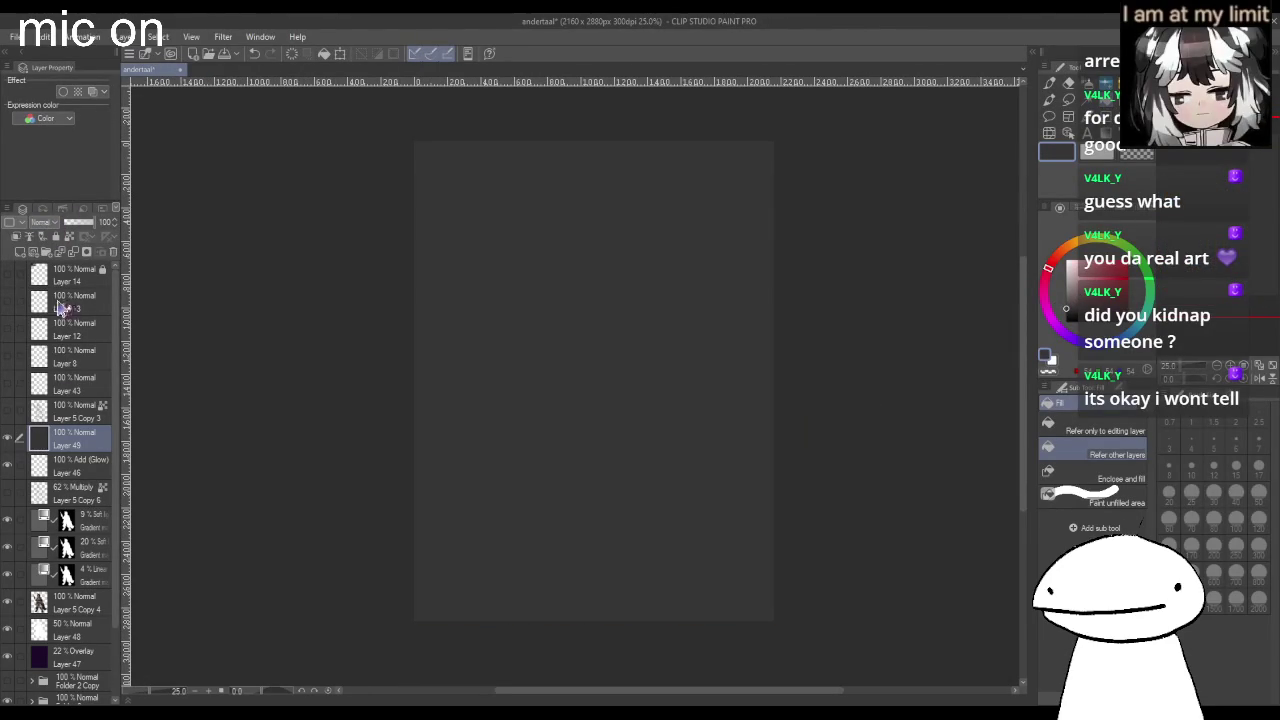
# Set Layer 49 to Overlay and lower its opacity to about 24%.
pyautogui.click(60, 395)
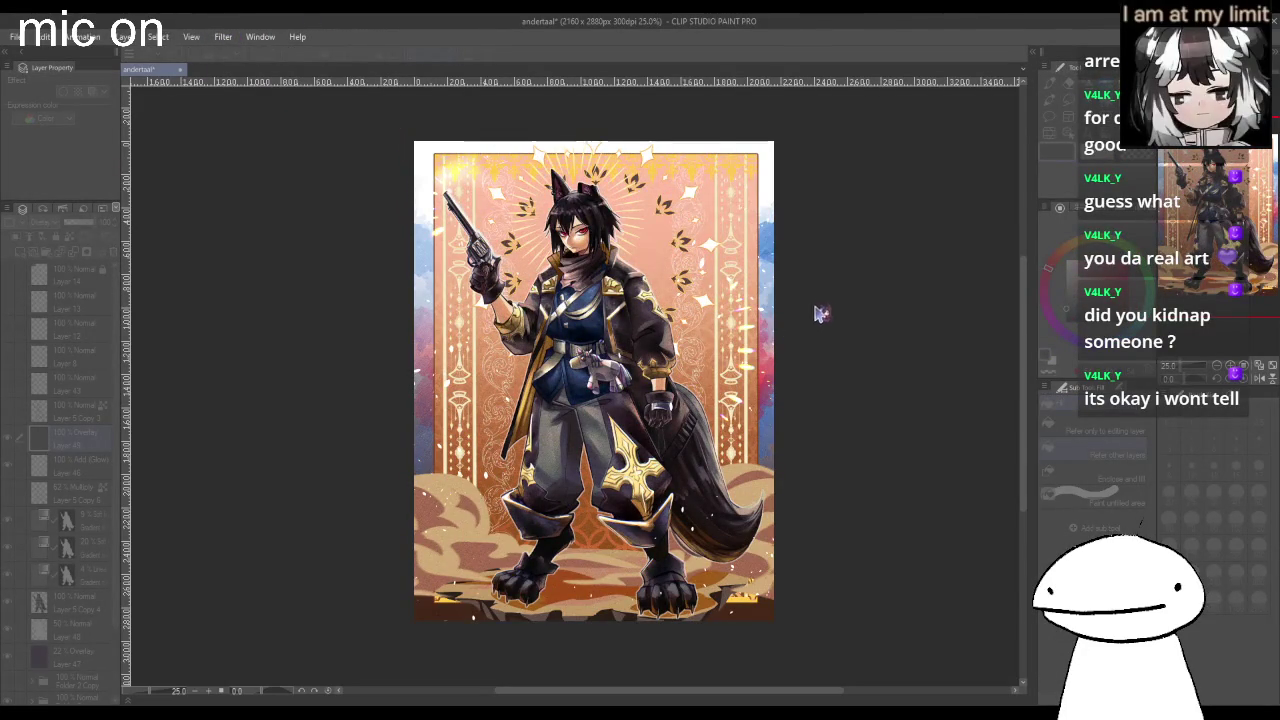
pyautogui.scroll(3, 645, 290)
pyautogui.scroll(1, 645, 290)
pyautogui.scroll(-1, 645, 290)
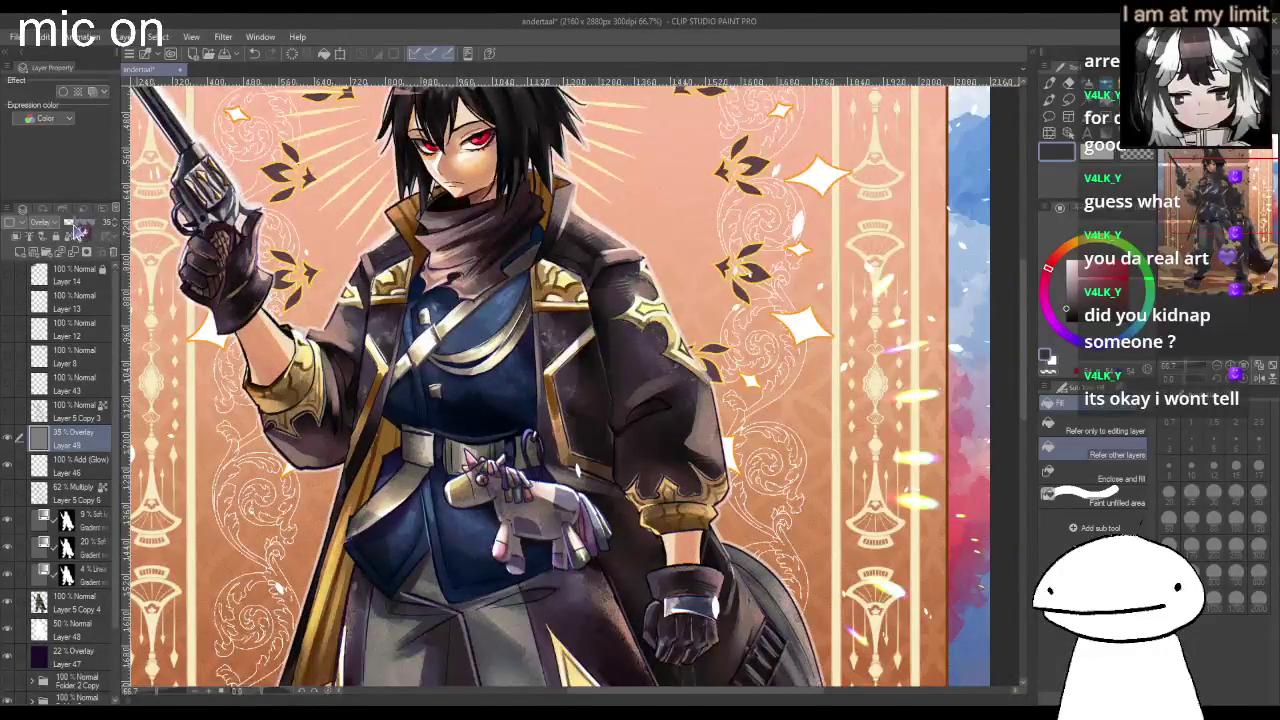
pyautogui.moveTo(80, 225); pyautogui.dragTo(74, 224)
# Fine-tune Layer 49's opacity down to 20%.
pyautogui.scroll(1, 420, 165)
pyautogui.scroll(1, 420, 165)
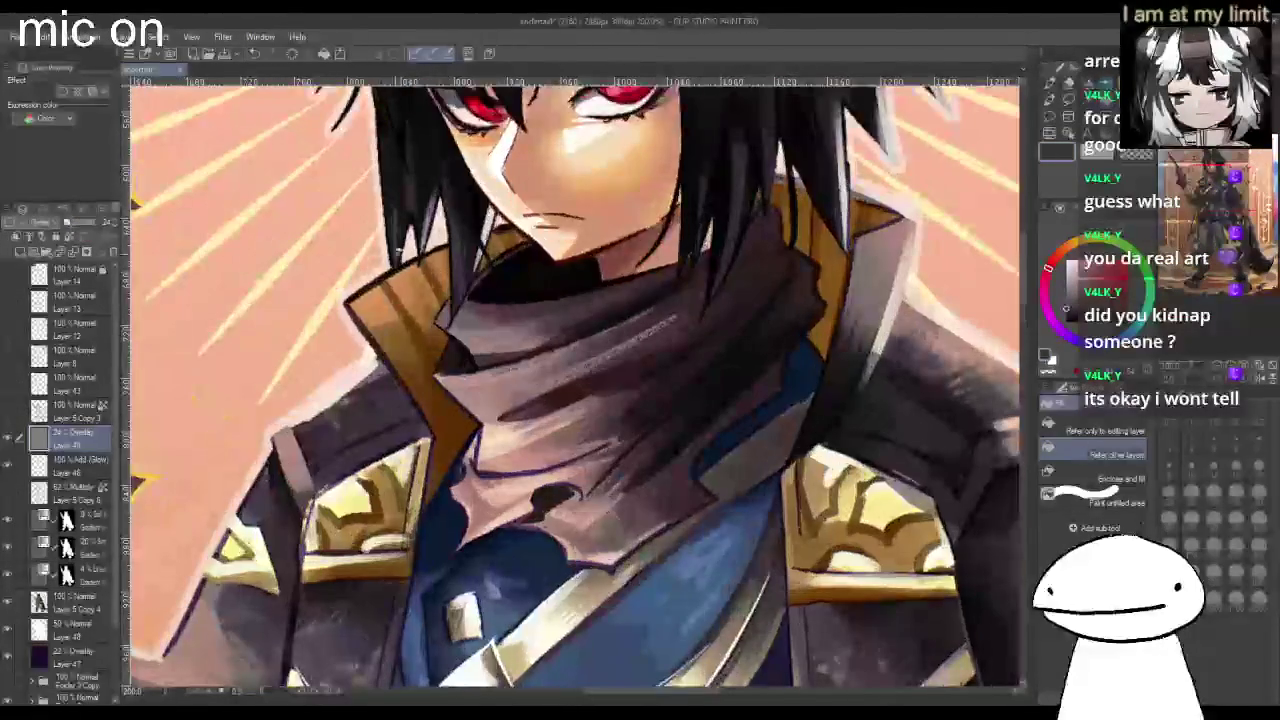
pyautogui.moveTo(73, 226); pyautogui.dragTo(76, 230)
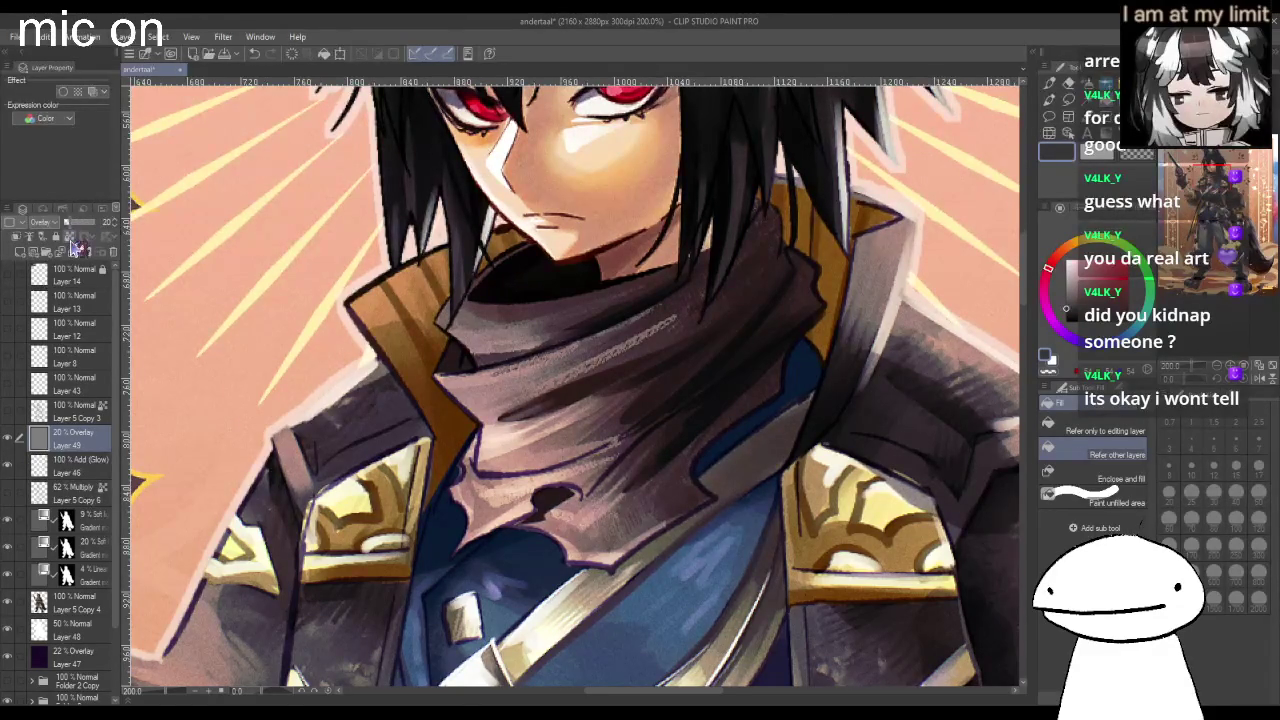
pyautogui.hotkey('ctrl', '0')
pyautogui.scroll(-2, 652, 650)
pyautogui.scroll(-3, 652, 650)
pyautogui.scroll(-3, 652, 650)
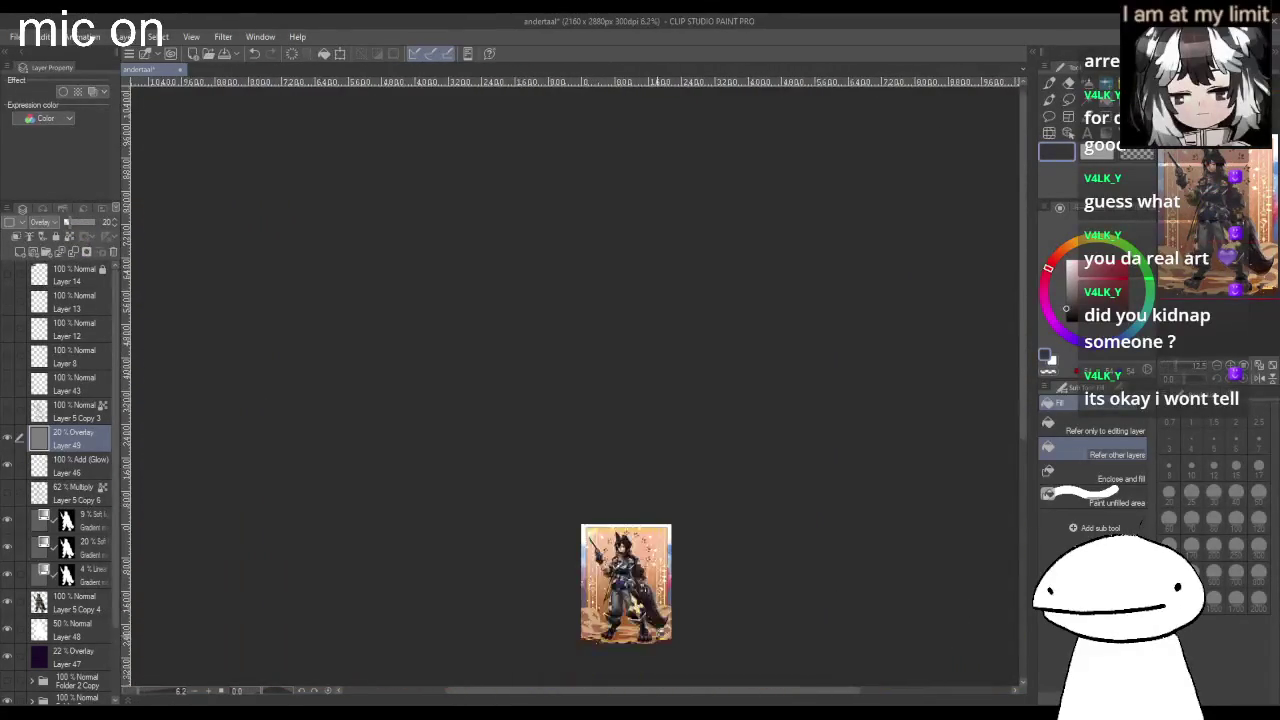
pyautogui.scroll(4, 652, 650)
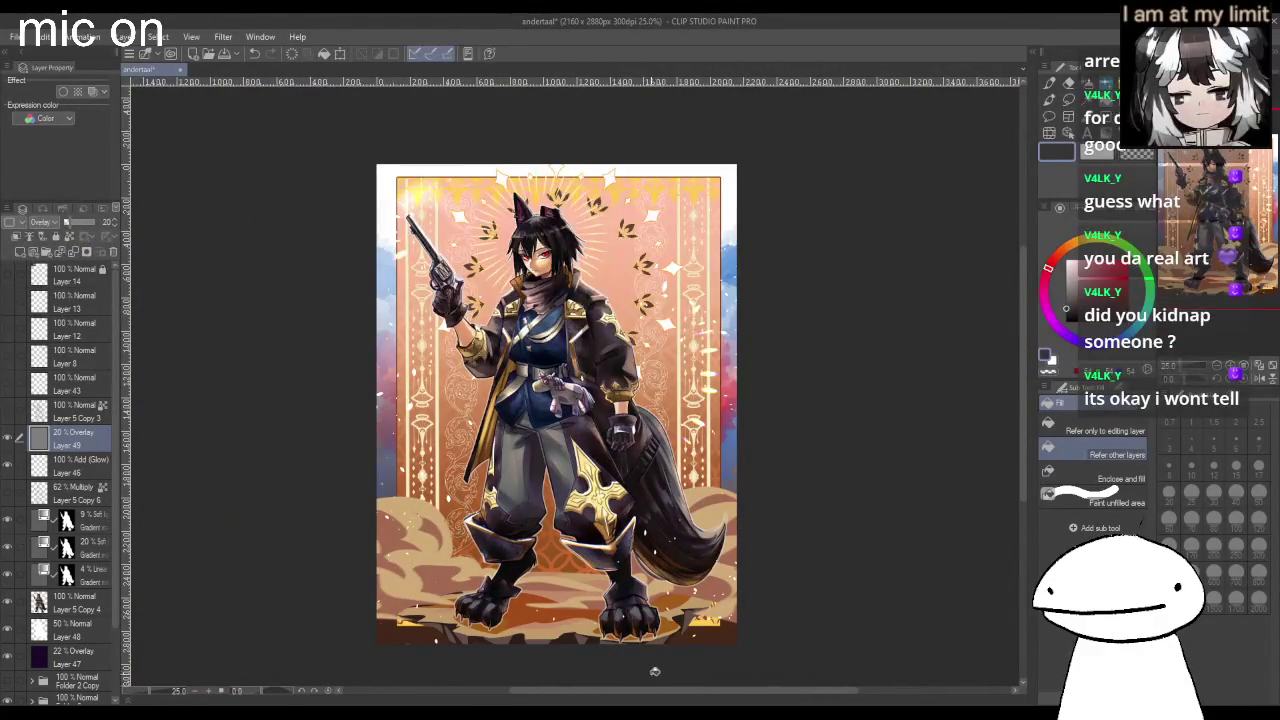
pyautogui.scroll(-2, 645, 668)
pyautogui.scroll(2, 640, 670)
pyautogui.scroll(1, 638, 670)
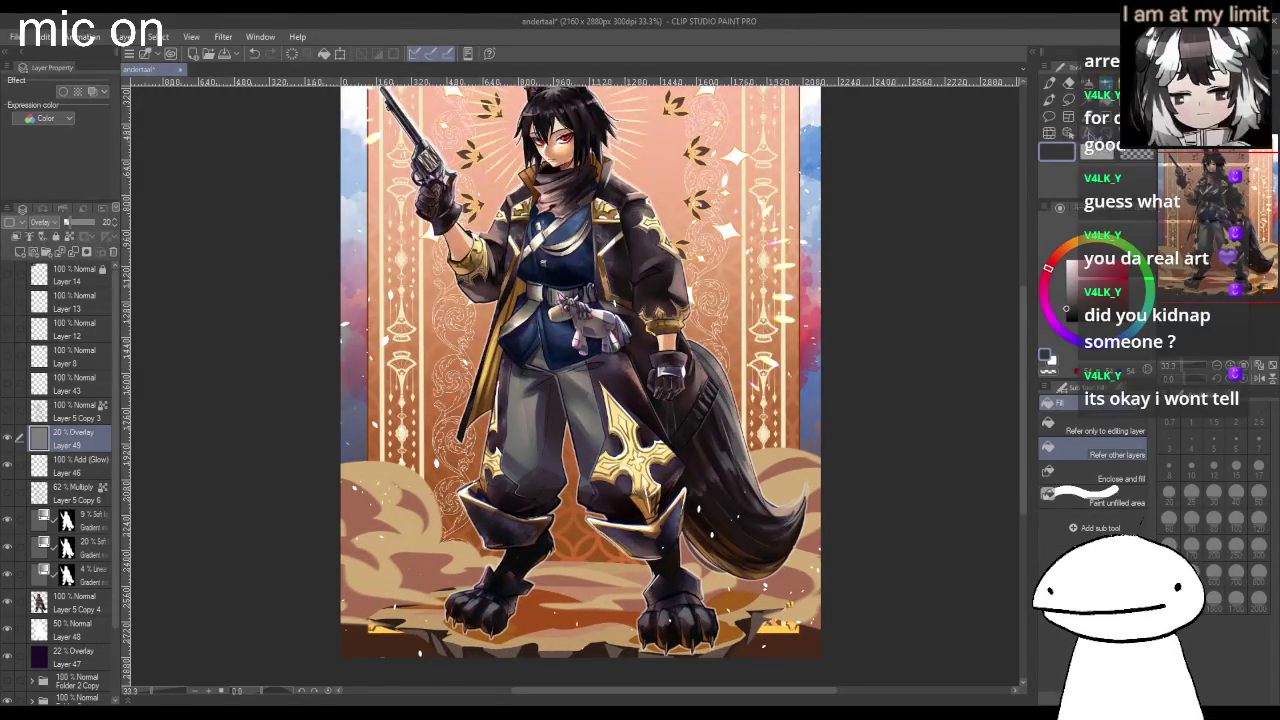
# Start a text box at the artwork's bottom-left corner with the Text tool.
pyautogui.hotkey('ctrl', '-')
pyautogui.press('t')
pyautogui.hotkey('ctrl', '-')
pyautogui.hotkey('ctrl', '+')
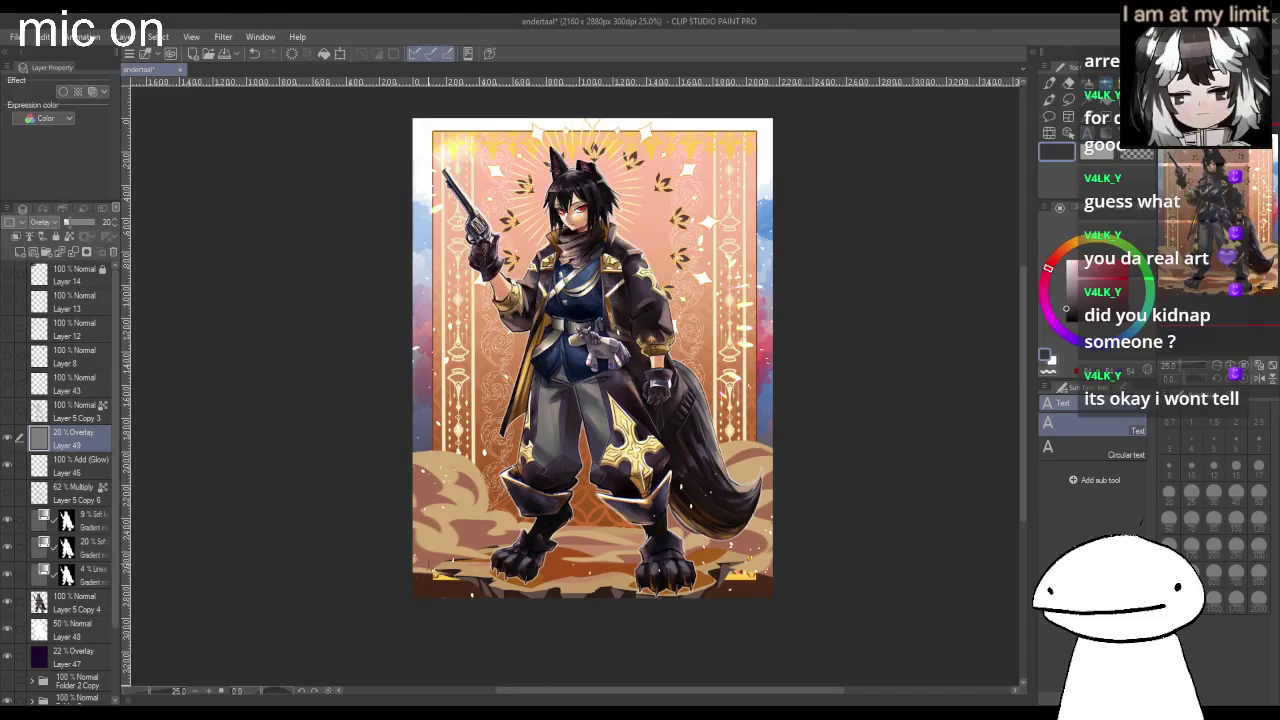
pyautogui.click(437, 585)
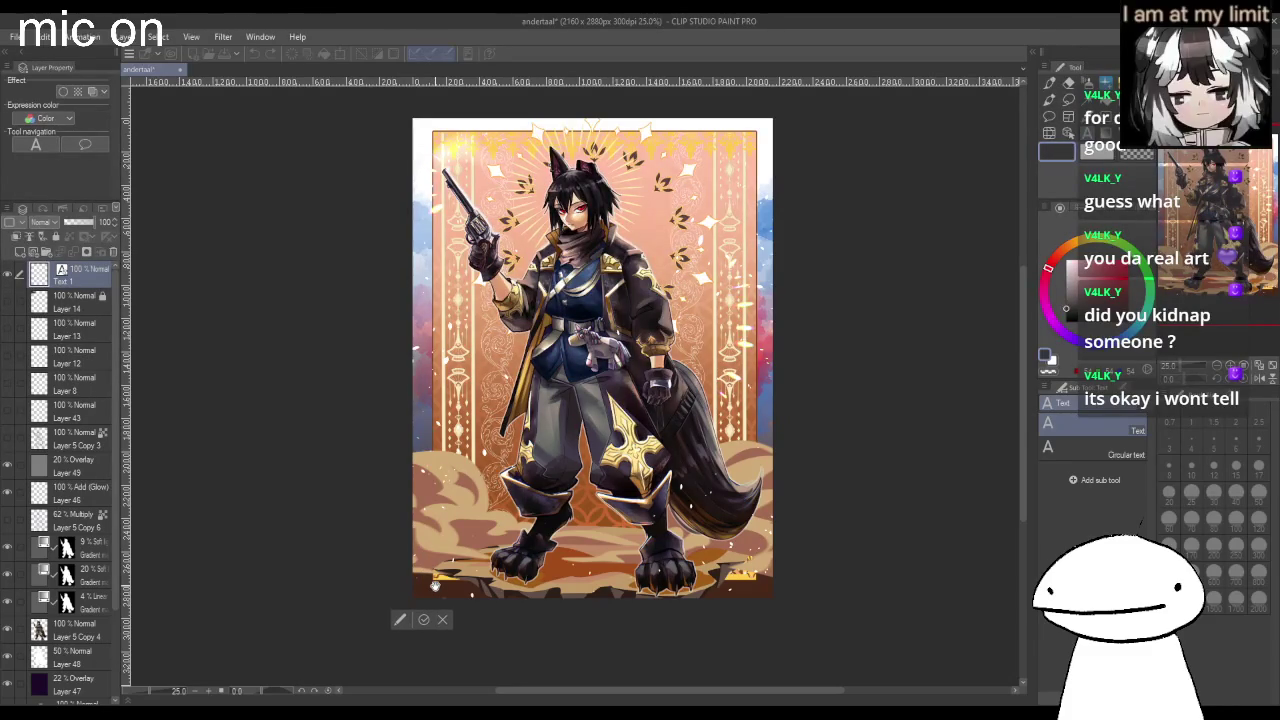
pyautogui.write('Ma')
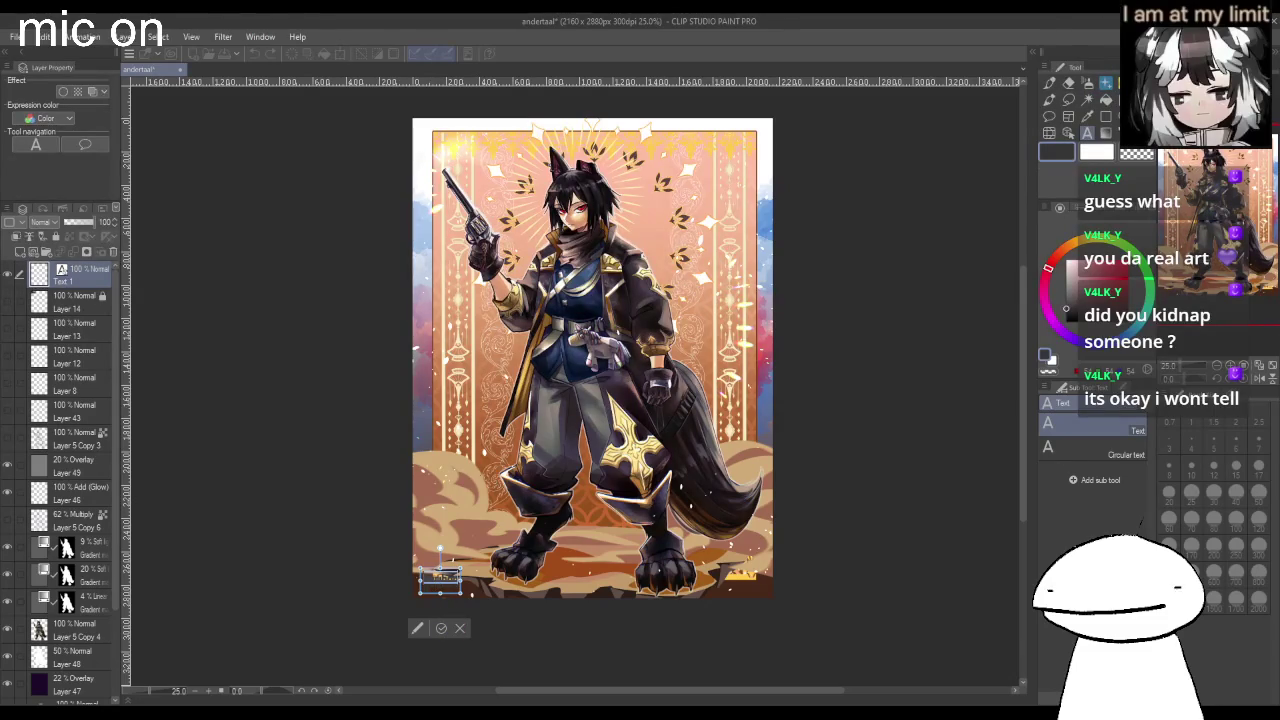
# Set the signature text to Impact font in white and enter the YOWHZA text.
pyautogui.click(1124, 388)
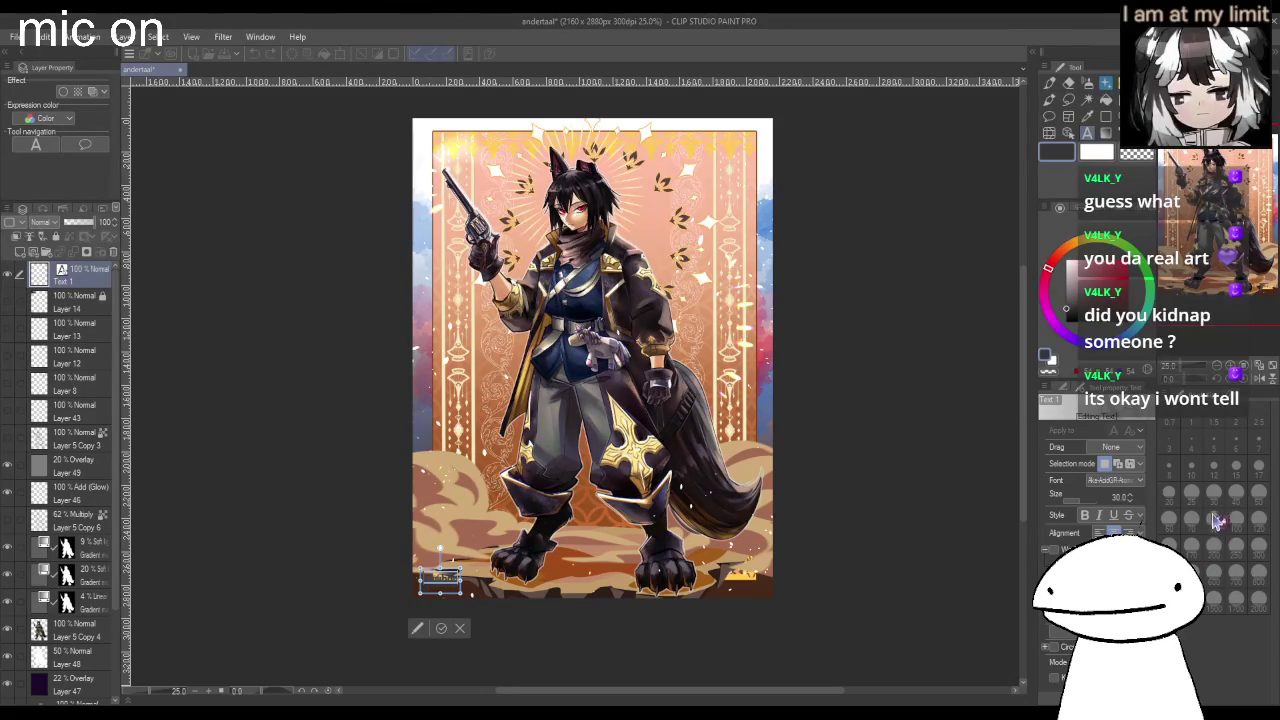
pyautogui.write('Impact Regular')
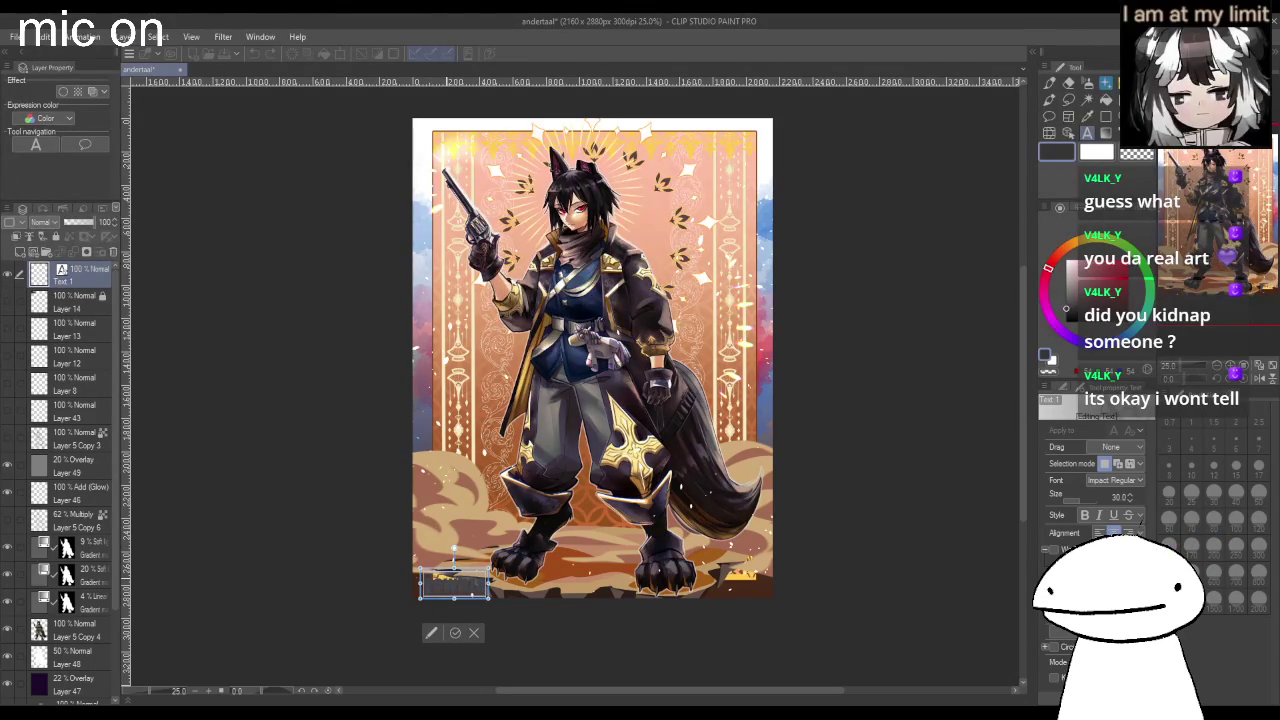
pyautogui.press('BackSpace')
pyautogui.press('BackSpace')
pyautogui.press('BackSpace')
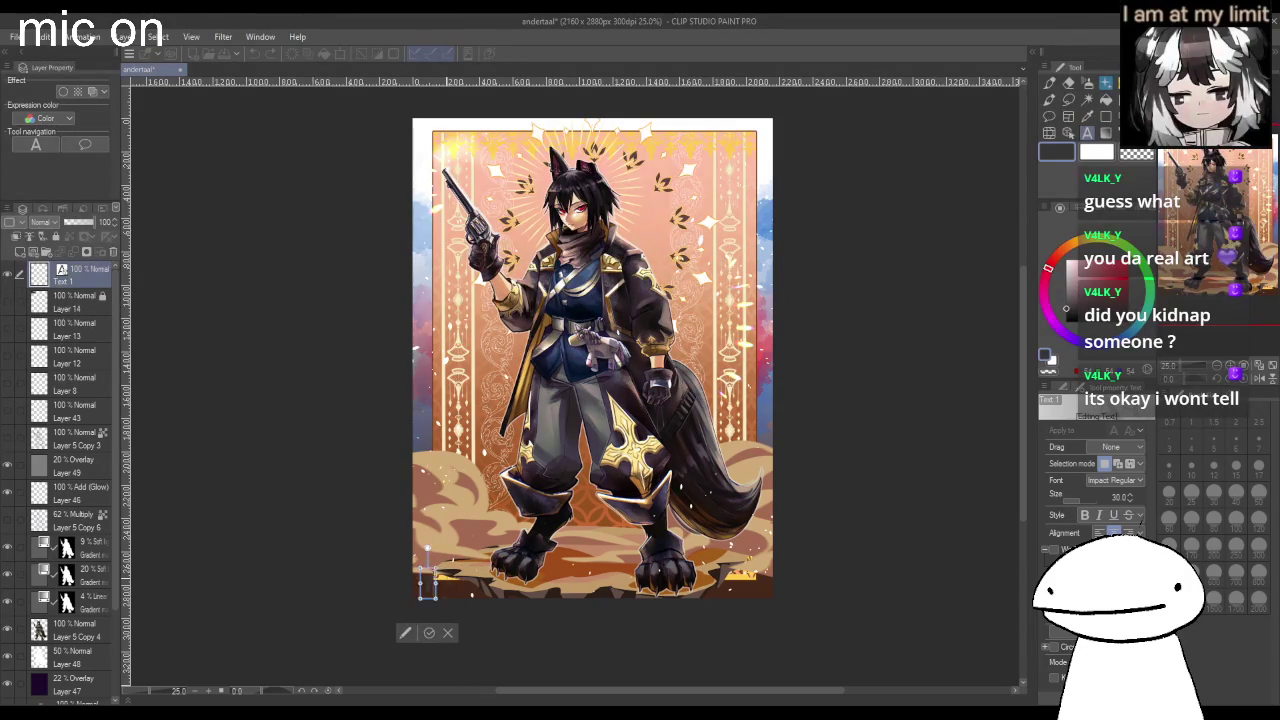
pyautogui.write('Lorems')
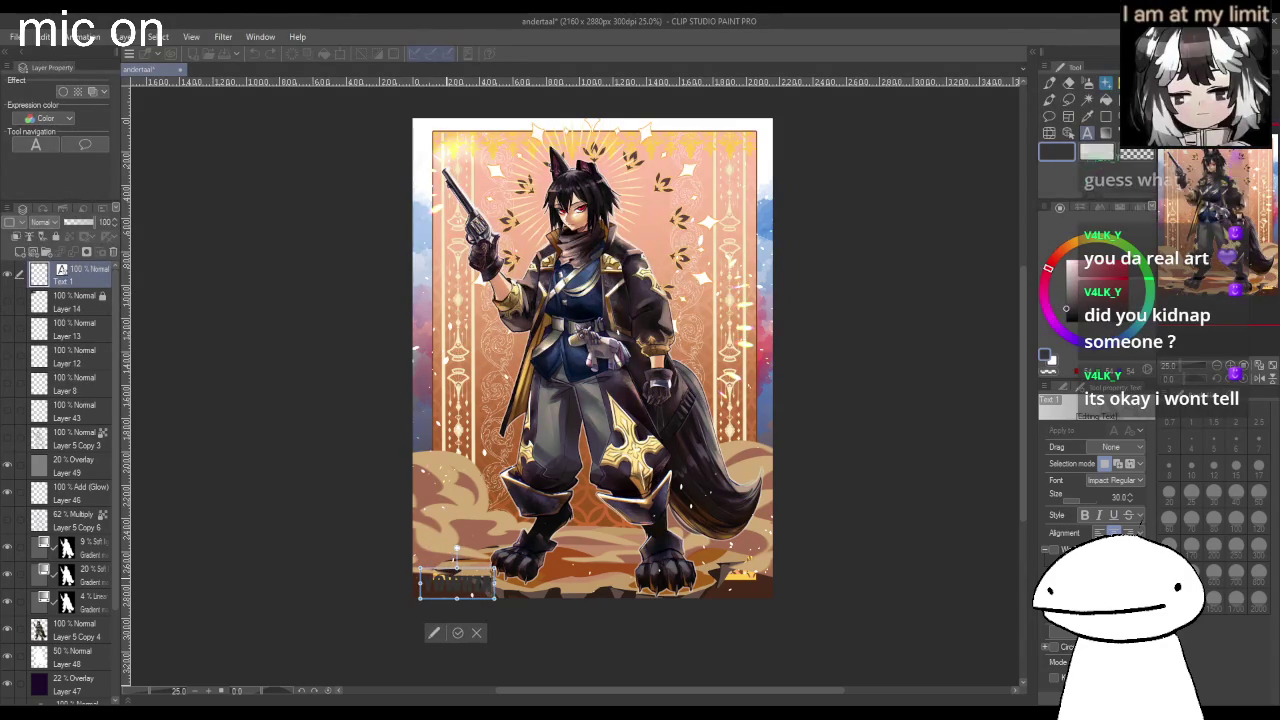
pyautogui.click(1113, 297)
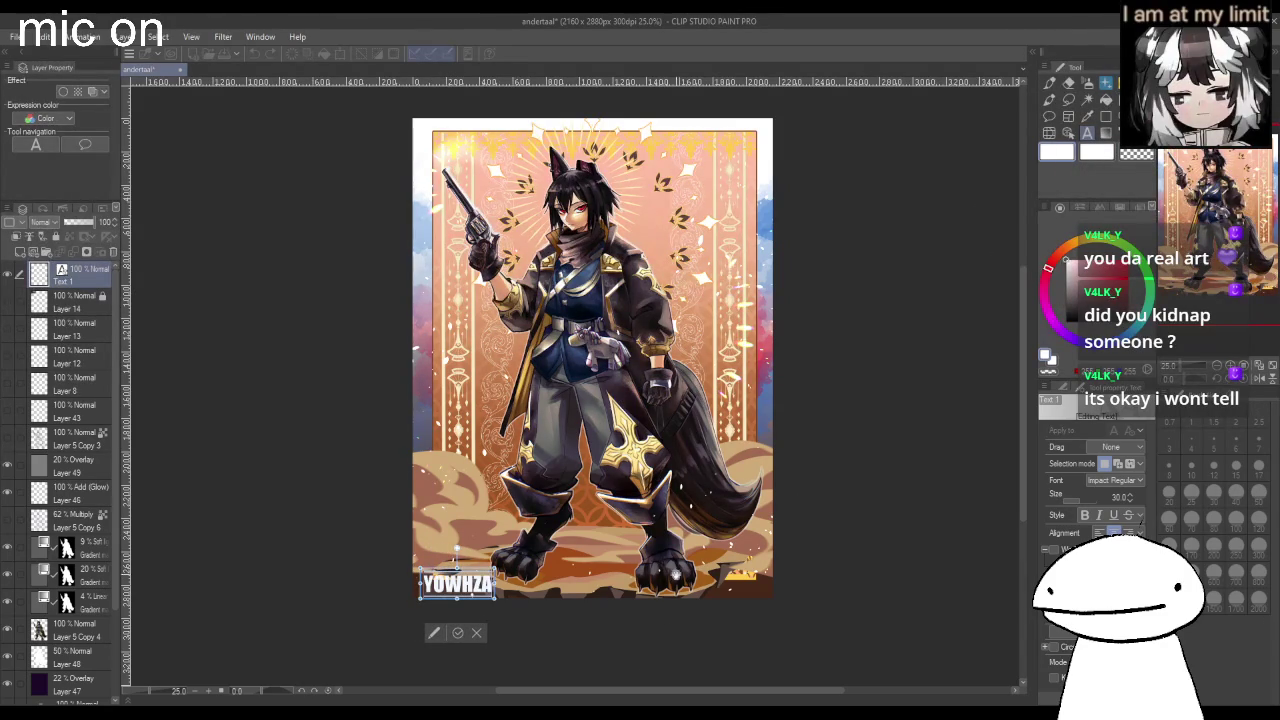
pyautogui.click(458, 632)
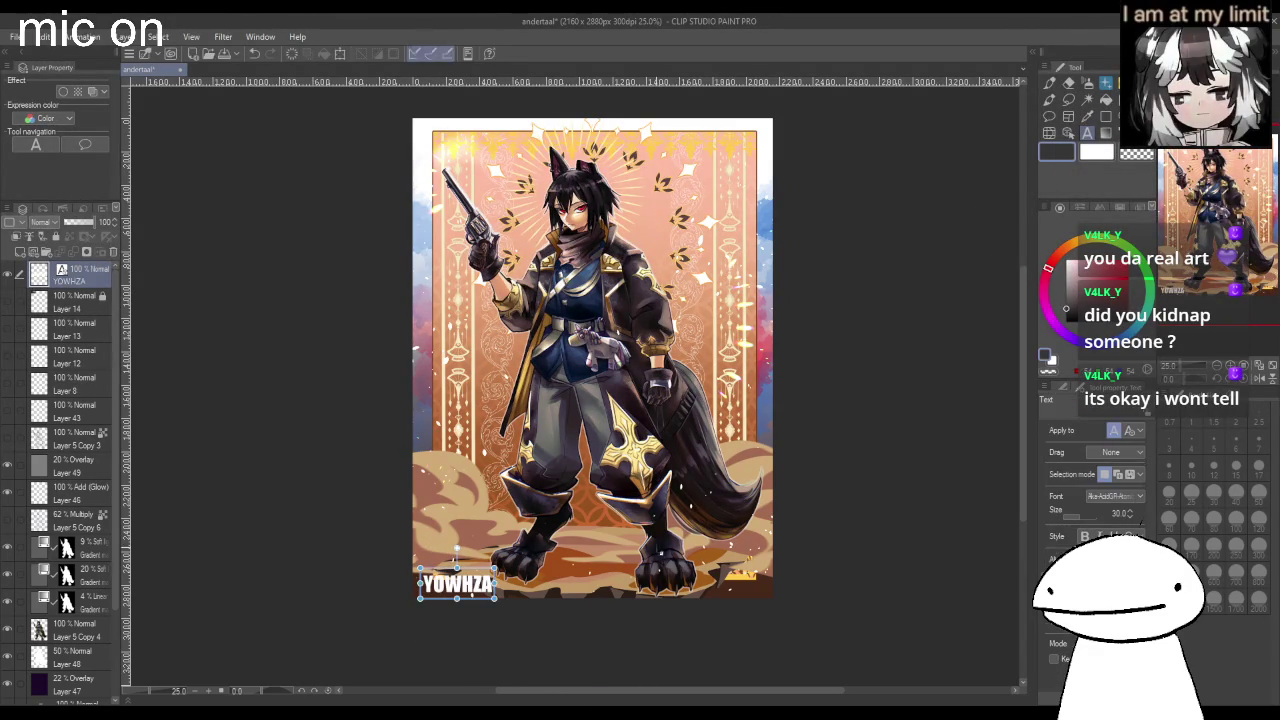
pyautogui.click(920, 463)
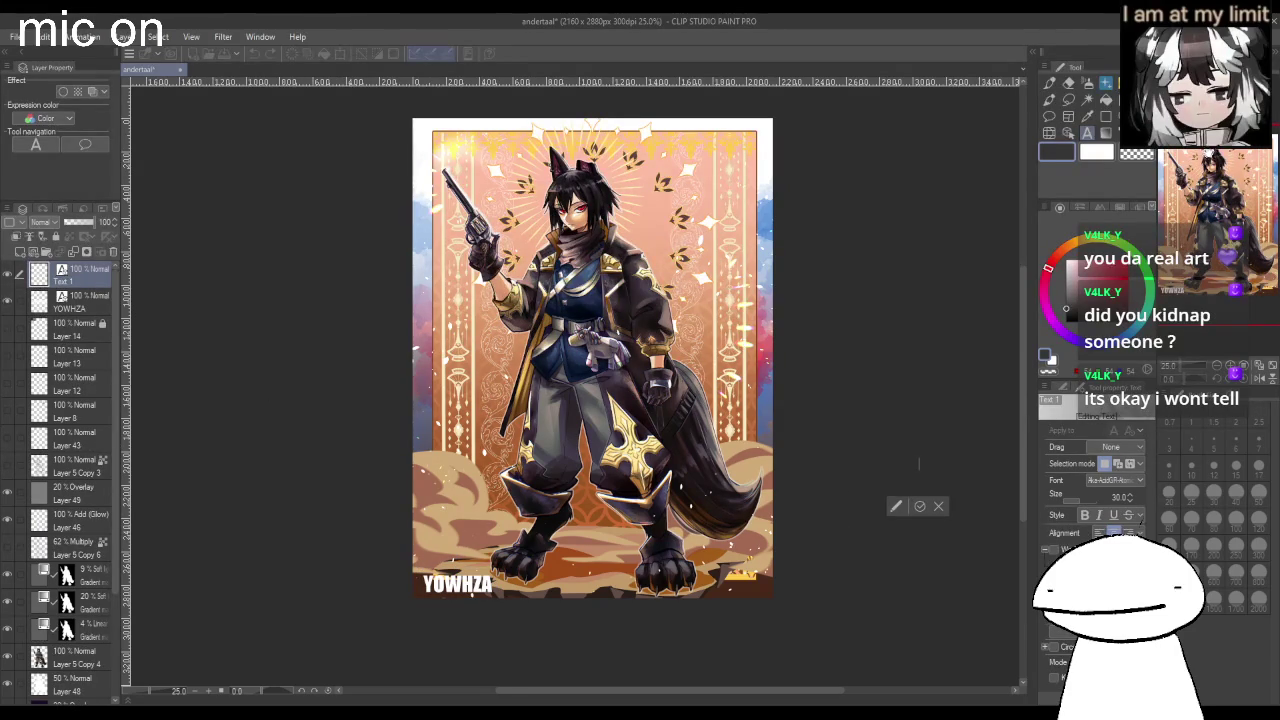
pyautogui.click(1068, 83)
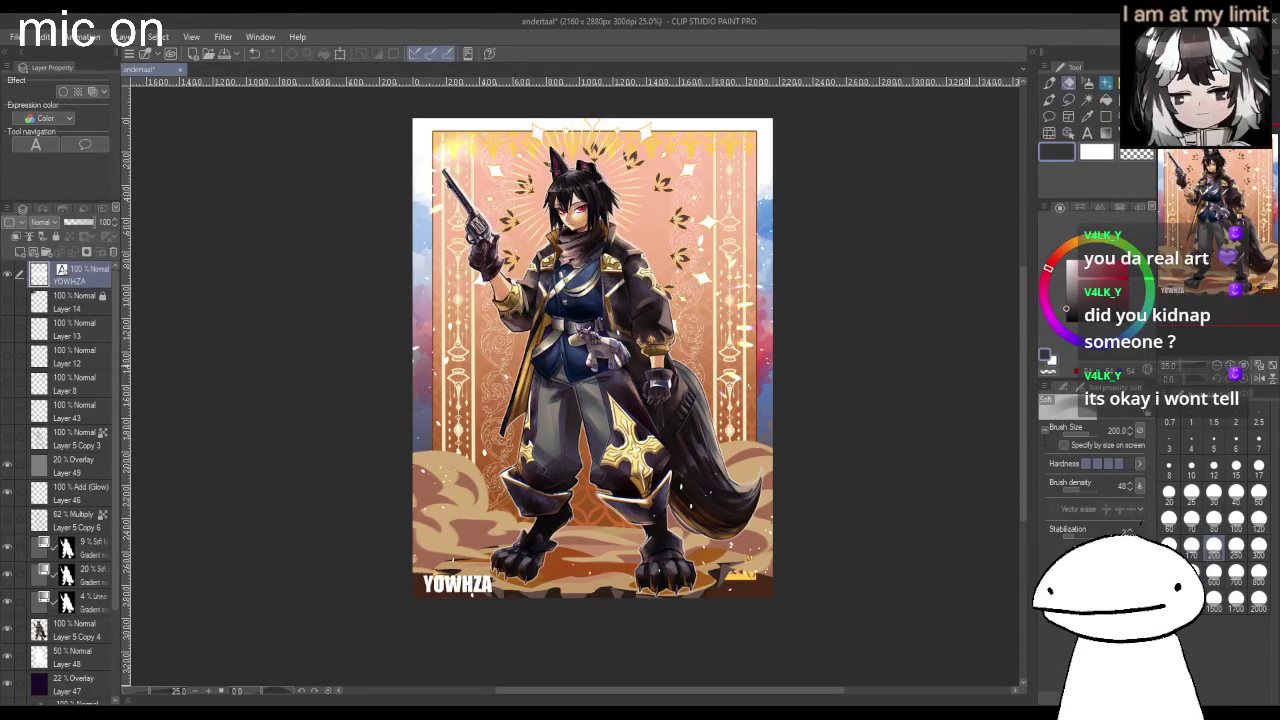
# Scale the YOWHZA signature down toward the bottom-left corner and apply it.
pyautogui.click(97, 285)
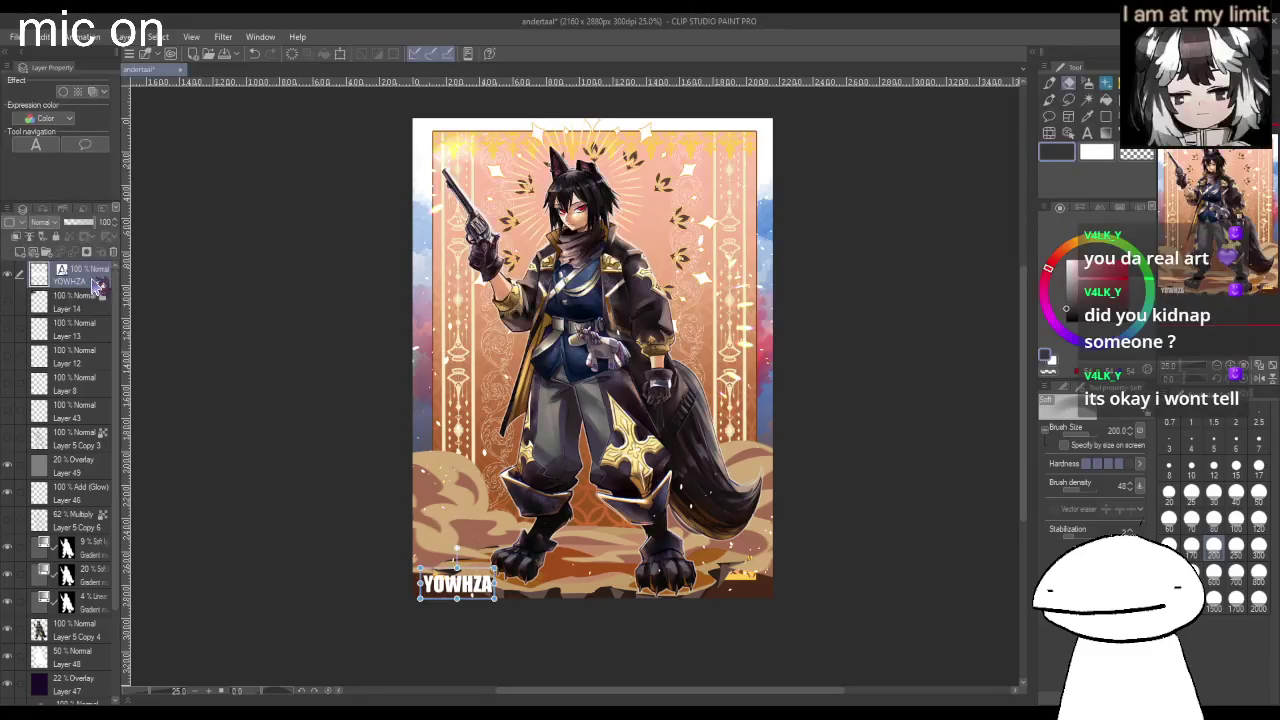
pyautogui.hotkey('ctrl', 't')
pyautogui.moveTo(496, 599)
pyautogui.mouseDown()
pyautogui.moveTo(476, 605)
pyautogui.moveTo(470, 592)
pyautogui.mouseUp()
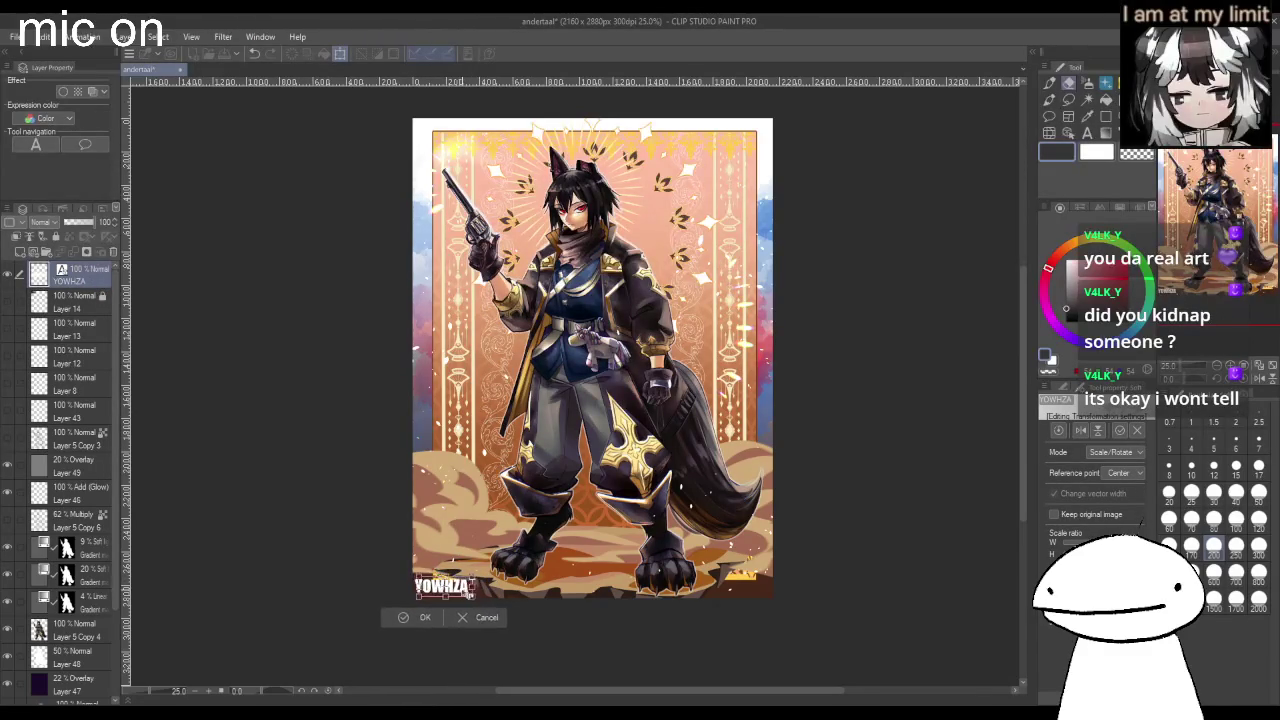
pyautogui.click(426, 617)
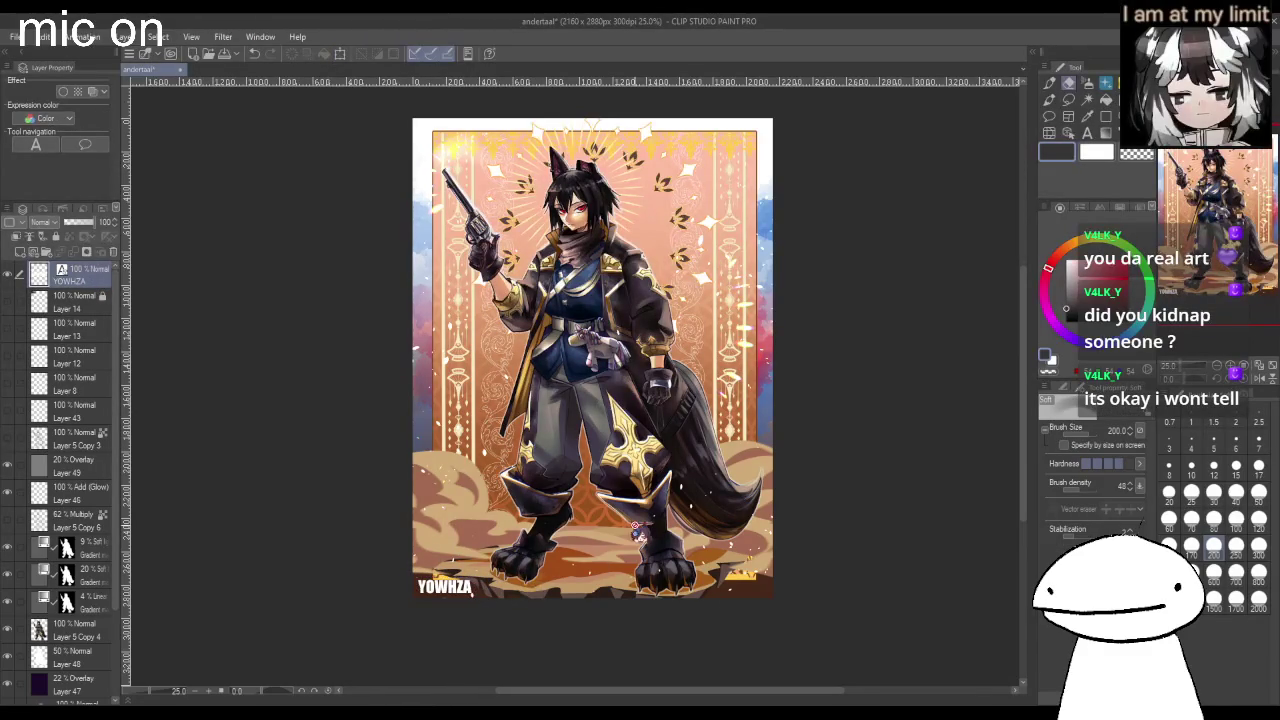